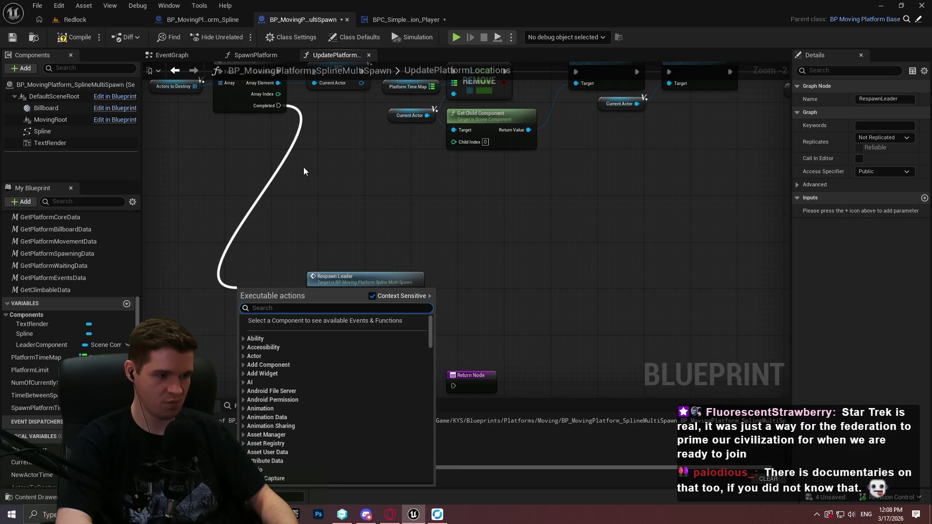
# Add a Branch after Completed with the Destroyed Leader getter as its condition.
pyautogui.write('branch')
pyautogui.press('Return')
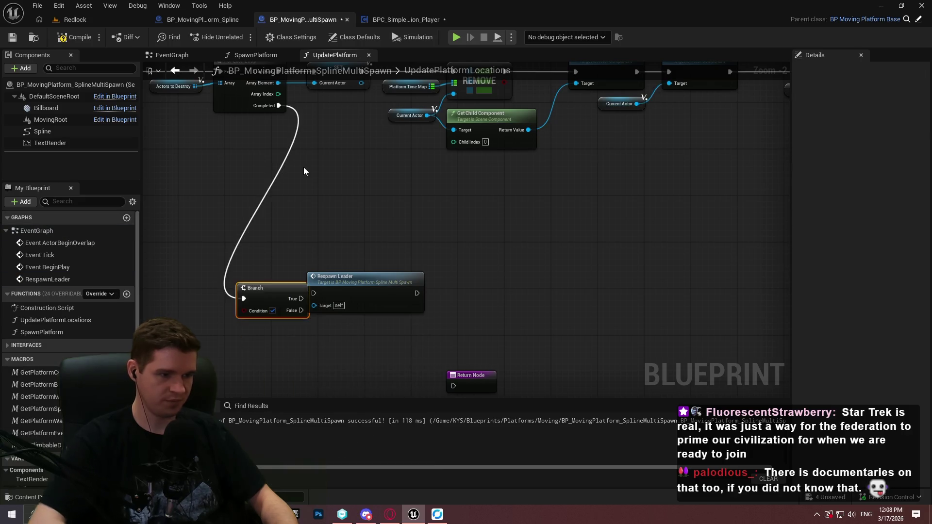
pyautogui.scroll(2, 244, 331)
pyautogui.scroll(-5, 22, 463)
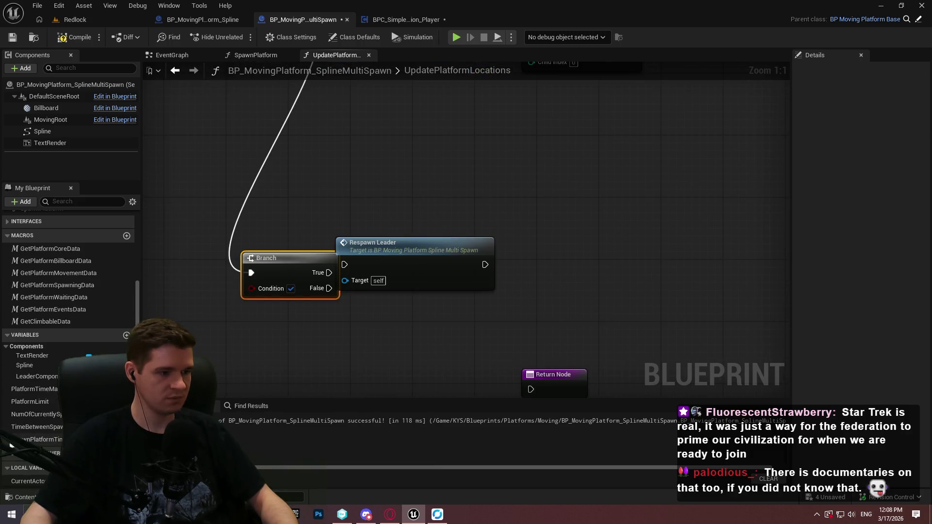
pyautogui.moveTo(24, 481)
pyautogui.mouseDown()
pyautogui.moveTo(270, 312)
pyautogui.moveTo(252, 288)
pyautogui.mouseUp()
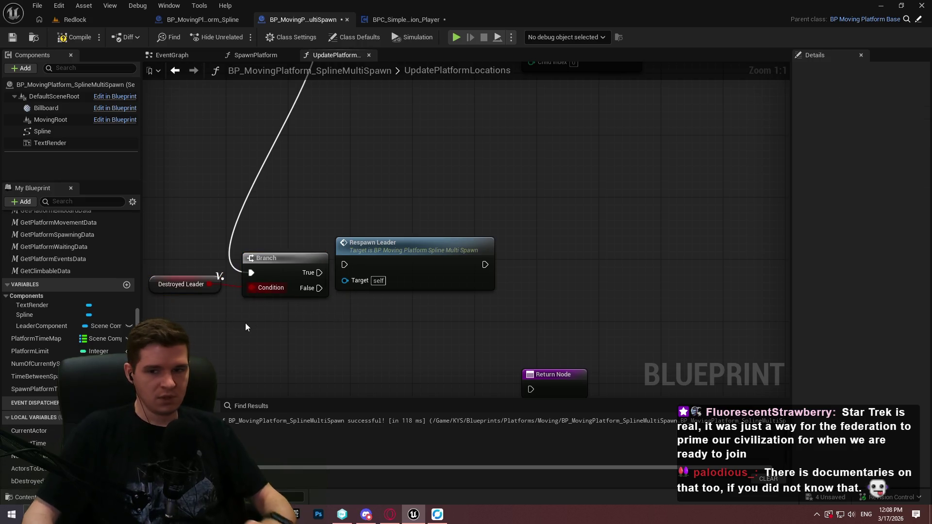
pyautogui.moveTo(300, 305)
pyautogui.mouseDown()
pyautogui.moveTo(445, 295)
pyautogui.moveTo(261, 312)
pyautogui.moveTo(292, 316)
pyautogui.mouseUp()
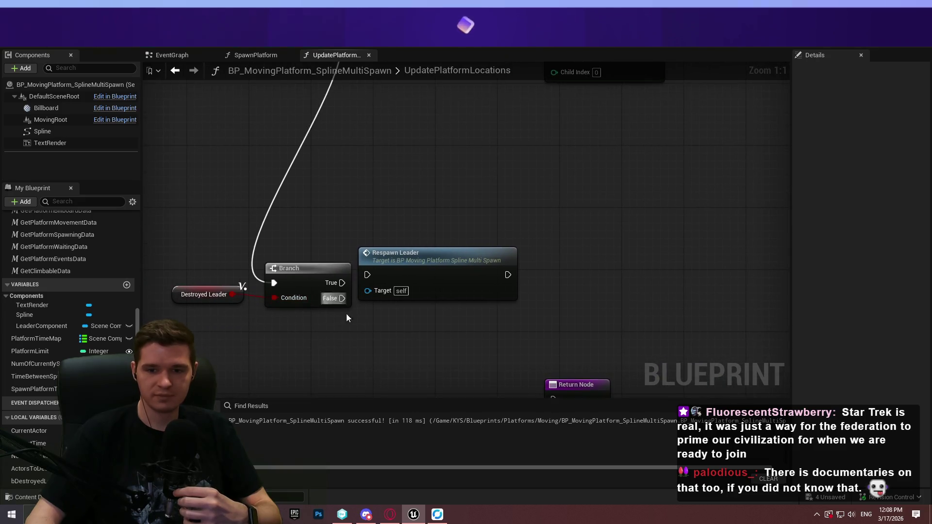
pyautogui.moveTo(240, 295); pyautogui.dragTo(253, 307)
# Route the Branch's True output through Respawn Leader into the Return Node.
pyautogui.moveTo(341, 283); pyautogui.dragTo(367, 275)
pyautogui.moveTo(454, 258); pyautogui.dragTo(468, 264)
pyautogui.moveTo(575, 384)
pyautogui.mouseDown()
pyautogui.moveTo(595, 307)
pyautogui.moveTo(523, 283)
pyautogui.mouseUp()
pyautogui.moveTo(590, 311)
pyautogui.mouseDown()
pyautogui.moveTo(610, 261)
pyautogui.moveTo(591, 272)
pyautogui.mouseUp()
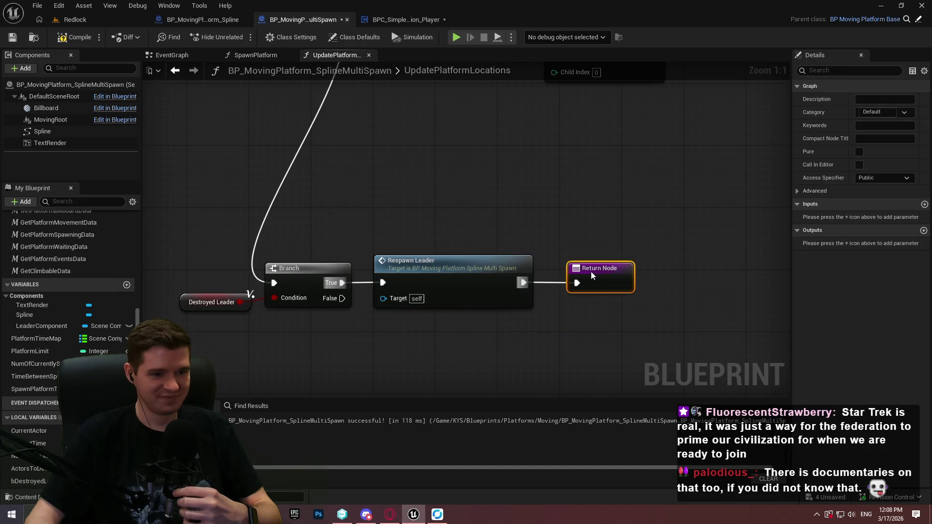
pyautogui.click(587, 343)
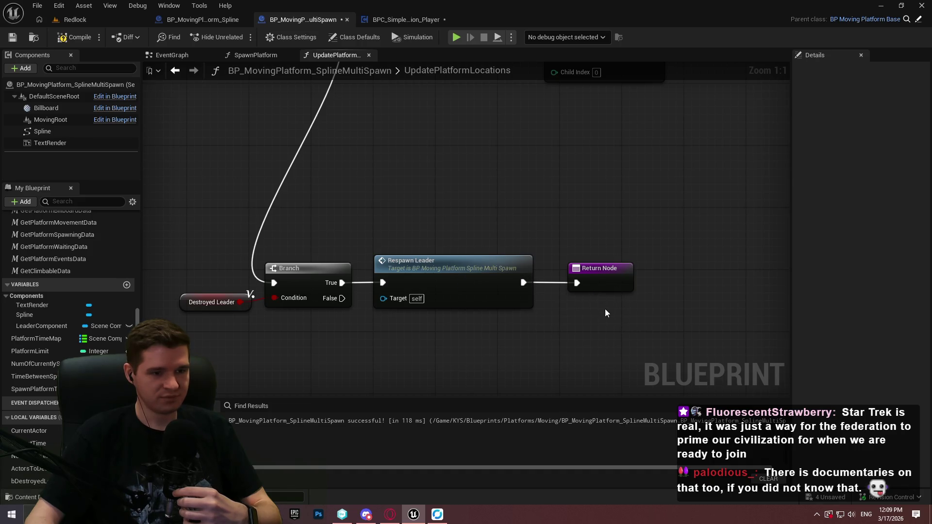
pyautogui.moveTo(605, 309); pyautogui.dragTo(593, 258)
# Connect the Branch's False output to the Return Node through reroute points.
pyautogui.moveTo(330, 252)
pyautogui.mouseDown()
pyautogui.moveTo(383, 296)
pyautogui.moveTo(578, 241)
pyautogui.moveTo(566, 238)
pyautogui.mouseUp()
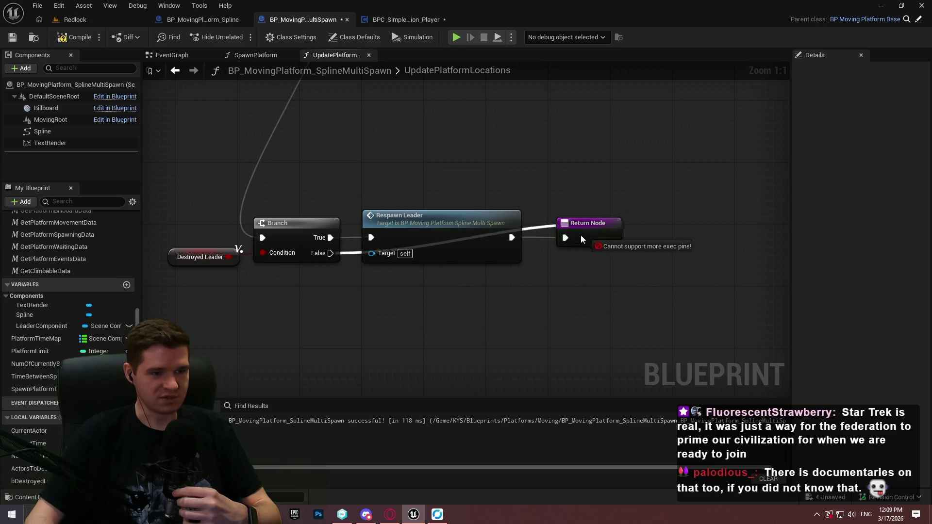
pyautogui.doubleClick(528, 237)
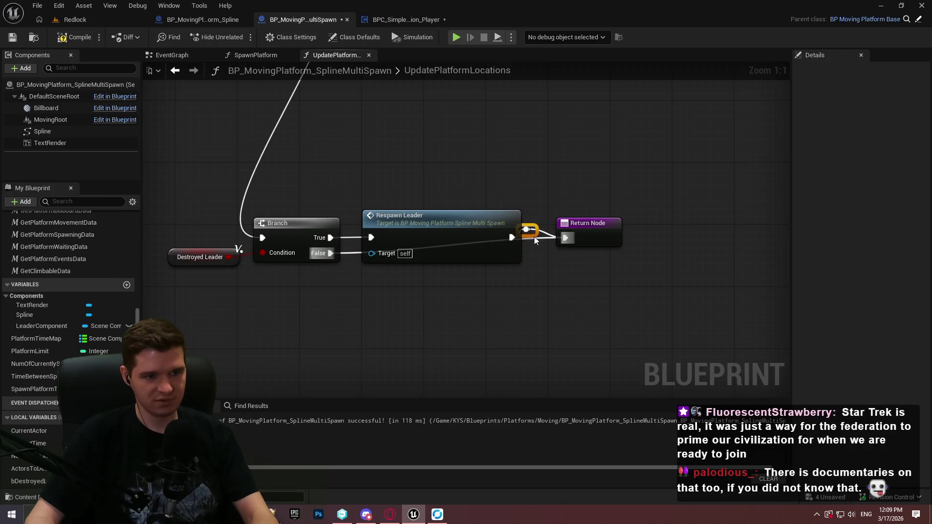
pyautogui.doubleClick(528, 237)
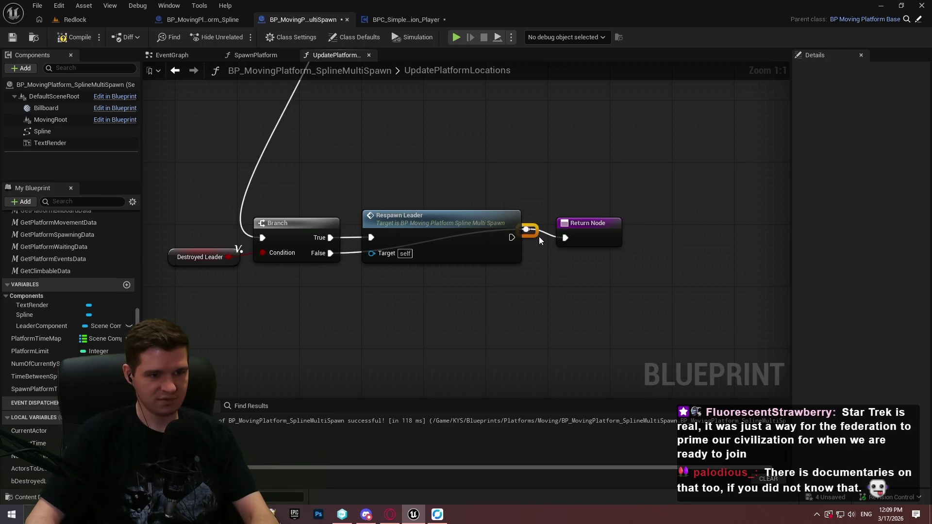
pyautogui.moveTo(385, 281); pyautogui.dragTo(510, 276)
pyautogui.click(397, 274)
pyautogui.doubleClick(398, 277)
pyautogui.moveTo(575, 236); pyautogui.dragTo(572, 237)
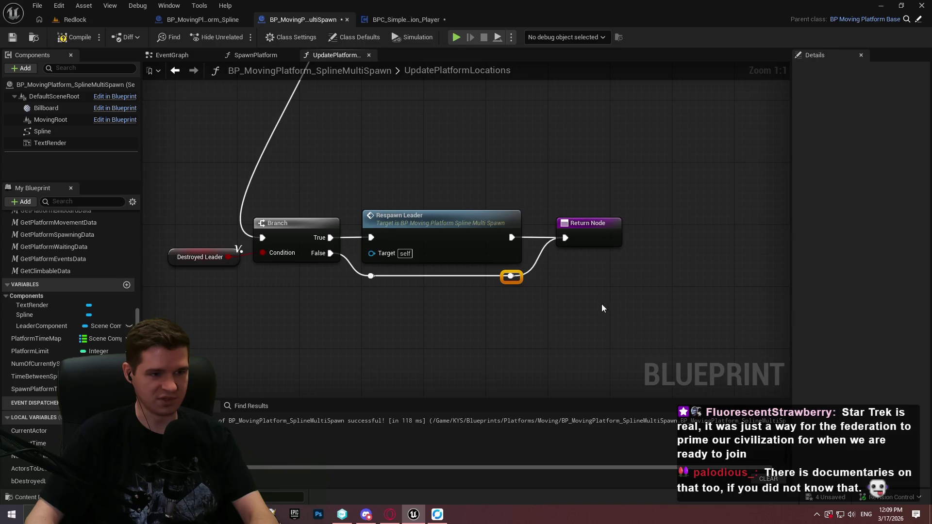
# Review the whole UpdatePlatformLocations function and compile the blueprint.
pyautogui.scroll(-5, 640, 348)
pyautogui.hotkey('ctrl', 'a')
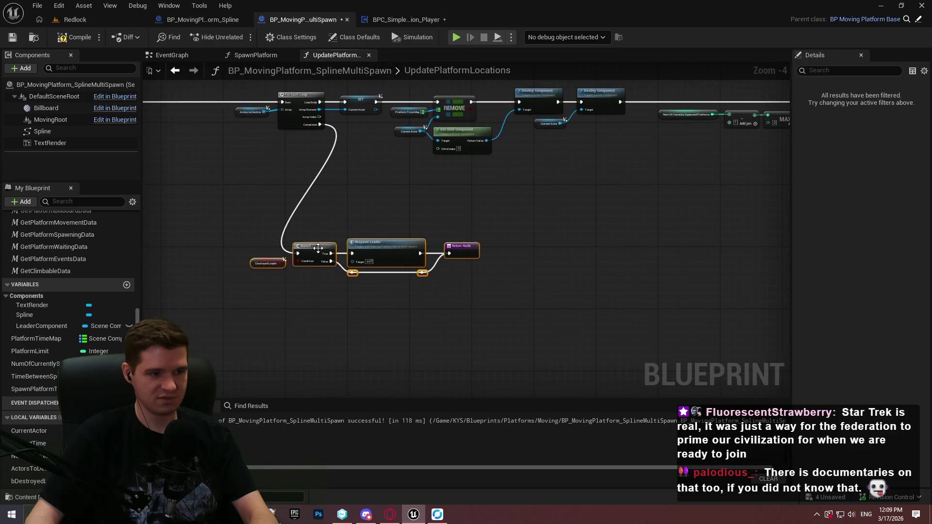
pyautogui.scroll(-4, 317, 254)
pyautogui.click(508, 251)
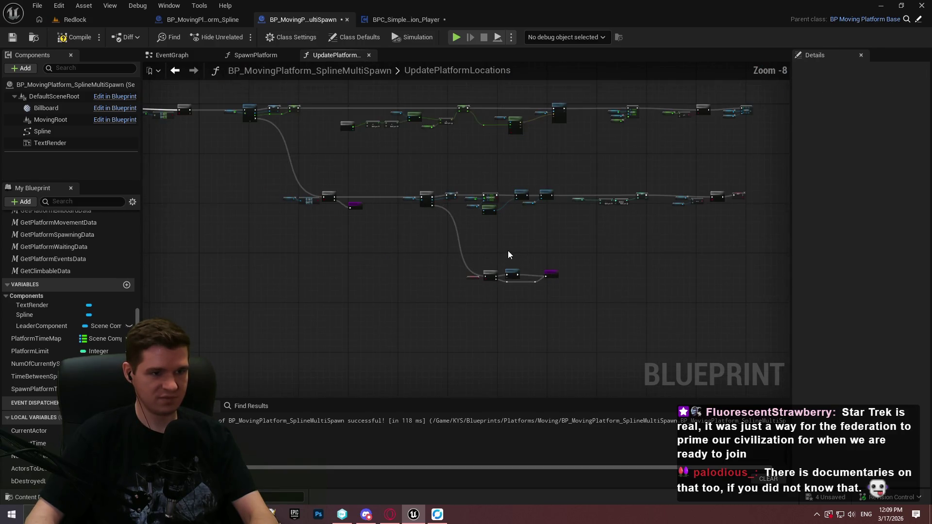
pyautogui.moveTo(438, 237); pyautogui.dragTo(341, 291)
pyautogui.click(63, 42)
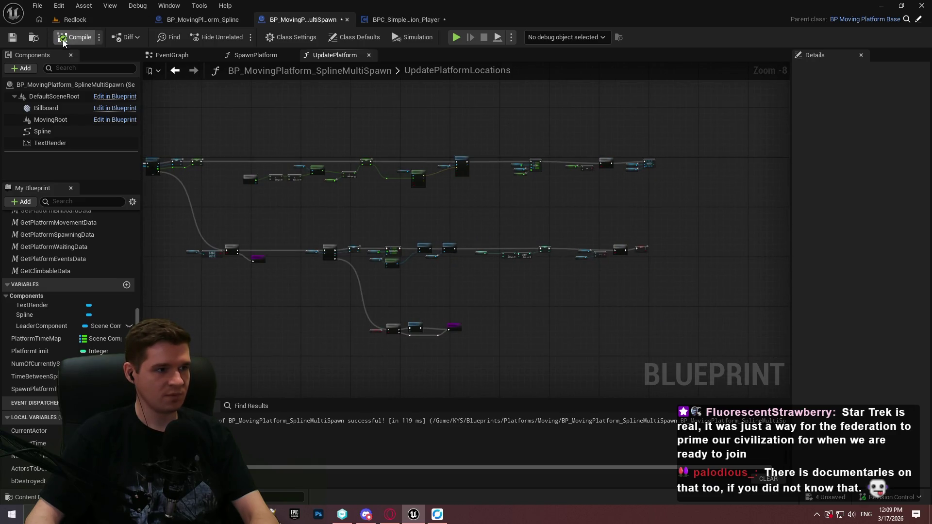
# Save the MultiSpawn blueprint and inspect the platform actor's Platform Limit in the Redlock level.
pyautogui.click(16, 39)
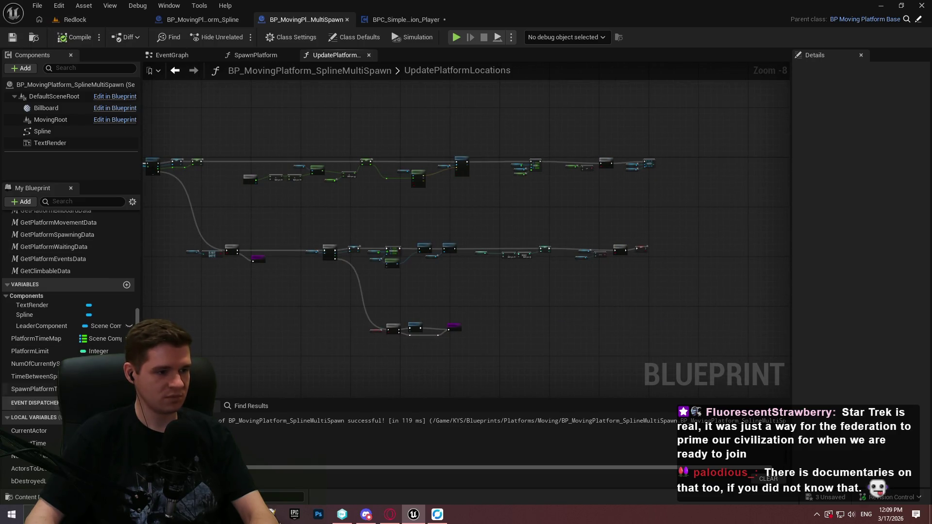
pyautogui.click(75, 20)
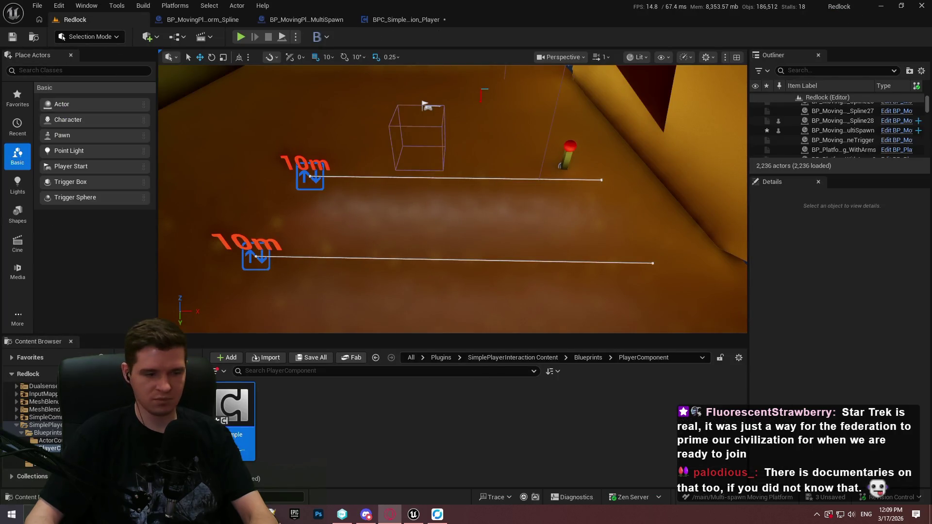
pyautogui.click(312, 175)
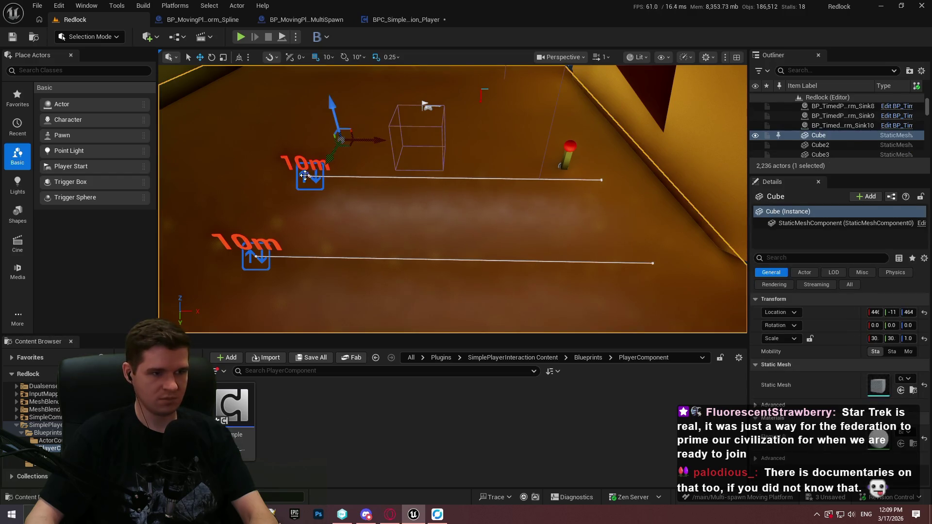
pyautogui.click(304, 175)
pyautogui.click(882, 366)
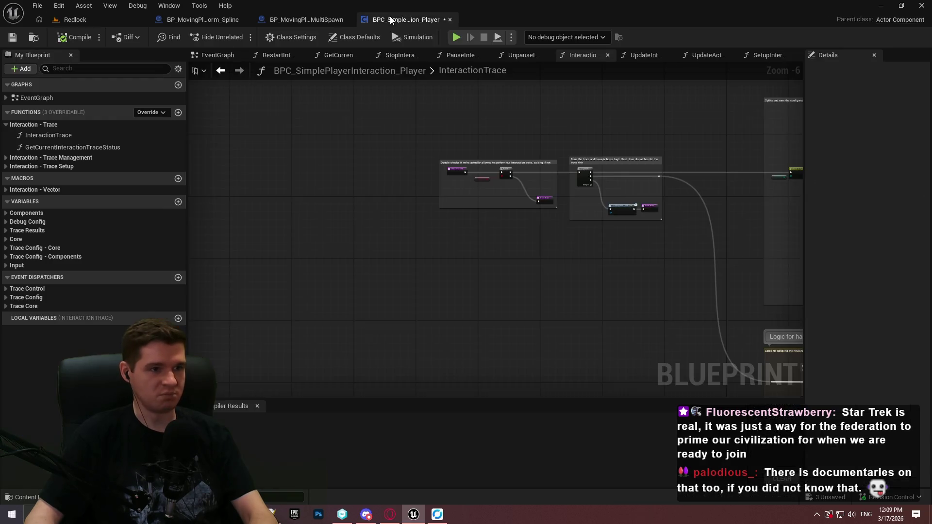
# Set TimeBetweenSpawns' default value to 1.0 and recompile the MultiSpawn blueprint.
pyautogui.click(391, 20)
pyautogui.click(311, 25)
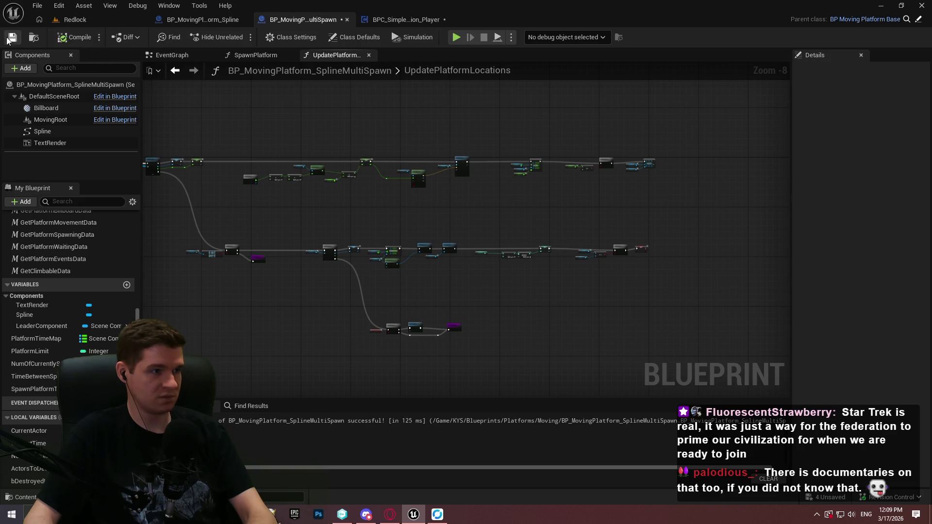
pyautogui.click(40, 379)
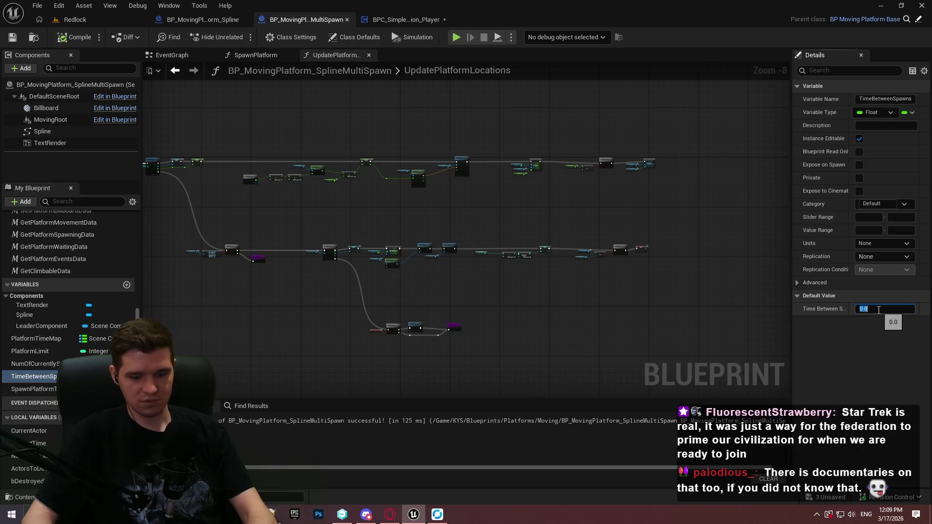
pyautogui.write('1')
pyautogui.click(74, 37)
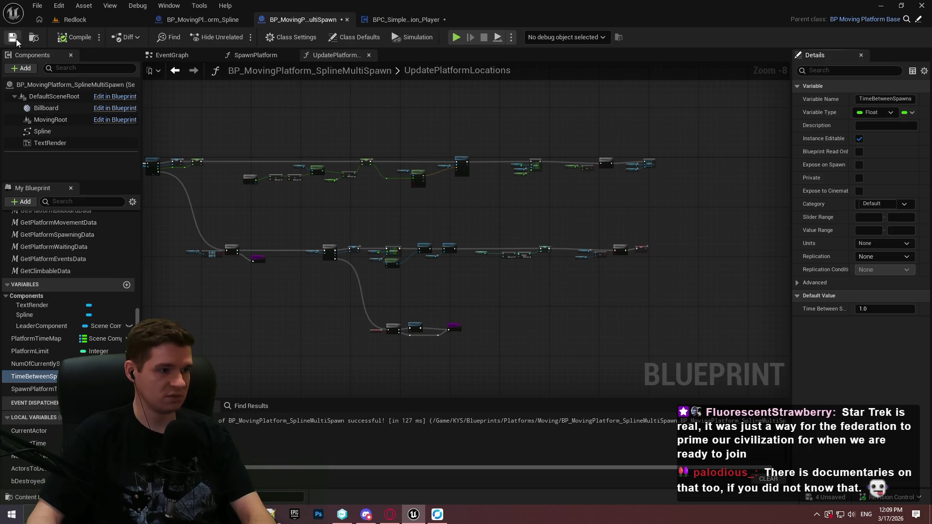
# Briefly play-test the Redlock level, then bring up the BPC_SimplePlayerInteraction_Player blueprint.
pyautogui.click(120, 22)
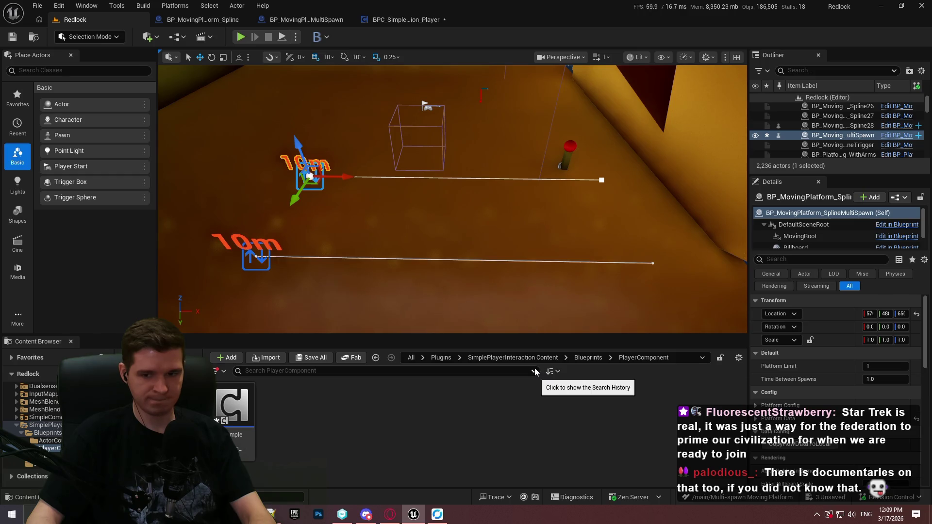
pyautogui.hotkey('alt', 'p')
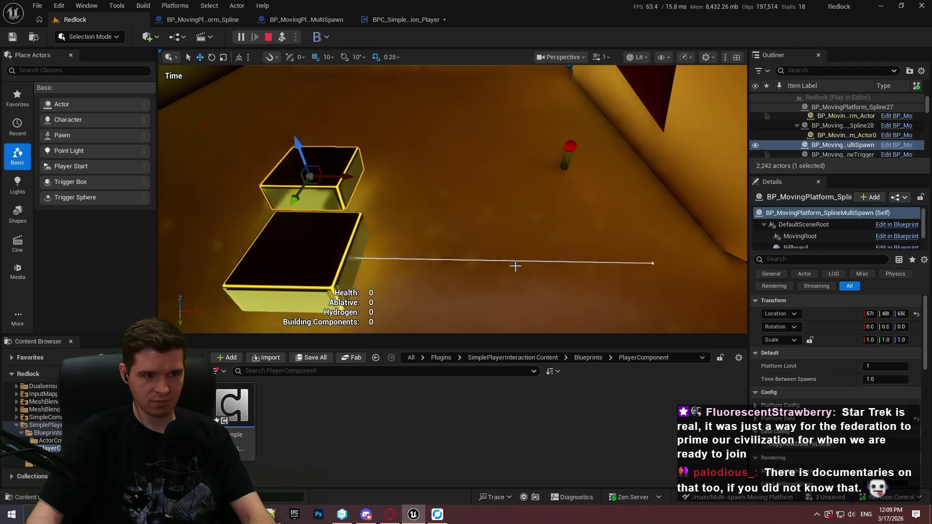
pyautogui.click(265, 39)
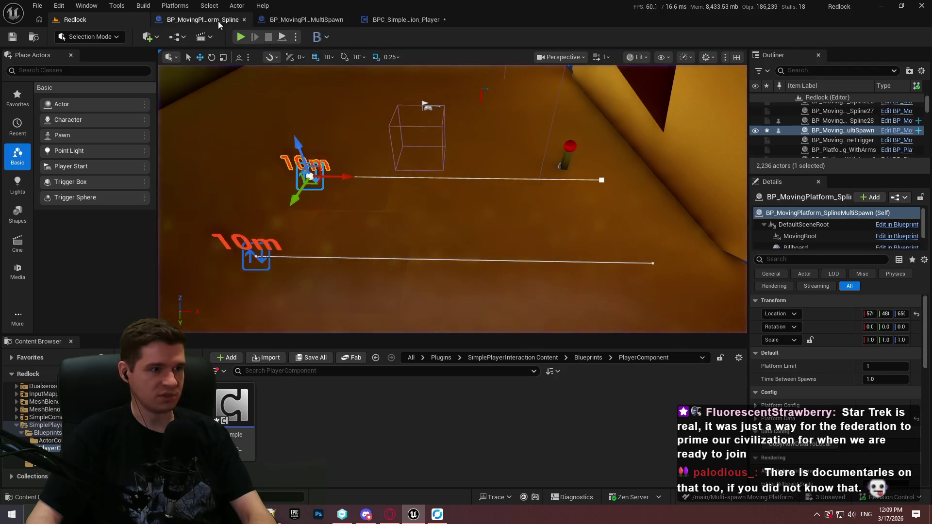
pyautogui.click(402, 20)
pyautogui.click(296, 20)
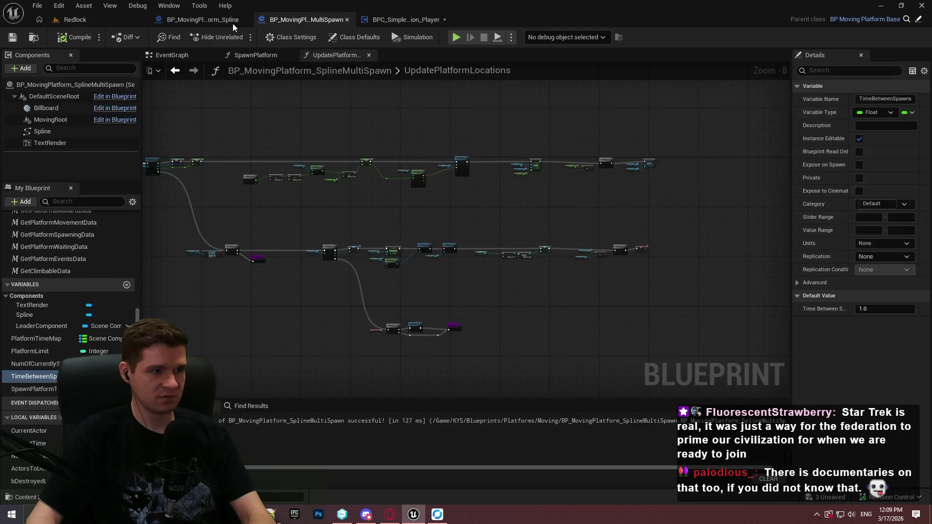
pyautogui.click(208, 21)
pyautogui.click(302, 22)
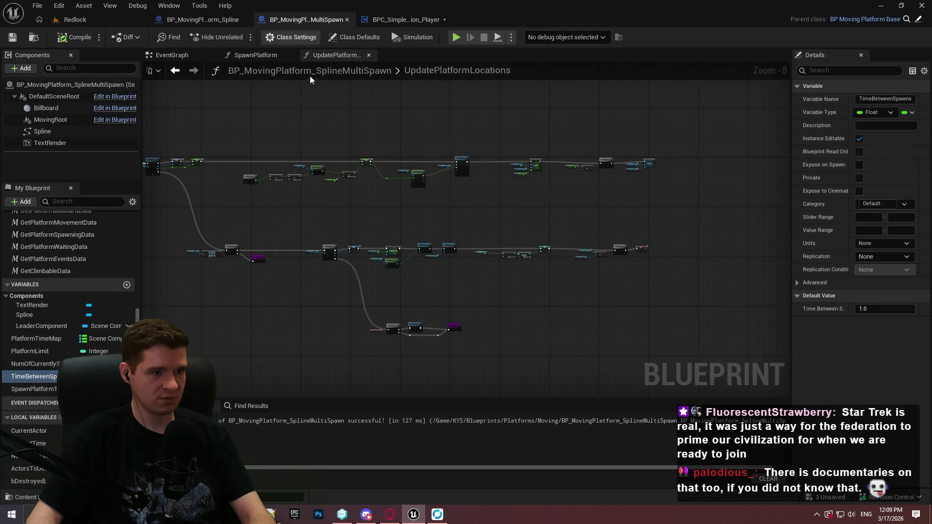
pyautogui.click(396, 19)
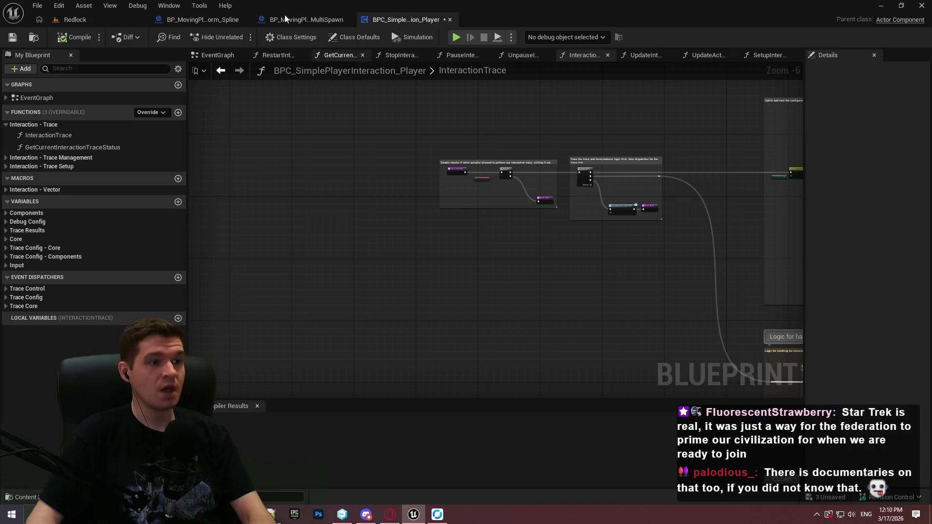
# Close the player interaction blueprint and show the MultiSpawn EventGraph.
pyautogui.click(226, 21)
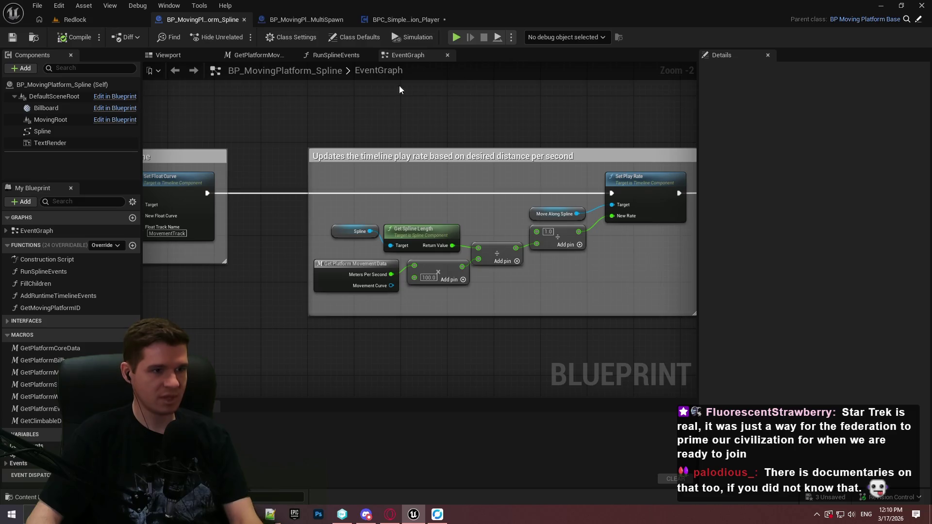
pyautogui.click(394, 22)
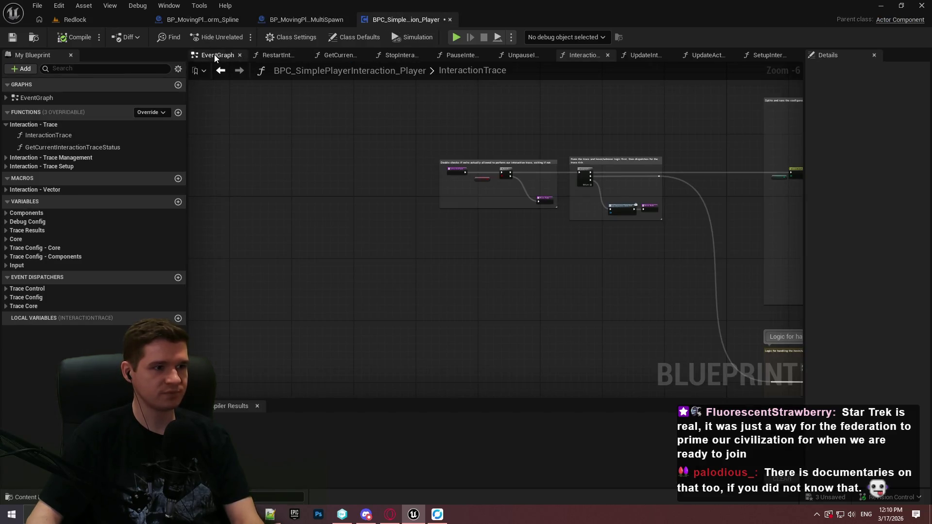
pyautogui.click(214, 54)
pyautogui.click(450, 17)
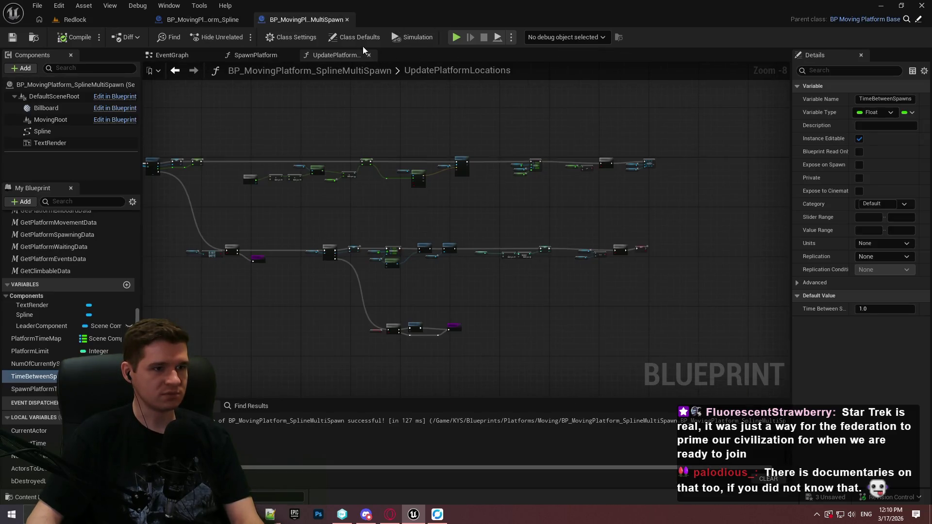
pyautogui.click(168, 57)
# Insert a Spawn Platform call between Parent: BeginPlay and Set Timer by Function Name.
pyautogui.scroll(5, 383, 193)
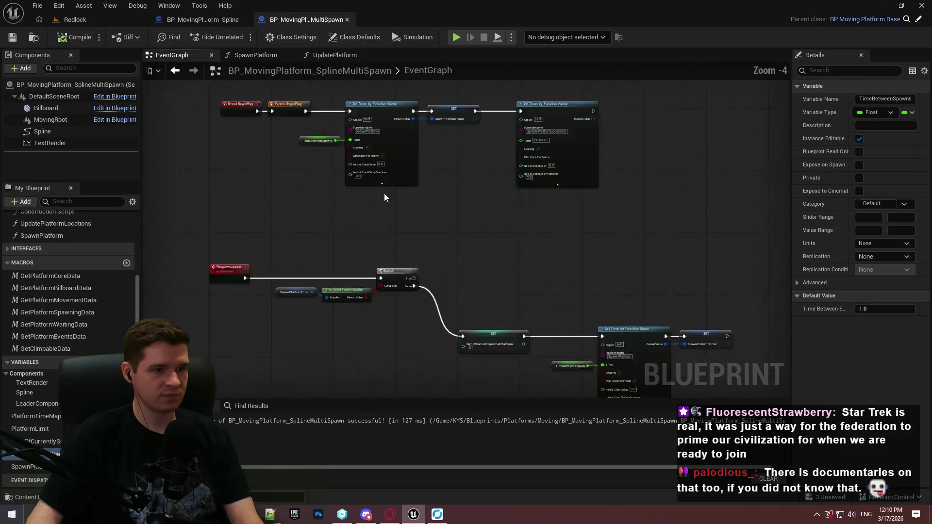
pyautogui.scroll(2, 304, 261)
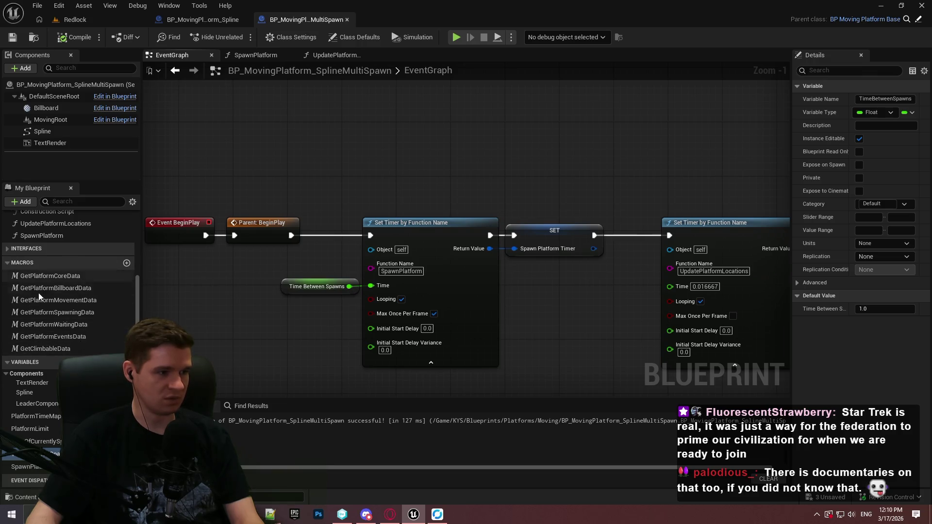
pyautogui.scroll(3, 42, 283)
pyautogui.moveTo(42, 284)
pyautogui.mouseDown()
pyautogui.moveTo(339, 119)
pyautogui.moveTo(290, 235)
pyautogui.mouseUp()
pyautogui.moveTo(475, 141); pyautogui.dragTo(370, 235)
pyautogui.scroll(-2, 370, 235)
# Shift the timer nodes right to make room for the Spawn Platform chain.
pyautogui.moveTo(757, 342)
pyautogui.mouseDown()
pyautogui.moveTo(318, 183)
pyautogui.moveTo(237, 183)
pyautogui.mouseUp()
pyautogui.moveTo(340, 185); pyautogui.dragTo(471, 150)
pyautogui.moveTo(528, 123)
pyautogui.mouseDown()
pyautogui.moveTo(511, 117)
pyautogui.moveTo(556, 137)
pyautogui.mouseUp()
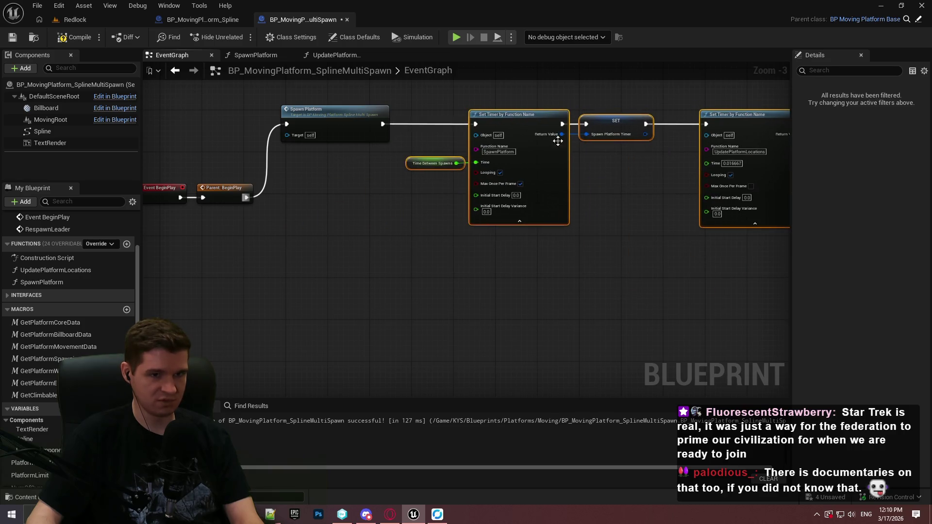
pyautogui.scroll(-1, 555, 137)
pyautogui.click(462, 194)
pyautogui.moveTo(462, 193); pyautogui.dragTo(238, 128)
pyautogui.scroll(3, 288, 203)
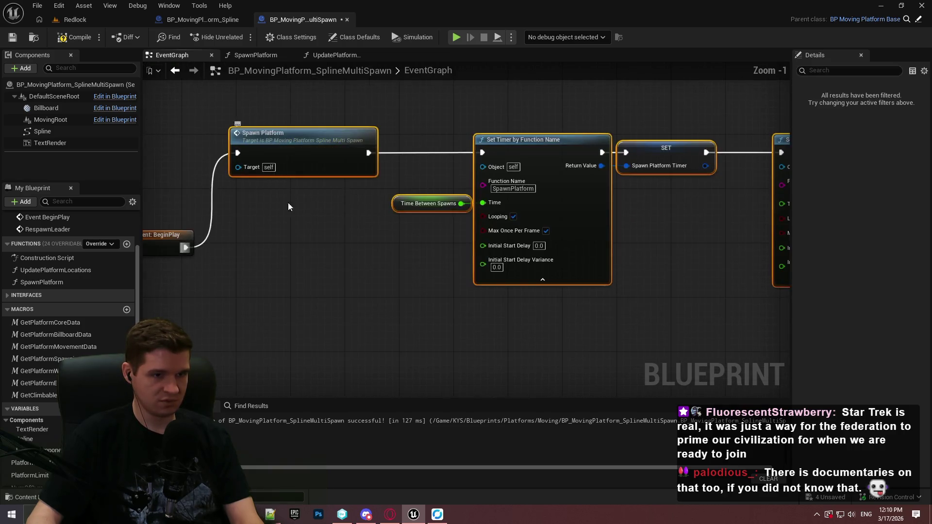
pyautogui.click(178, 264)
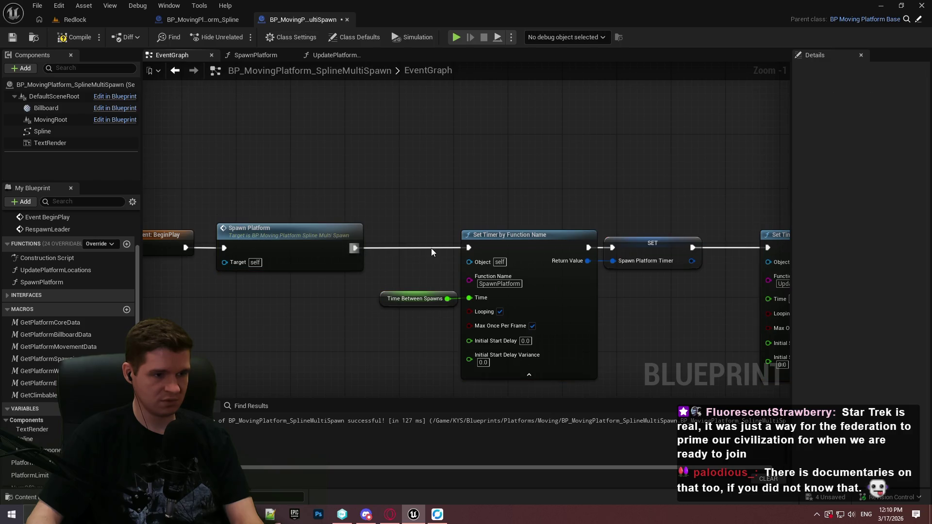
pyautogui.moveTo(431, 248); pyautogui.dragTo(321, 194)
pyautogui.click(440, 194)
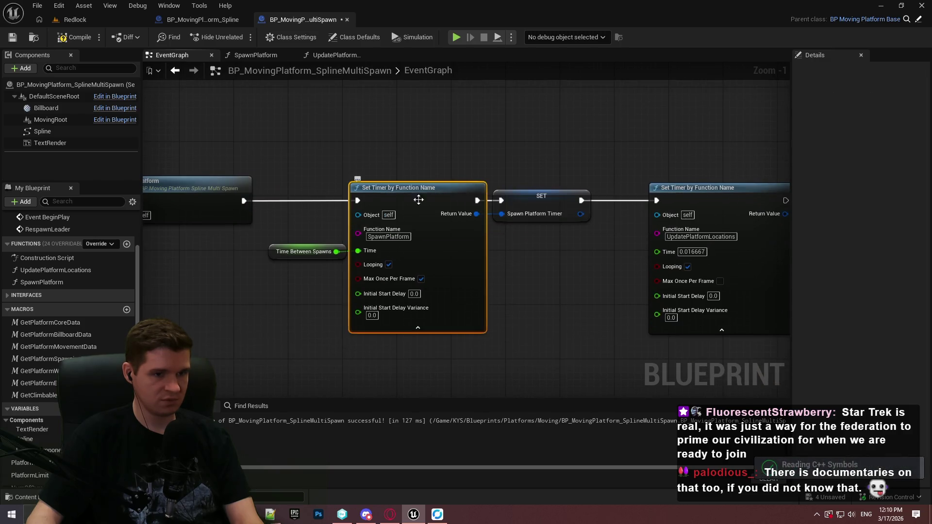
pyautogui.click(508, 268)
pyautogui.doubleClick(39, 287)
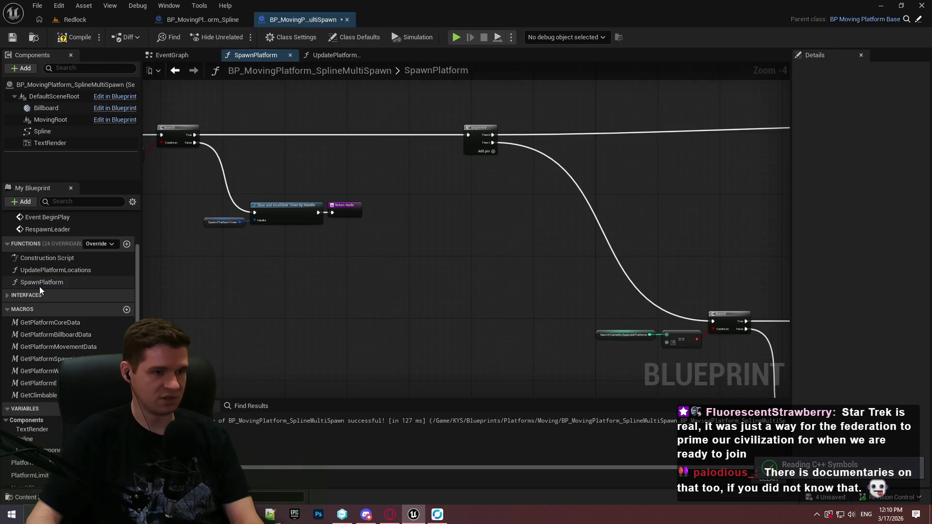
# Review SpawnPlatform's timer-clearing branch, then compile and save the blueprint.
pyautogui.scroll(-1, 536, 240)
pyautogui.scroll(1, 510, 265)
pyautogui.moveTo(512, 262)
pyautogui.mouseDown()
pyautogui.moveTo(575, 332)
pyautogui.moveTo(673, 372)
pyautogui.mouseUp()
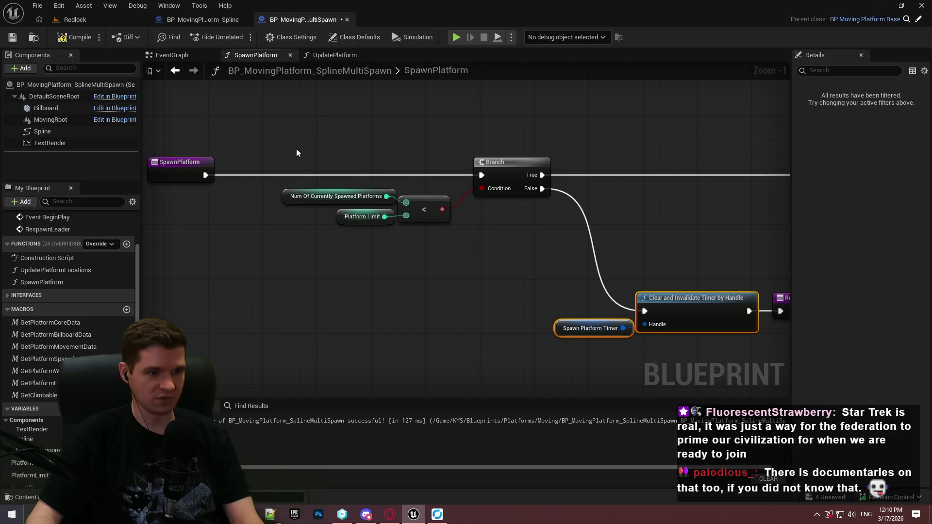
pyautogui.moveTo(349, 175); pyautogui.dragTo(131, 144)
pyautogui.click(15, 40)
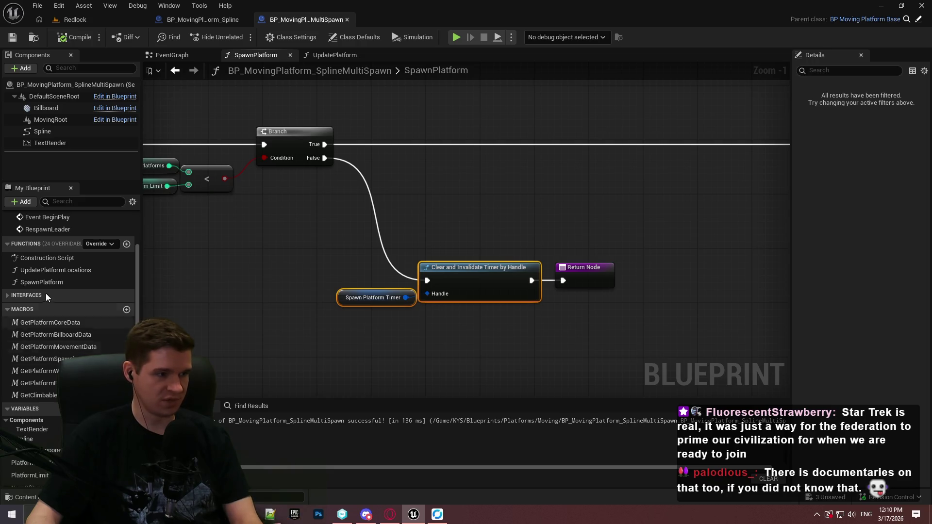
# Review UpdatePlatformLocations' Respawn Leader nodes, then start a Redlock play test.
pyautogui.doubleClick(58, 270)
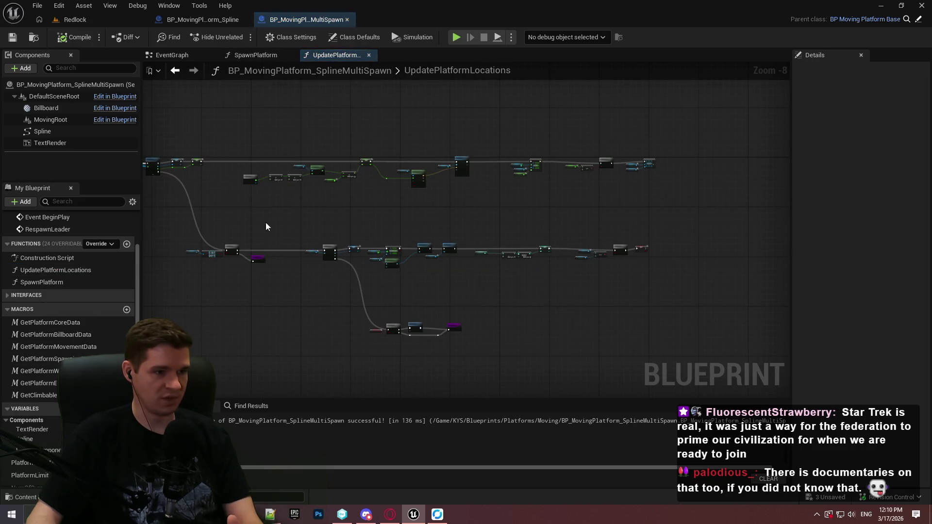
pyautogui.scroll(7, 272, 235)
pyautogui.scroll(-1, 301, 186)
pyautogui.moveTo(301, 186)
pyautogui.mouseDown()
pyautogui.moveTo(607, 383)
pyautogui.moveTo(520, 328)
pyautogui.moveTo(612, 274)
pyautogui.moveTo(433, 302)
pyautogui.moveTo(441, 329)
pyautogui.moveTo(272, 311)
pyautogui.moveTo(340, 119)
pyautogui.moveTo(192, 158)
pyautogui.moveTo(444, 155)
pyautogui.moveTo(607, 218)
pyautogui.moveTo(158, 276)
pyautogui.moveTo(371, 140)
pyautogui.moveTo(630, 272)
pyautogui.mouseUp()
pyautogui.moveTo(764, 317)
pyautogui.mouseDown()
pyautogui.moveTo(495, 333)
pyautogui.moveTo(162, 183)
pyautogui.mouseUp()
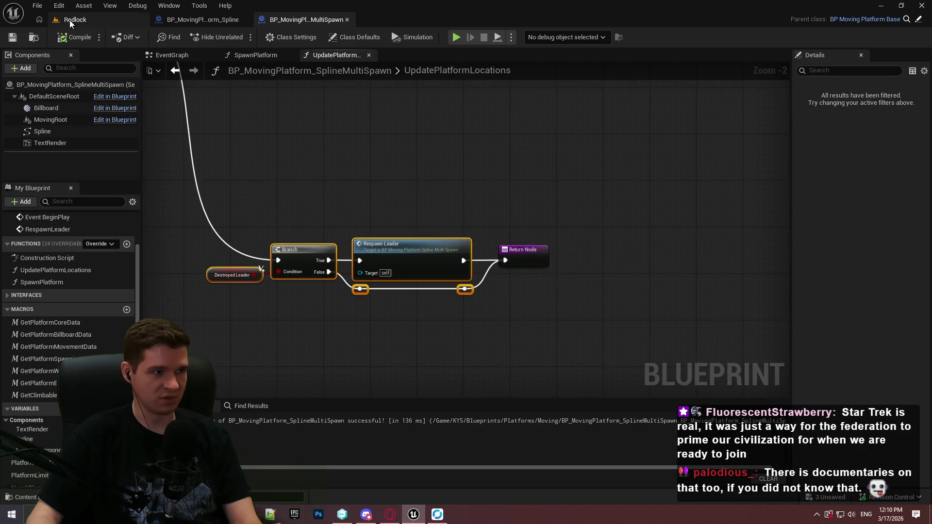
pyautogui.click(68, 19)
pyautogui.hotkey('alt', 'p')
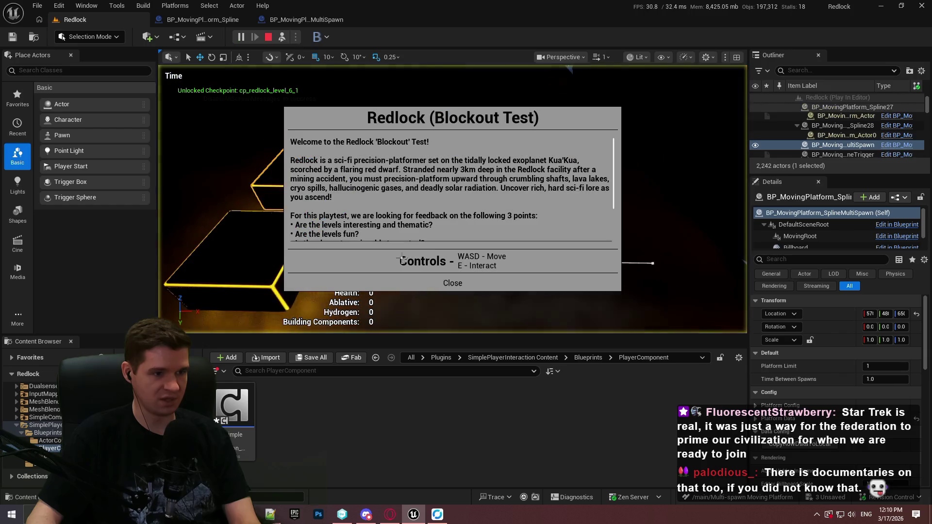
# Watch the platforms spawn along the splines, stop, and go back to the MultiSpawn blueprint.
pyautogui.click(454, 283)
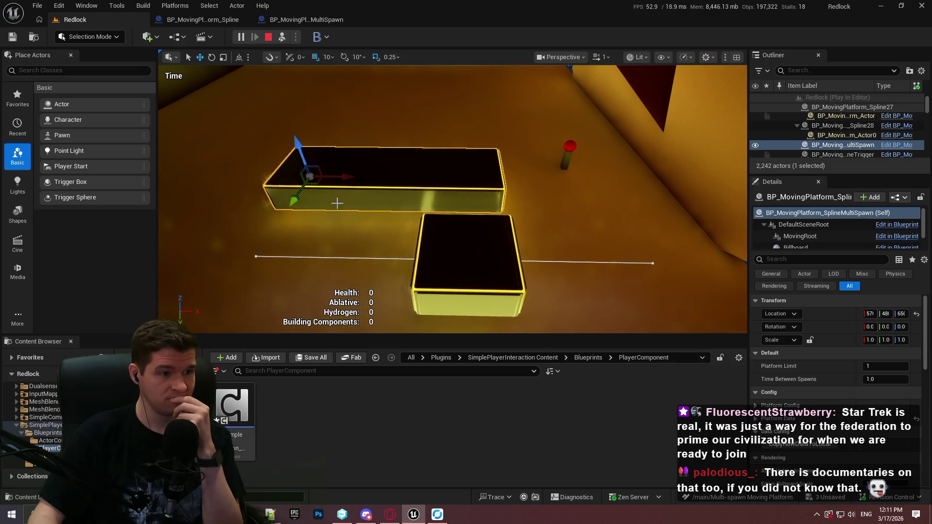
pyautogui.click(270, 37)
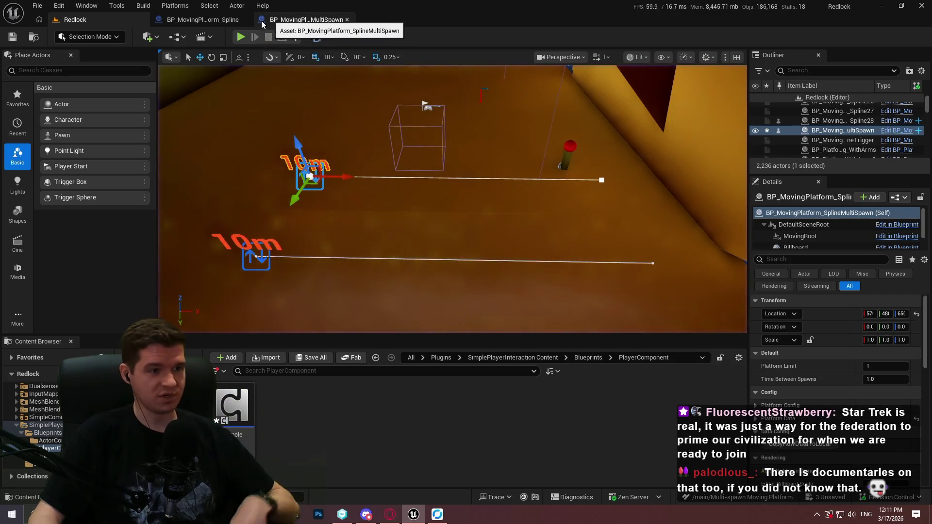
pyautogui.click(299, 21)
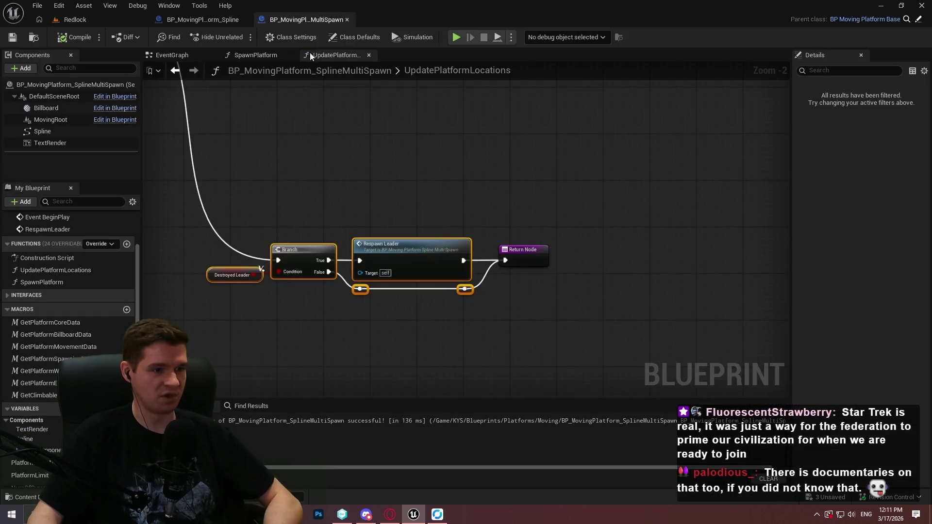
# In SpawnPlatform, delete the extra Return Node after SET.
pyautogui.click(303, 173)
pyautogui.scroll(-3, 302, 172)
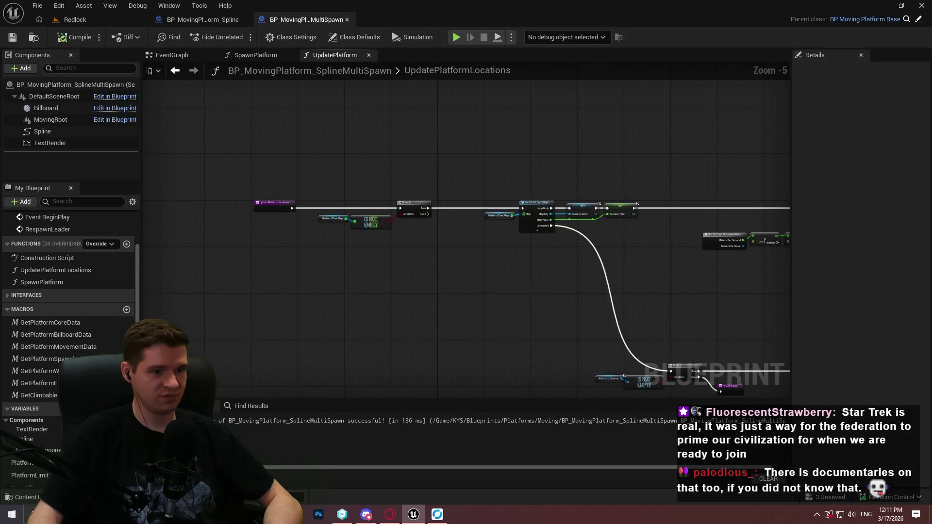
pyautogui.scroll(4, 395, 183)
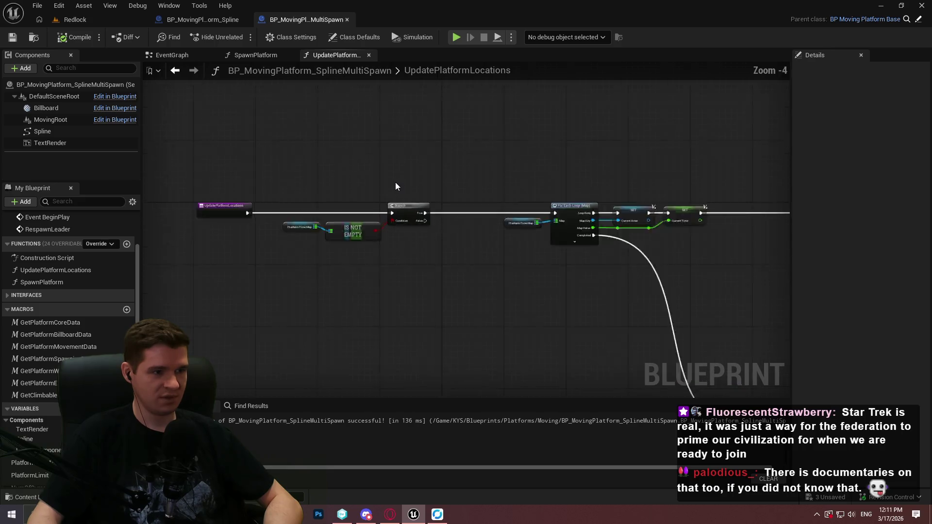
pyautogui.click(249, 54)
pyautogui.scroll(-2, 330, 210)
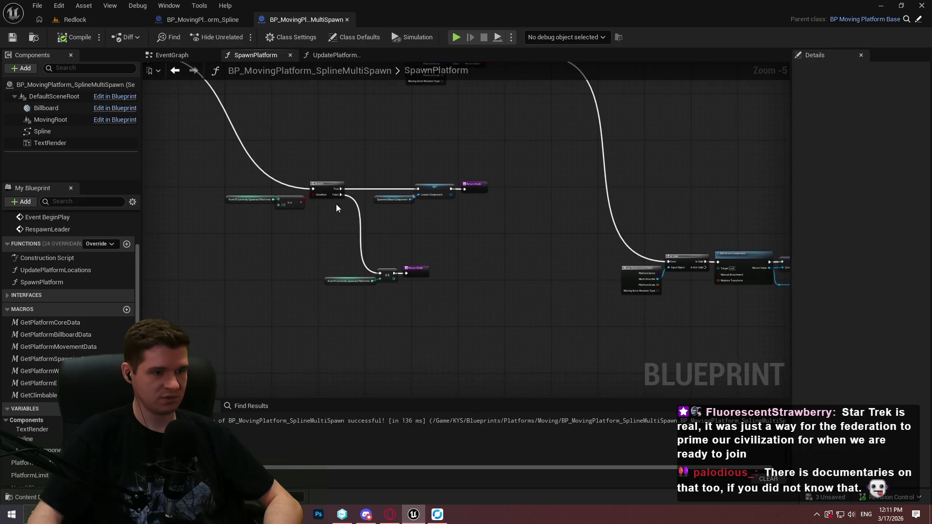
pyautogui.scroll(3, 361, 234)
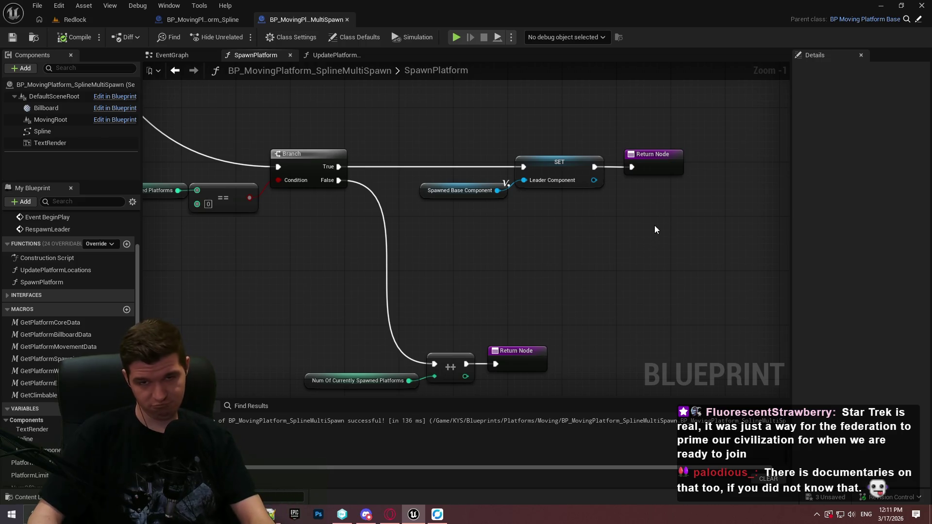
pyautogui.click(651, 150)
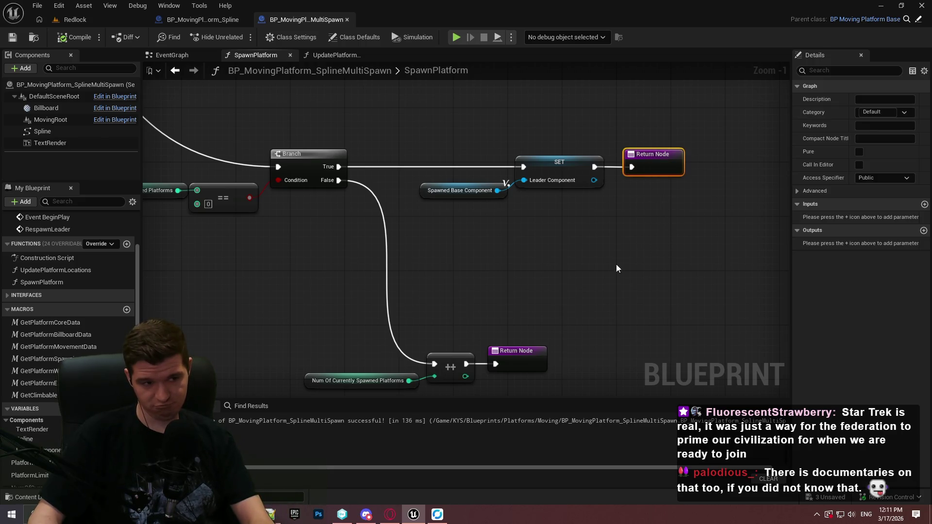
pyautogui.press('Delete')
# Wire SET into the ++ increment and route the Branch False wire through a reroute node.
pyautogui.moveTo(432, 365); pyautogui.dragTo(594, 166)
pyautogui.moveTo(678, 319); pyautogui.dragTo(238, 359)
pyautogui.moveTo(423, 328)
pyautogui.mouseDown()
pyautogui.moveTo(614, 315)
pyautogui.moveTo(695, 334)
pyautogui.mouseUp()
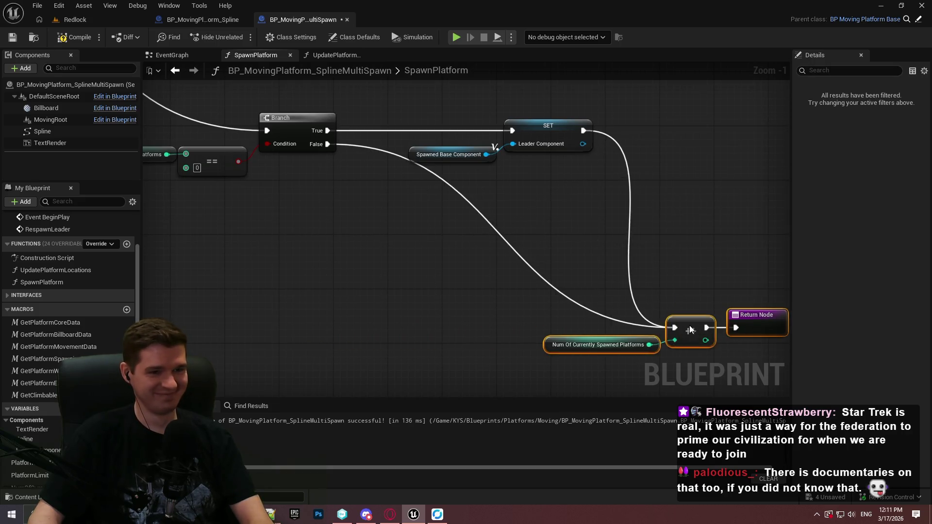
pyautogui.doubleClick(561, 293)
pyautogui.moveTo(559, 288)
pyautogui.mouseDown()
pyautogui.moveTo(386, 336)
pyautogui.moveTo(442, 330)
pyautogui.moveTo(429, 335)
pyautogui.mouseUp()
pyautogui.scroll(-5, 476, 336)
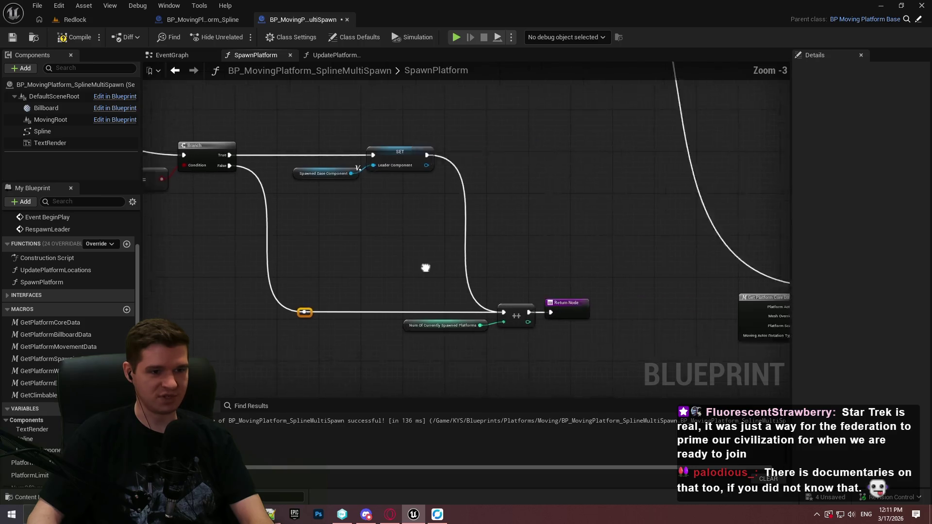
pyautogui.scroll(2, 534, 264)
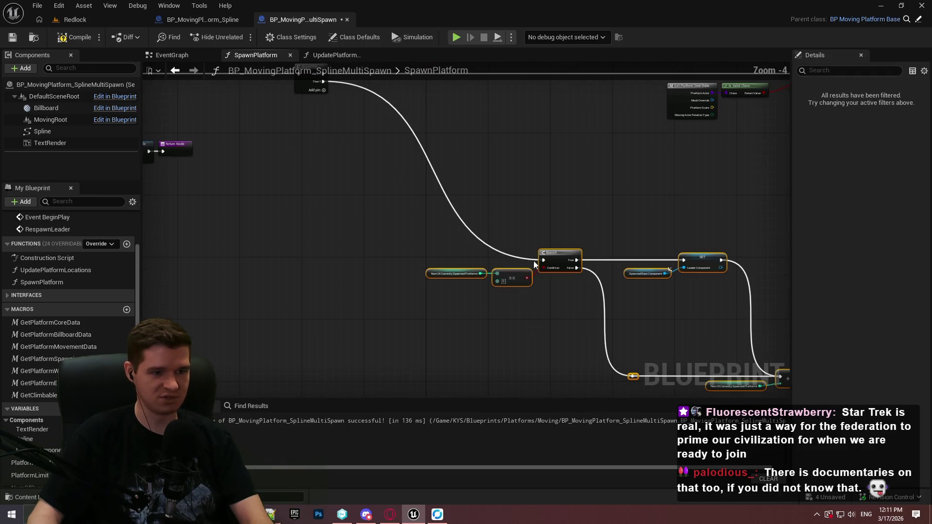
pyautogui.moveTo(508, 240); pyautogui.dragTo(424, 204)
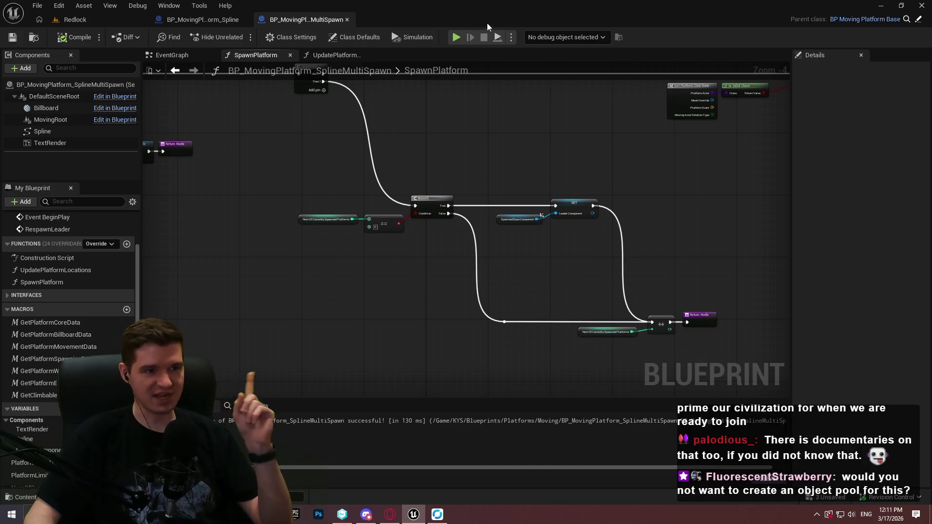
pyautogui.click(91, 20)
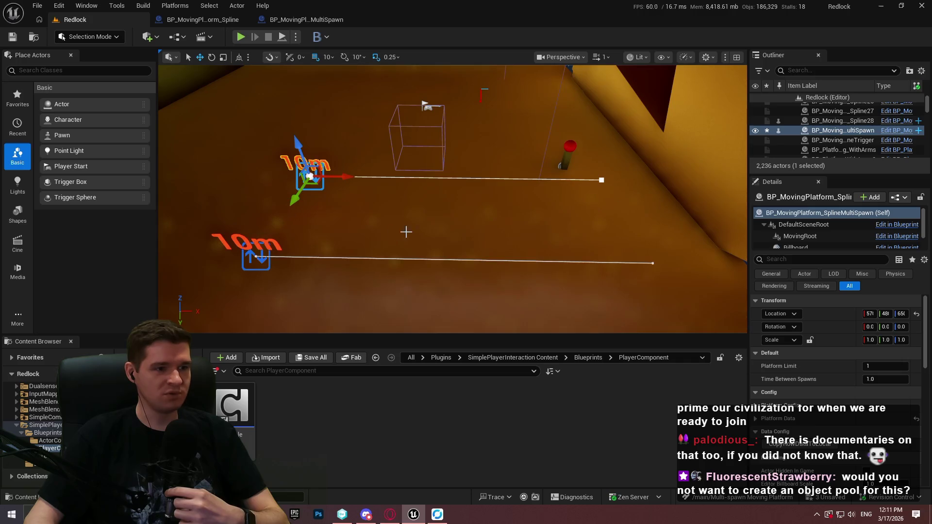
# Play-test Redlock to watch two platforms on the splines, then show BP_MovingPlatform_Spline.
pyautogui.click(359, 126)
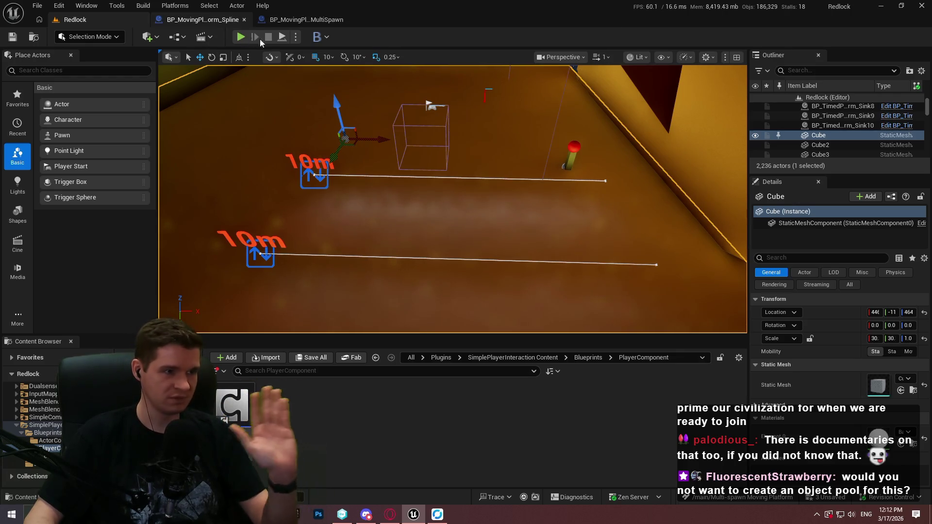
pyautogui.hotkey('alt', 'p')
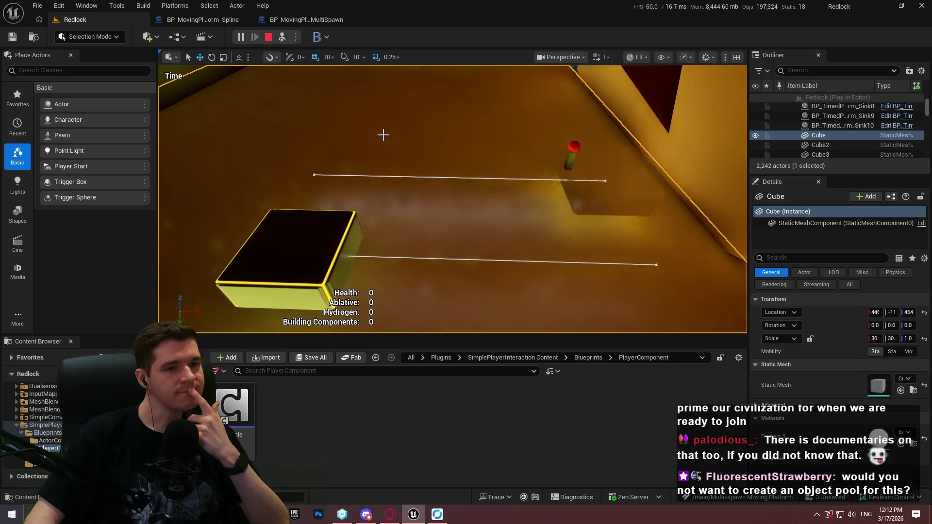
pyautogui.click(270, 39)
pyautogui.click(296, 22)
pyautogui.click(223, 22)
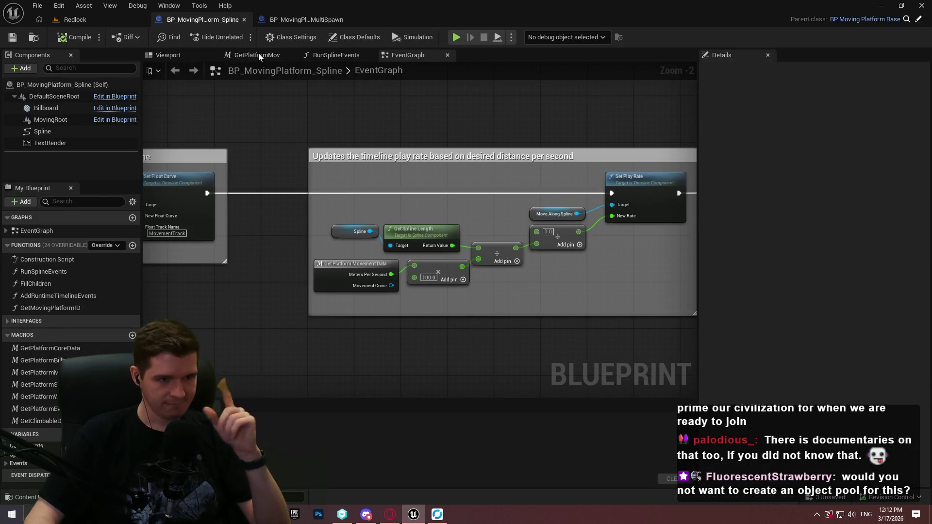
# In the MultiSpawn EventGraph, paste a Spawn Platform call and line the timer nodes up with it.
pyautogui.click(302, 19)
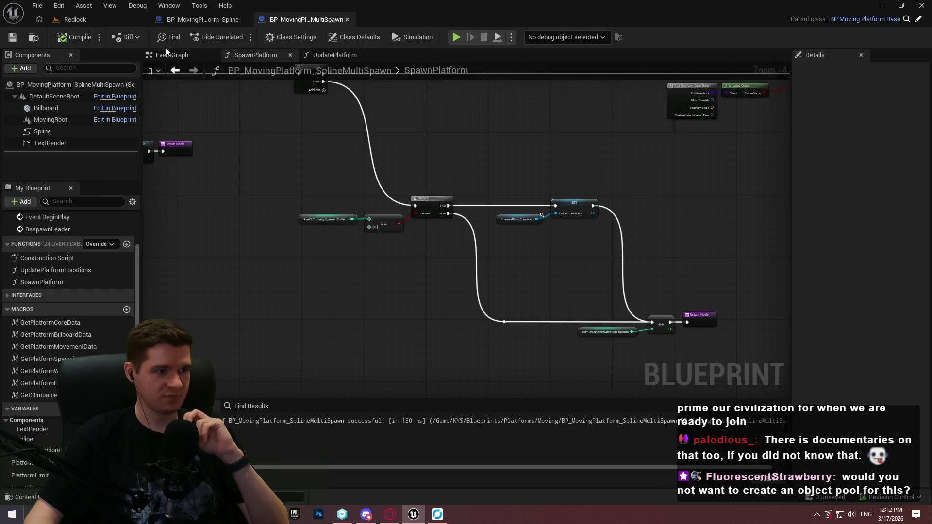
pyautogui.click(170, 55)
pyautogui.scroll(-3, 573, 199)
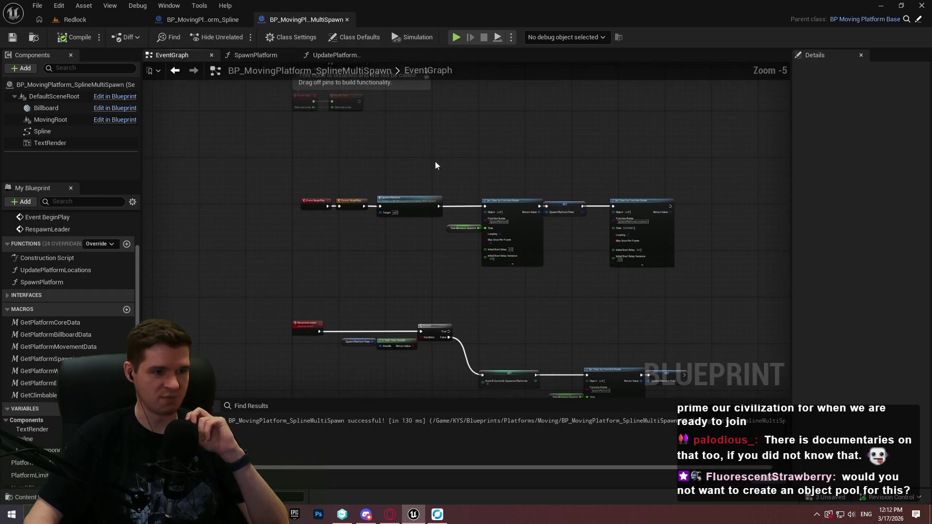
pyautogui.click(397, 236)
pyautogui.scroll(5, 427, 291)
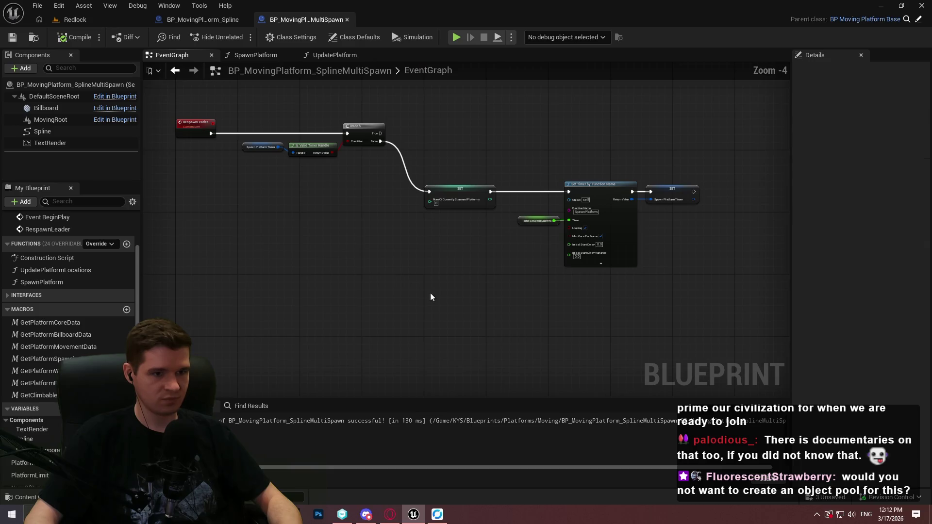
pyautogui.hotkey('ctrl', 'v')
pyautogui.moveTo(578, 274)
pyautogui.mouseDown()
pyautogui.moveTo(534, 303)
pyautogui.moveTo(296, 366)
pyautogui.moveTo(303, 277)
pyautogui.mouseUp()
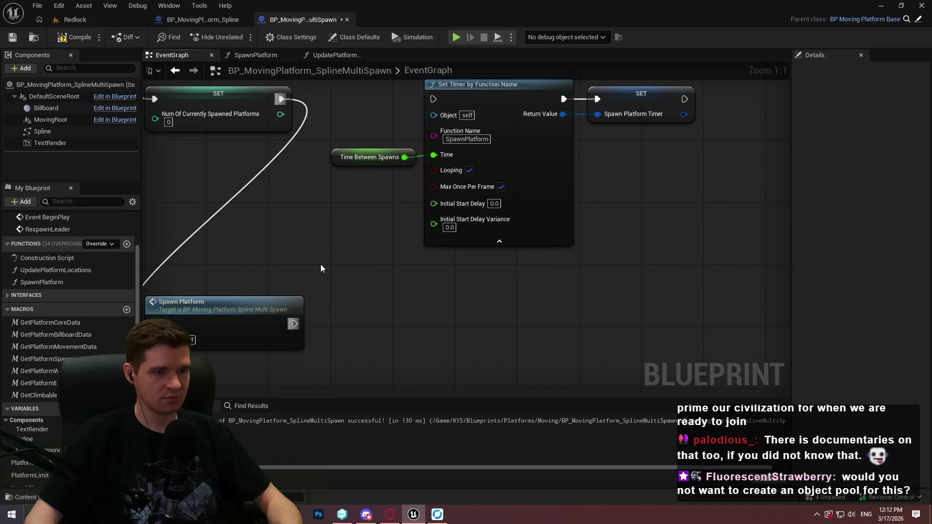
pyautogui.moveTo(481, 100)
pyautogui.mouseDown()
pyautogui.moveTo(450, 367)
pyautogui.moveTo(492, 320)
pyautogui.moveTo(495, 331)
pyautogui.mouseUp()
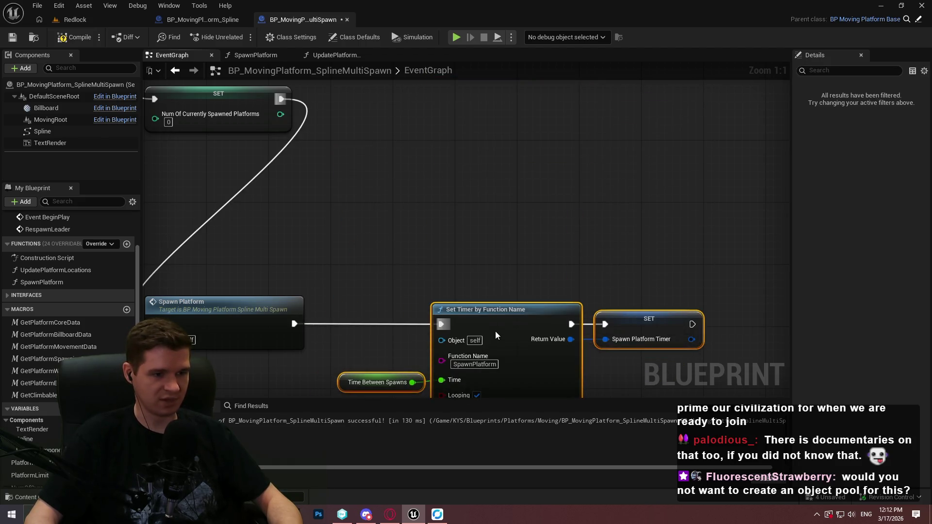
# Move Spawn Platform and Set Timer beside the top SET node, then save the blueprint.
pyautogui.moveTo(247, 245); pyautogui.dragTo(616, 365)
pyautogui.moveTo(313, 277)
pyautogui.mouseDown()
pyautogui.moveTo(245, 227)
pyautogui.moveTo(433, 292)
pyautogui.moveTo(399, 149)
pyautogui.moveTo(397, 175)
pyautogui.mouseUp()
pyautogui.click(316, 172)
pyautogui.hotkey('ctrl', 's')
pyautogui.click(106, 20)
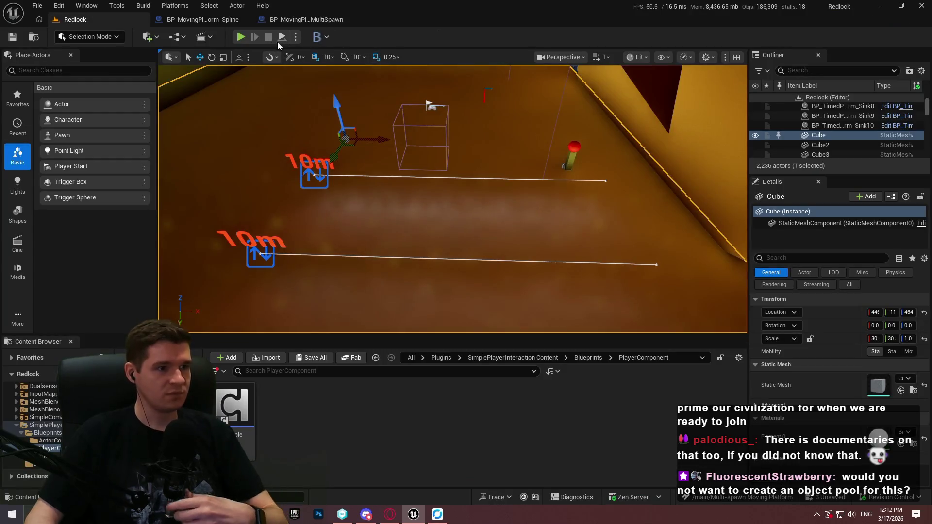
# Play Redlock, watch the two platforms slide along their splines, then stop and select the MultiSpawn actor.
pyautogui.hotkey('alt', 'p')
pyautogui.click(451, 281)
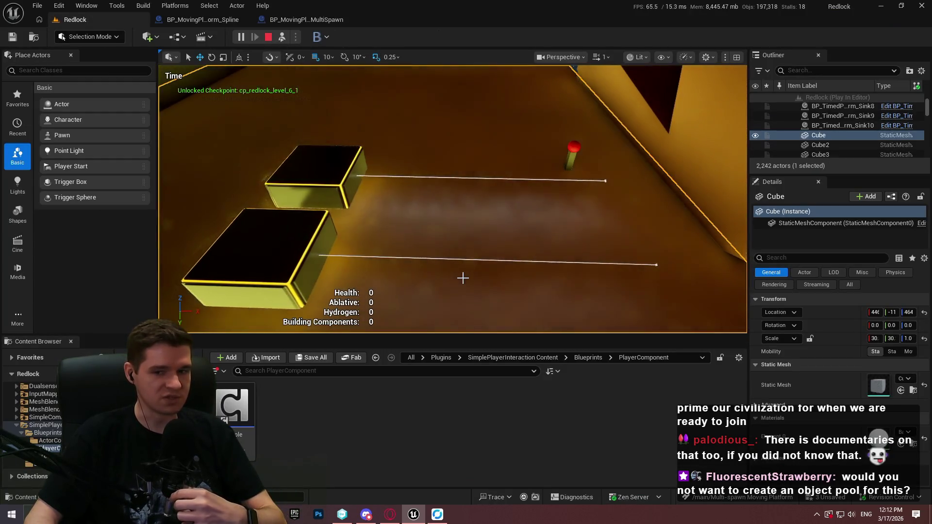
pyautogui.hotkey('shift', 'F1')
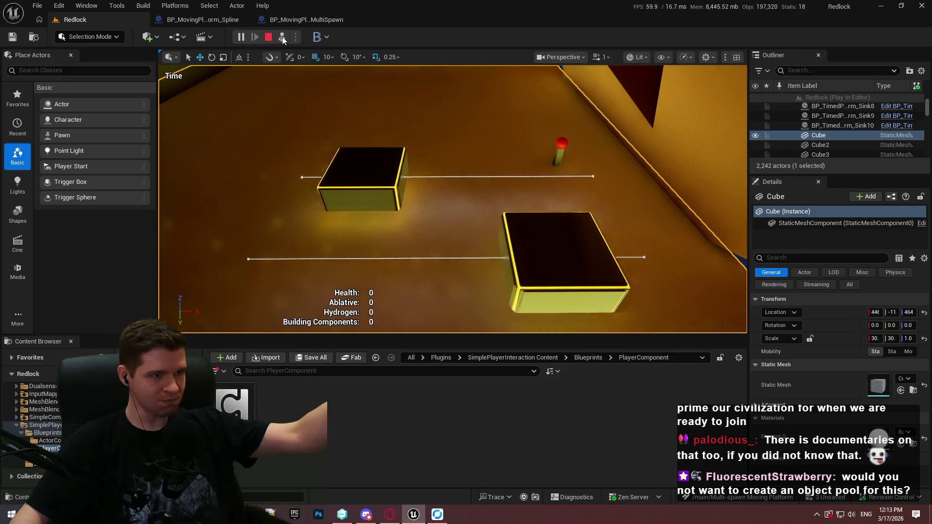
pyautogui.click(268, 37)
pyautogui.click(301, 176)
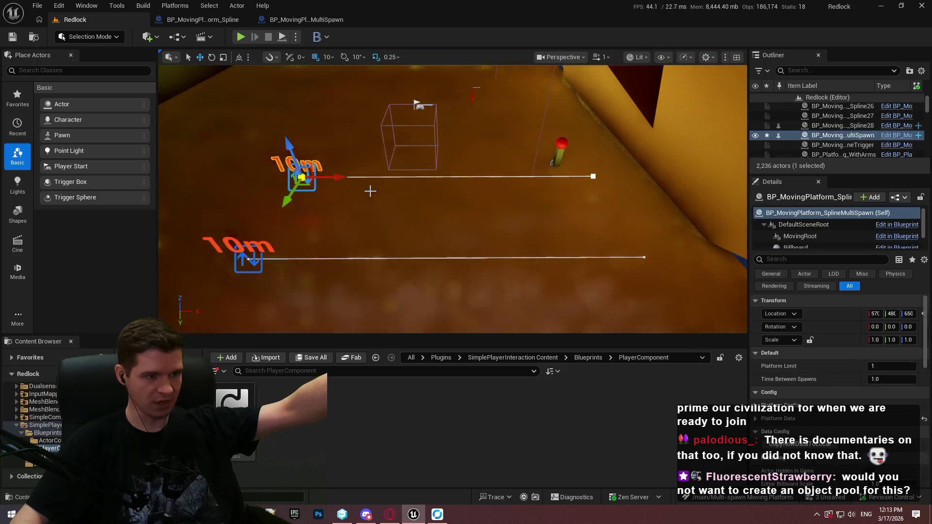
# Set the MultiSpawn actor's Platform Limit to 2 and Time Between Spawns to 2.
pyautogui.click(868, 366)
pyautogui.write('2')
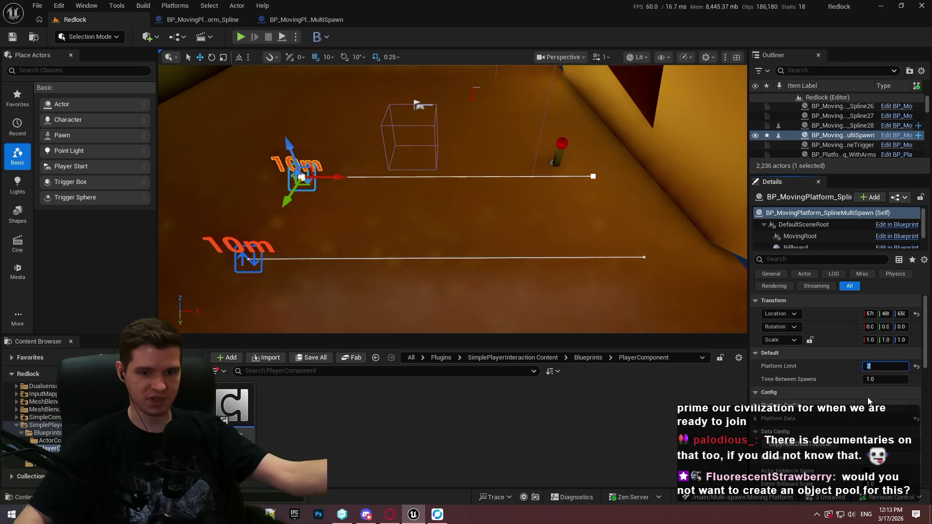
pyautogui.click(882, 379)
pyautogui.write('2')
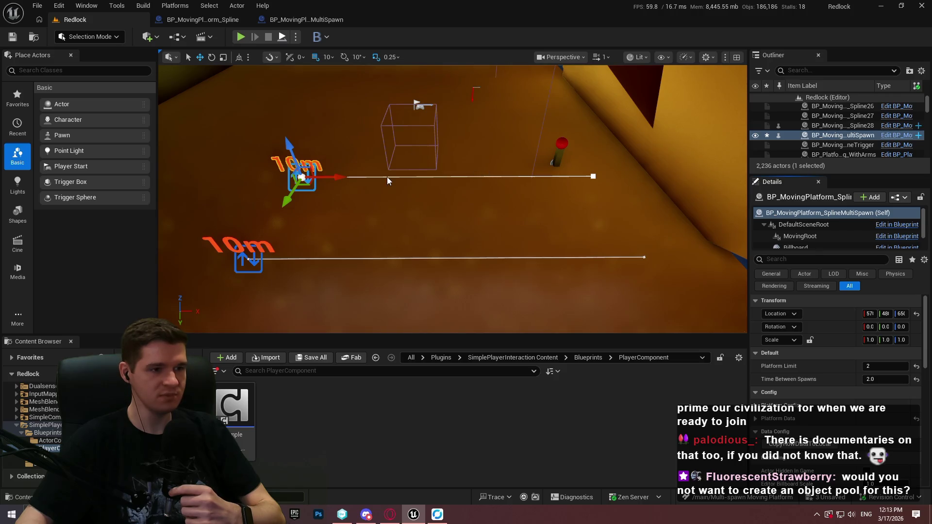
# Play-test the level until three platforms spawn, then stop, revealing an Accessed None error.
pyautogui.hotkey('alt', 'p')
pyautogui.click(453, 285)
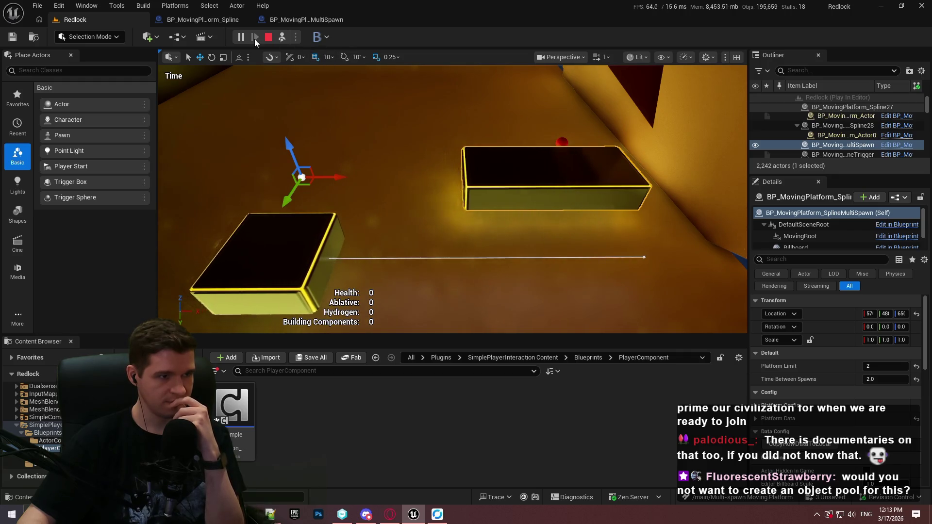
pyautogui.click(268, 37)
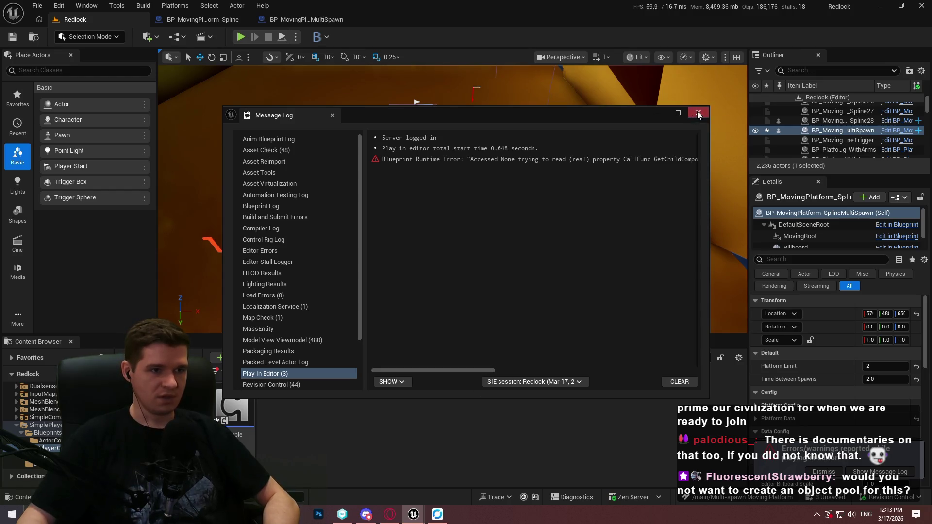
# Close the Message Log and pan the MultiSpawn EventGraph to the Spawn Platform and Set Timer nodes.
pyautogui.click(698, 114)
pyautogui.click(306, 20)
pyautogui.scroll(-2, 492, 238)
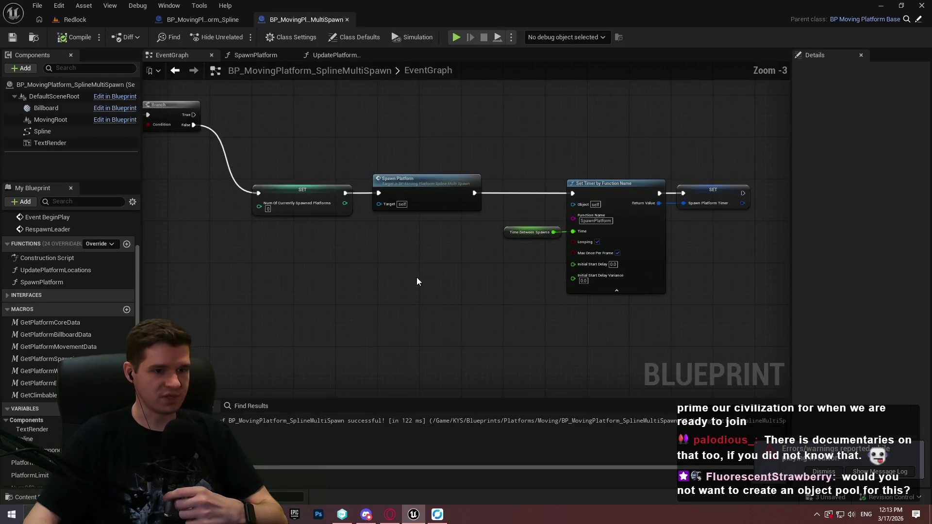
pyautogui.scroll(1, 456, 154)
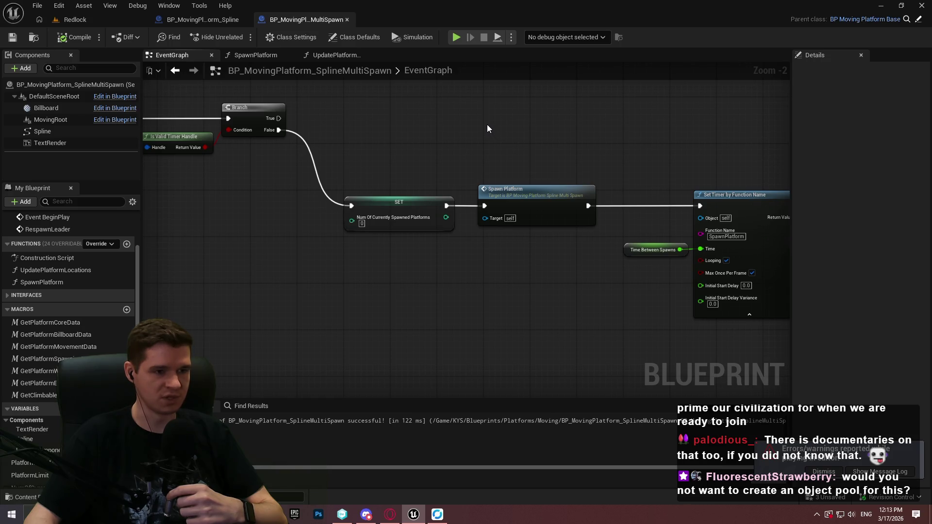
pyautogui.moveTo(461, 119)
pyautogui.mouseDown()
pyautogui.moveTo(666, 166)
pyautogui.moveTo(272, 163)
pyautogui.moveTo(636, 179)
pyautogui.moveTo(454, 146)
pyautogui.moveTo(194, 121)
pyautogui.moveTo(352, 164)
pyautogui.moveTo(558, 129)
pyautogui.moveTo(345, 126)
pyautogui.mouseUp()
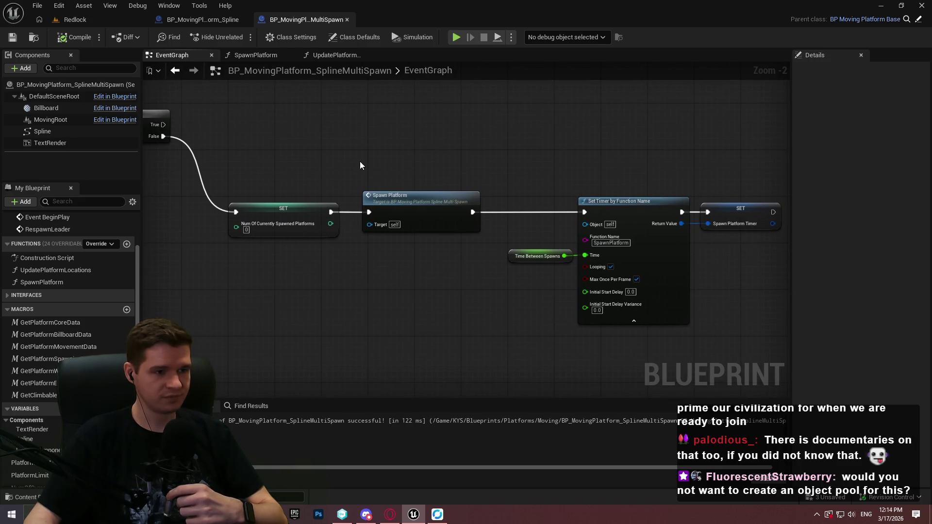
# Open the SpawnPlatform function graph and select the placed MultiSpawn actor as debug object.
pyautogui.doubleClick(410, 193)
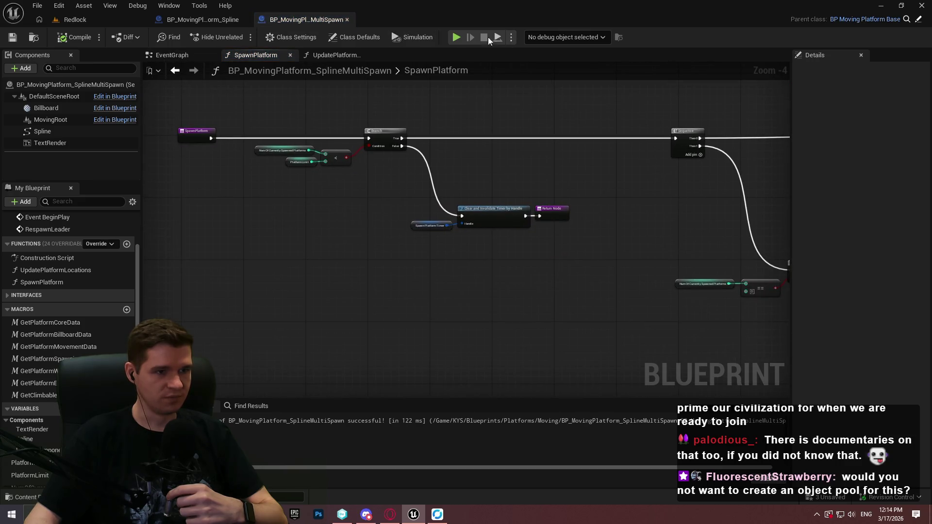
pyautogui.click(577, 40)
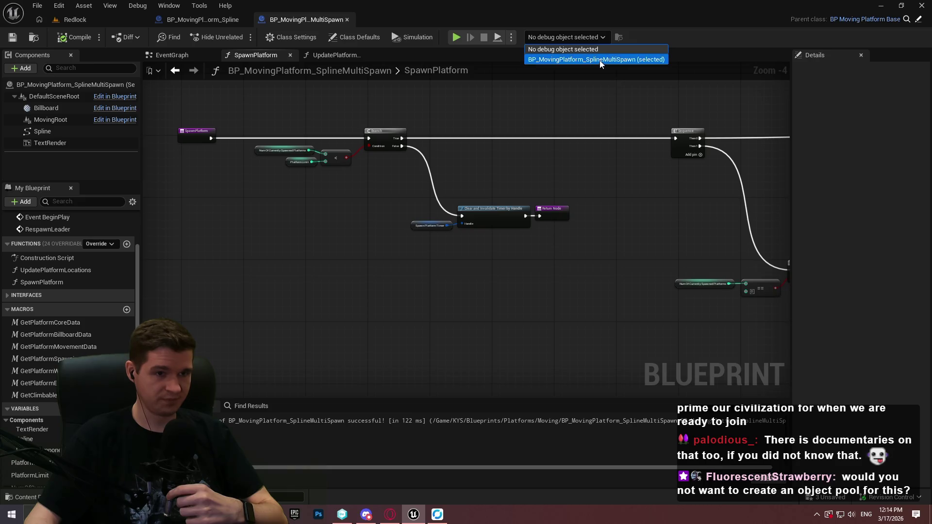
pyautogui.click(599, 60)
# Start a Simulate session, dismiss the game's welcome dialog, and return to the blueprint.
pyautogui.click(411, 37)
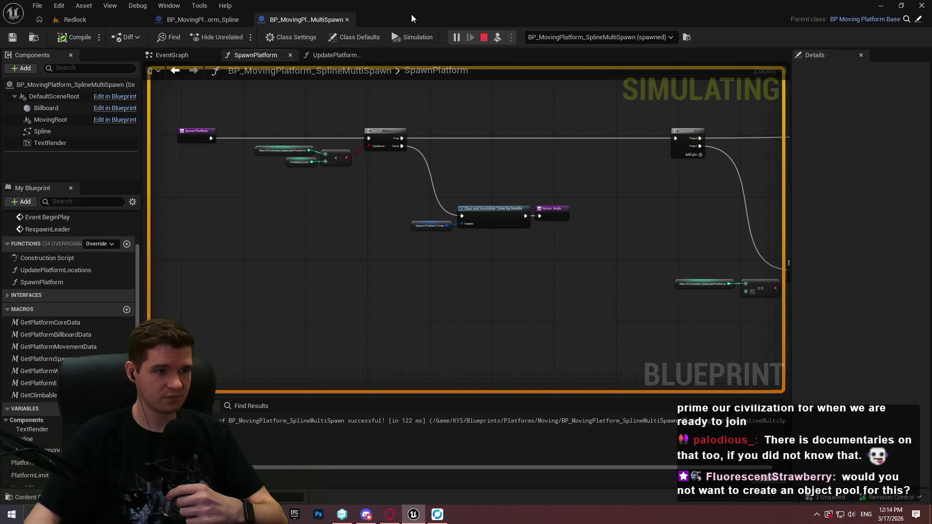
pyautogui.click(106, 16)
pyautogui.click(449, 282)
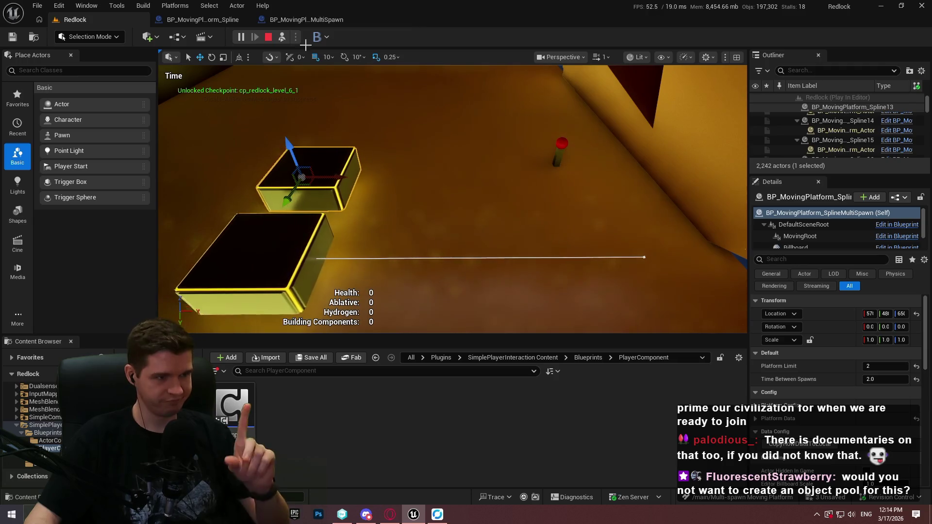
pyautogui.click(279, 20)
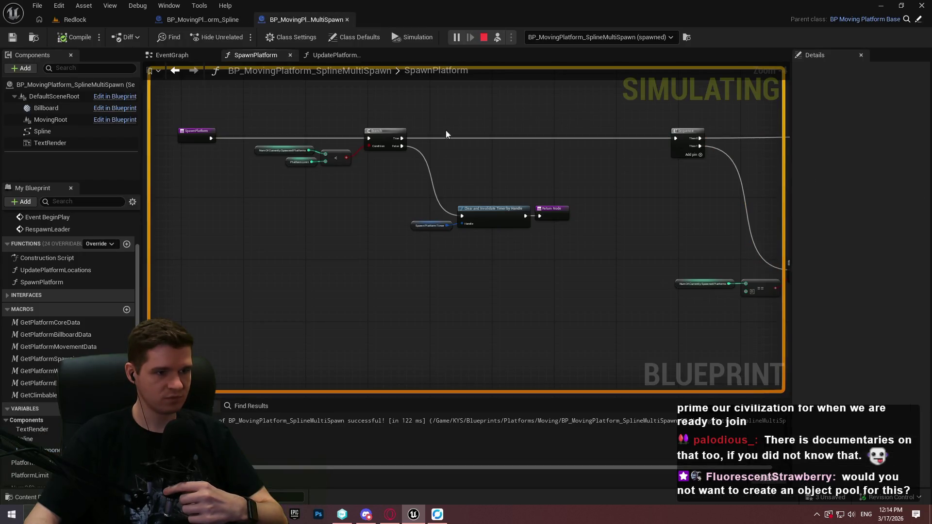
# Add a breakpoint on the SpawnPlatform entry node and check the paused blueprint.
pyautogui.rightClick(195, 136)
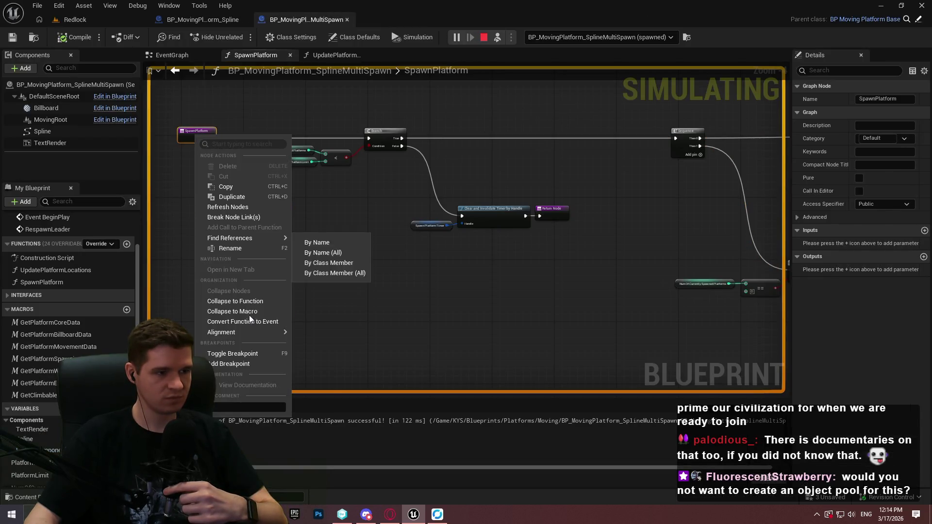
pyautogui.click(229, 363)
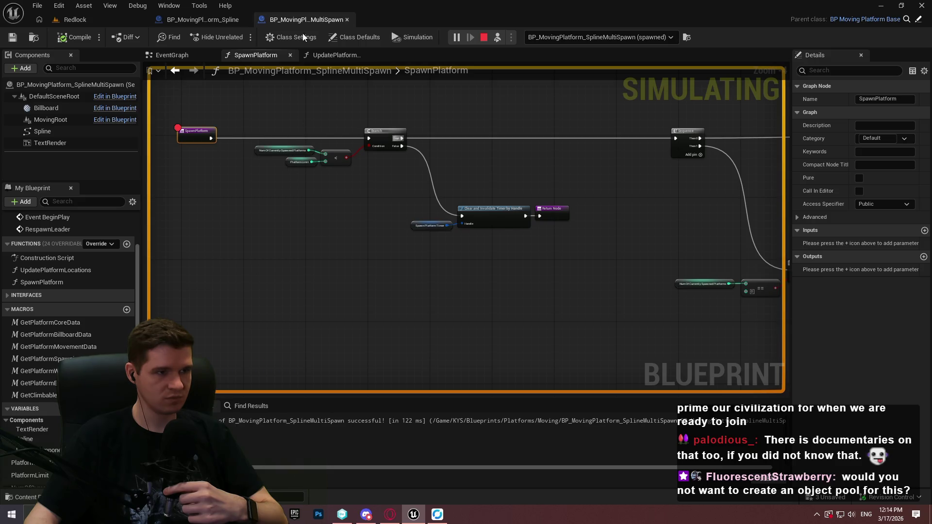
pyautogui.click(190, 19)
pyautogui.click(73, 20)
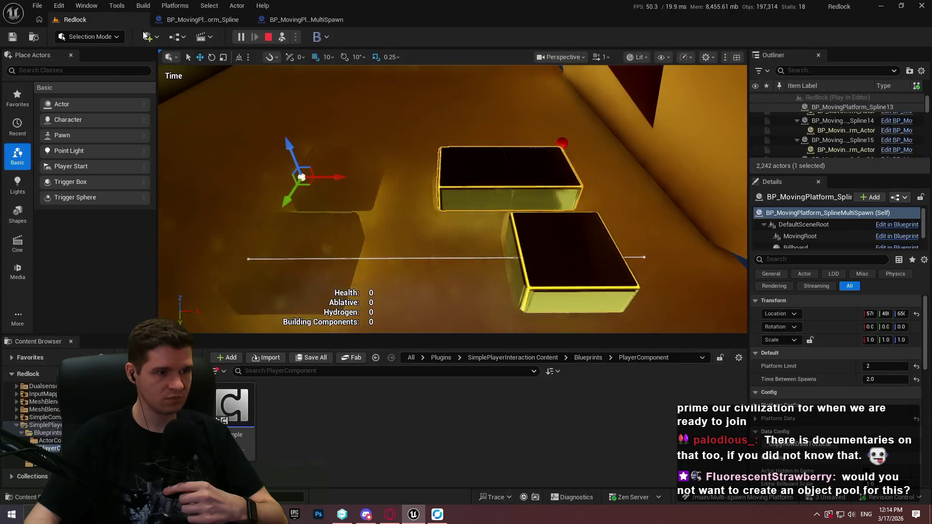
pyautogui.click(318, 19)
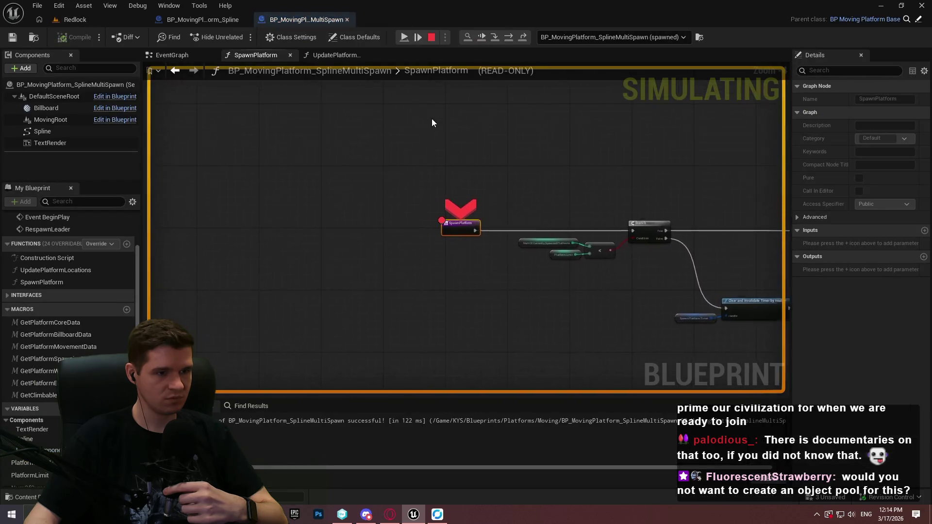
# Resume the simulation past the breakpoint, then stop it.
pyautogui.click(92, 17)
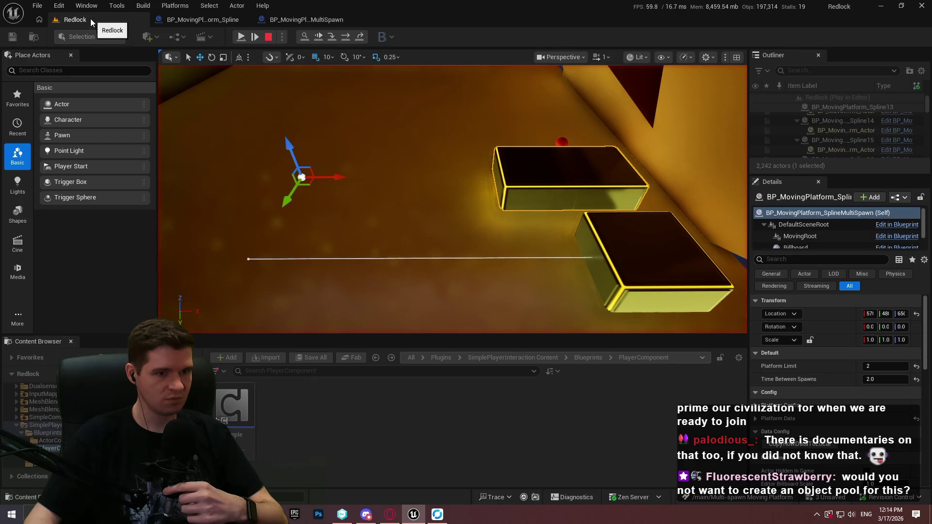
pyautogui.click(242, 38)
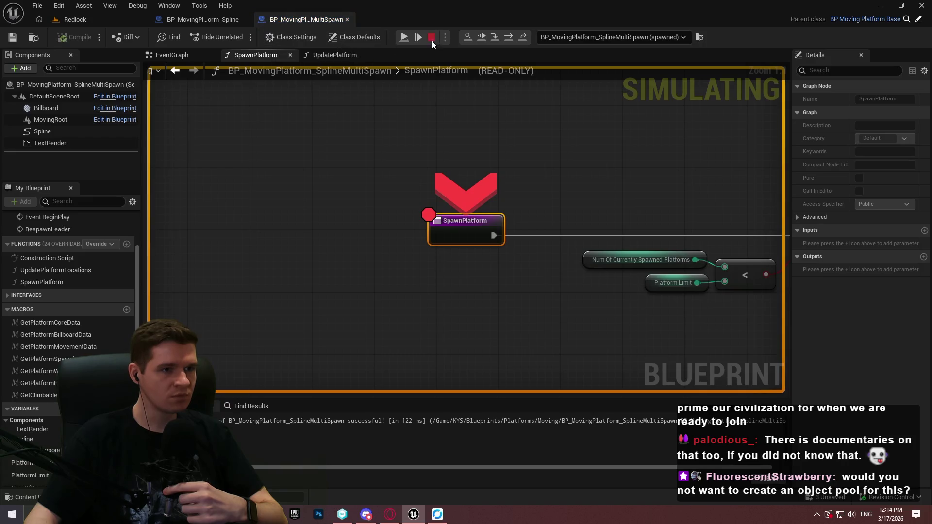
pyautogui.click(431, 39)
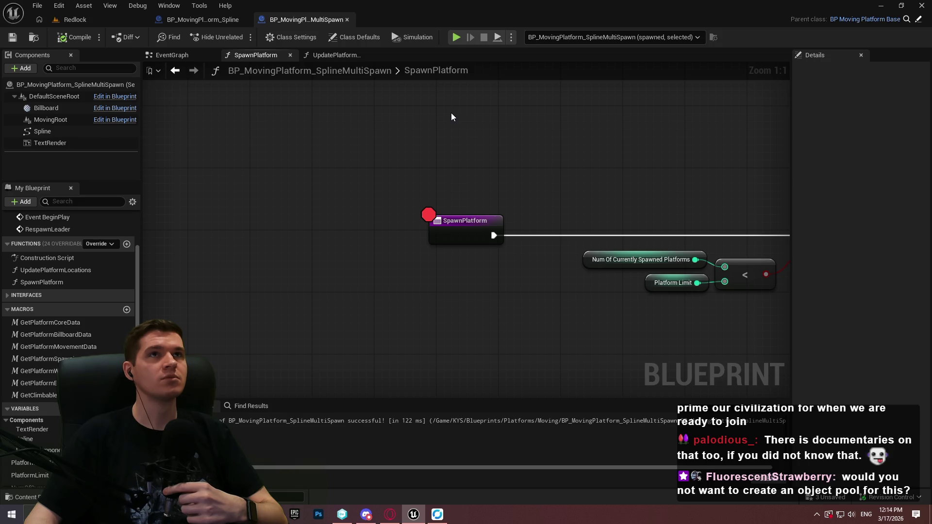
# Wire the limit check's True output into the Sequence, then undo the change.
pyautogui.moveTo(458, 119)
pyautogui.mouseDown()
pyautogui.moveTo(410, 104)
pyautogui.moveTo(400, 154)
pyautogui.moveTo(304, 152)
pyautogui.moveTo(533, 154)
pyautogui.moveTo(503, 143)
pyautogui.mouseUp()
pyautogui.scroll(-2, 400, 154)
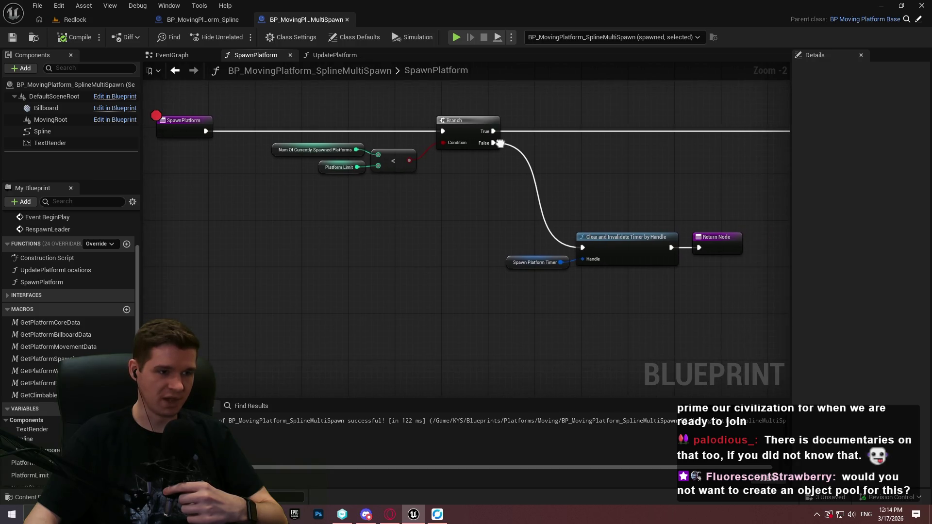
pyautogui.moveTo(412, 131)
pyautogui.mouseDown()
pyautogui.moveTo(660, 139)
pyautogui.moveTo(767, 129)
pyautogui.mouseUp()
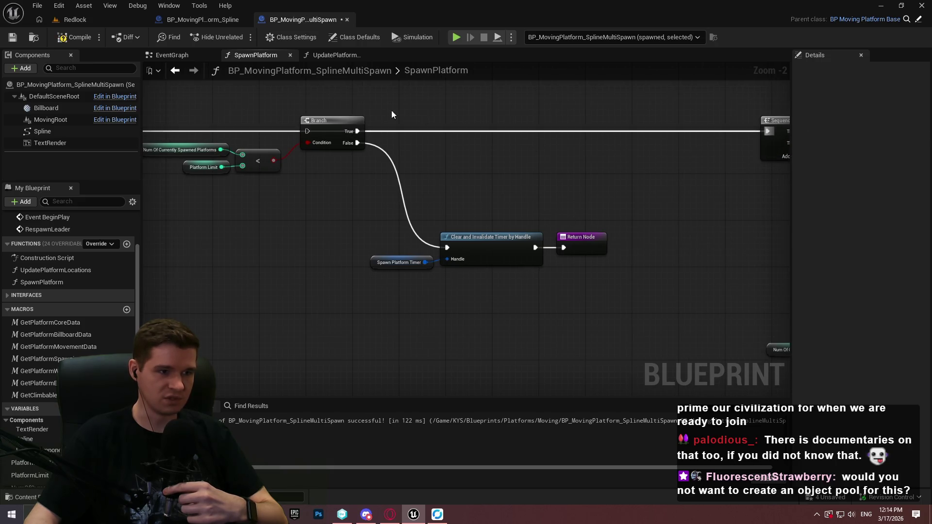
pyautogui.moveTo(701, 320); pyautogui.dragTo(240, 121)
pyautogui.hotkey('ctrl', 'z')
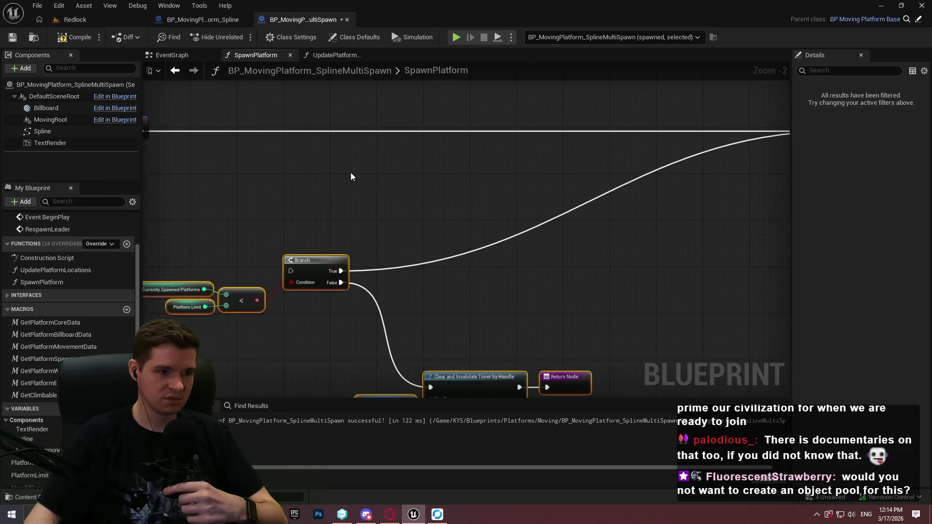
# Move the limit-check nodes lower and closer to the SpawnPlatform entry node.
pyautogui.scroll(-3, 337, 275)
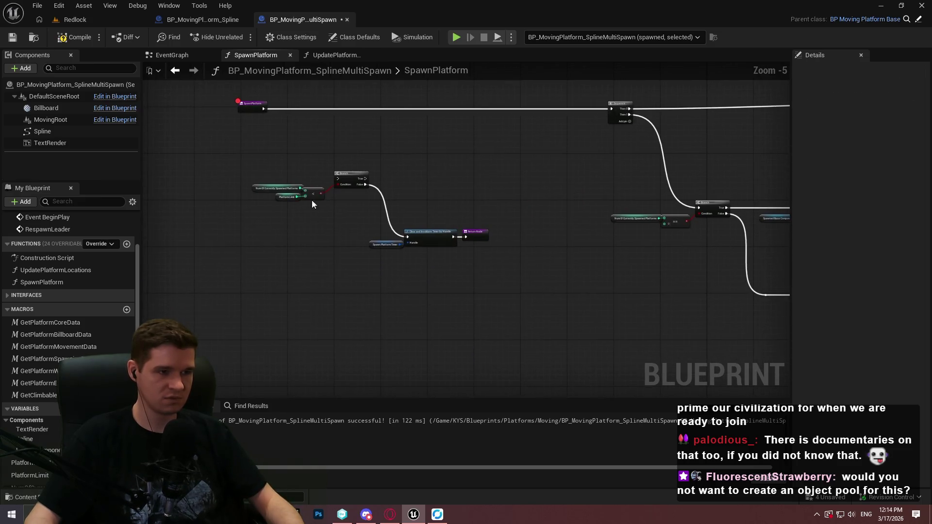
pyautogui.moveTo(354, 173); pyautogui.dragTo(379, 193)
pyautogui.scroll(1, 492, 339)
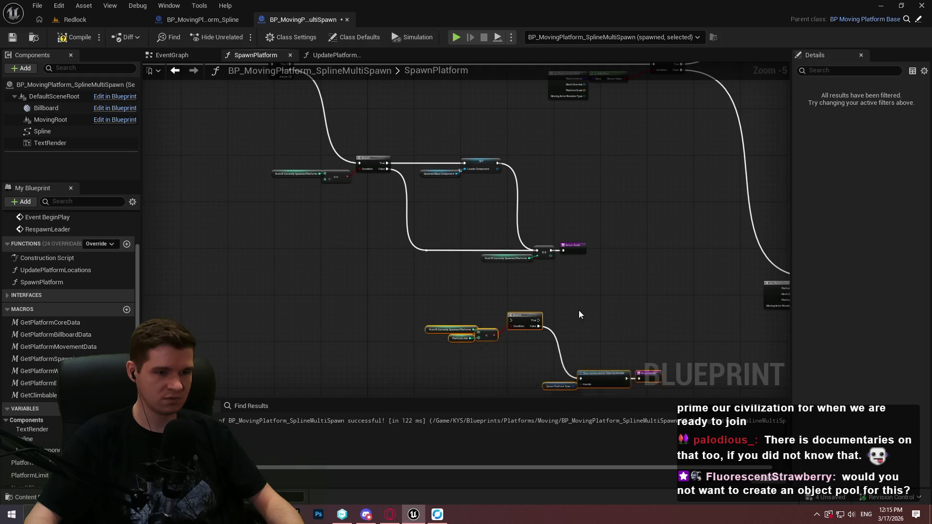
pyautogui.scroll(2, 569, 311)
pyautogui.moveTo(569, 309)
pyautogui.mouseDown()
pyautogui.moveTo(535, 281)
pyautogui.moveTo(561, 174)
pyautogui.moveTo(551, 155)
pyautogui.mouseUp()
pyautogui.scroll(2, 427, 289)
pyautogui.scroll(-7, 633, 168)
pyautogui.moveTo(598, 215)
pyautogui.mouseDown()
pyautogui.moveTo(391, 205)
pyautogui.moveTo(485, 214)
pyautogui.moveTo(617, 245)
pyautogui.moveTo(586, 224)
pyautogui.moveTo(552, 237)
pyautogui.mouseUp()
pyautogui.scroll(3, 261, 142)
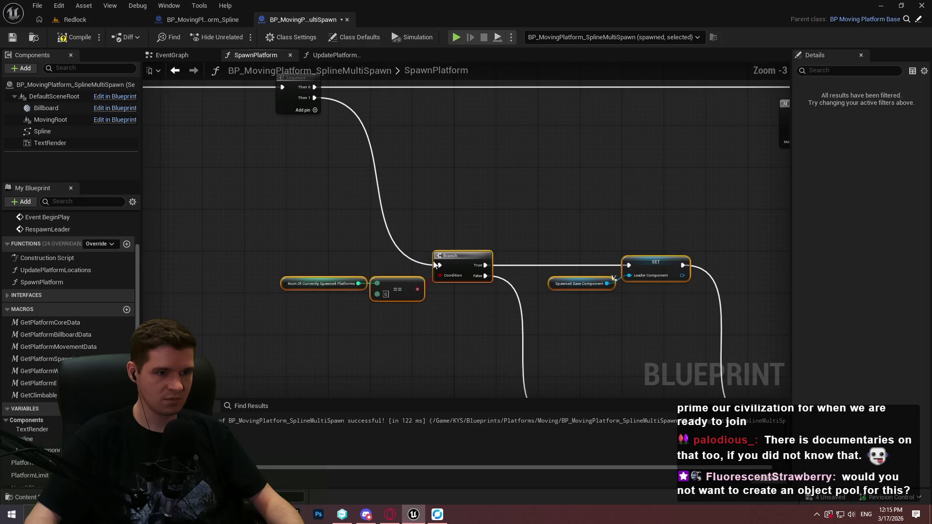
pyautogui.moveTo(401, 193); pyautogui.dragTo(366, 142)
pyautogui.scroll(-4, 400, 179)
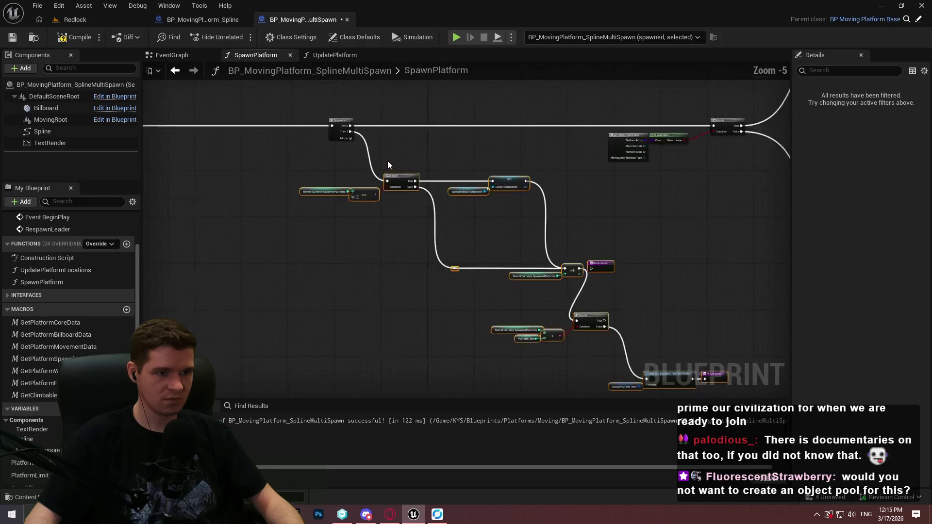
pyautogui.moveTo(305, 156); pyautogui.dragTo(467, 140)
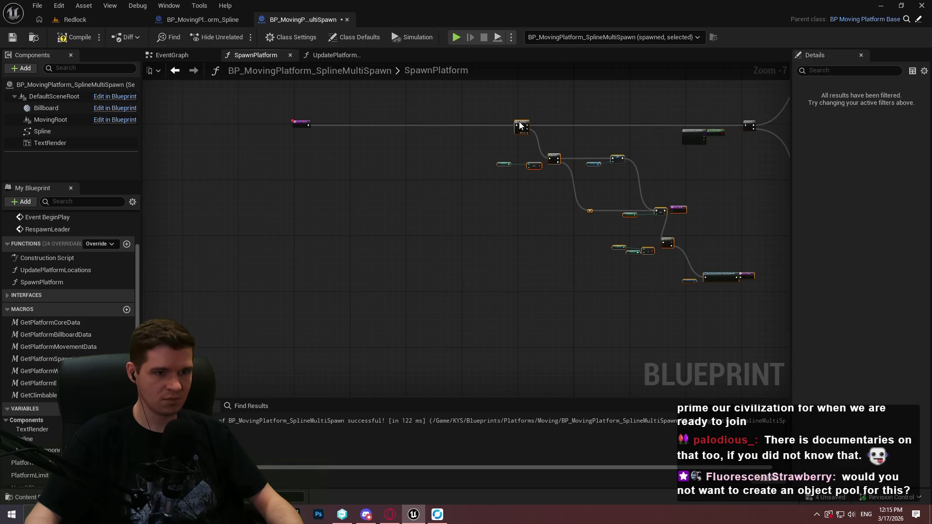
pyautogui.moveTo(519, 126); pyautogui.dragTo(332, 125)
pyautogui.scroll(3, 332, 125)
pyautogui.scroll(1, 481, 200)
# Pull the Return Node away from the increment node and place it beside the Branch.
pyautogui.moveTo(481, 199)
pyautogui.mouseDown()
pyautogui.moveTo(491, 159)
pyautogui.moveTo(538, 147)
pyautogui.mouseUp()
pyautogui.moveTo(418, 147); pyautogui.dragTo(697, 347)
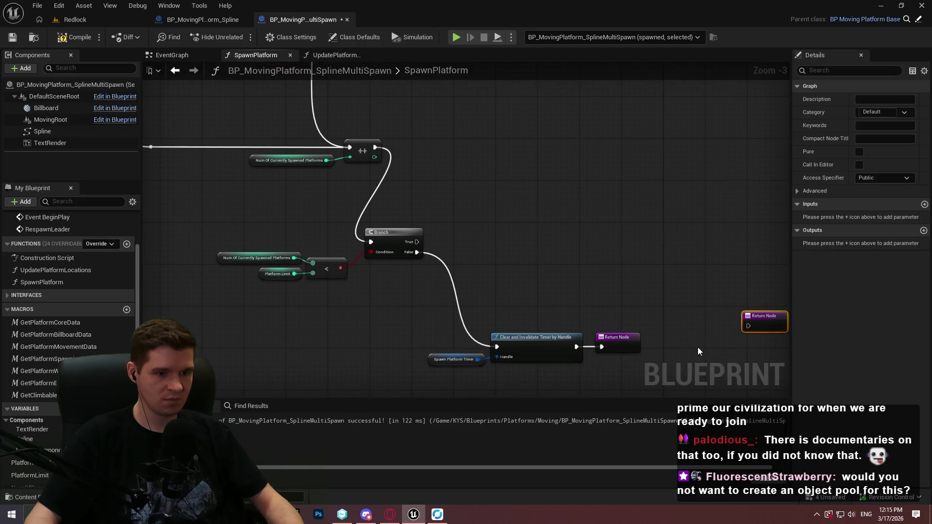
pyautogui.moveTo(834, 354); pyautogui.dragTo(606, 337)
pyautogui.moveTo(530, 316)
pyautogui.mouseDown()
pyautogui.moveTo(269, 238)
pyautogui.moveTo(285, 226)
pyautogui.mouseUp()
pyautogui.scroll(2, 287, 244)
pyautogui.scroll(-3, 553, 304)
pyautogui.click(739, 363)
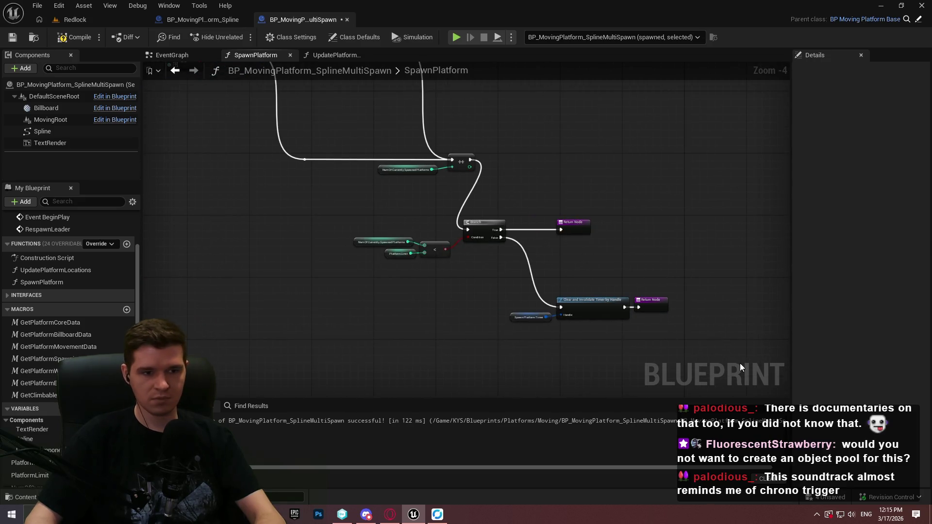
# Reposition the Branch and its comparison nodes in the SpawnPlatform graph.
pyautogui.moveTo(283, 193); pyautogui.dragTo(284, 194)
pyautogui.scroll(1, 502, 214)
pyautogui.moveTo(407, 267)
pyautogui.mouseDown()
pyautogui.moveTo(468, 223)
pyautogui.moveTo(636, 182)
pyautogui.moveTo(610, 167)
pyautogui.mouseUp()
pyautogui.scroll(-1, 561, 174)
pyautogui.click(380, 377)
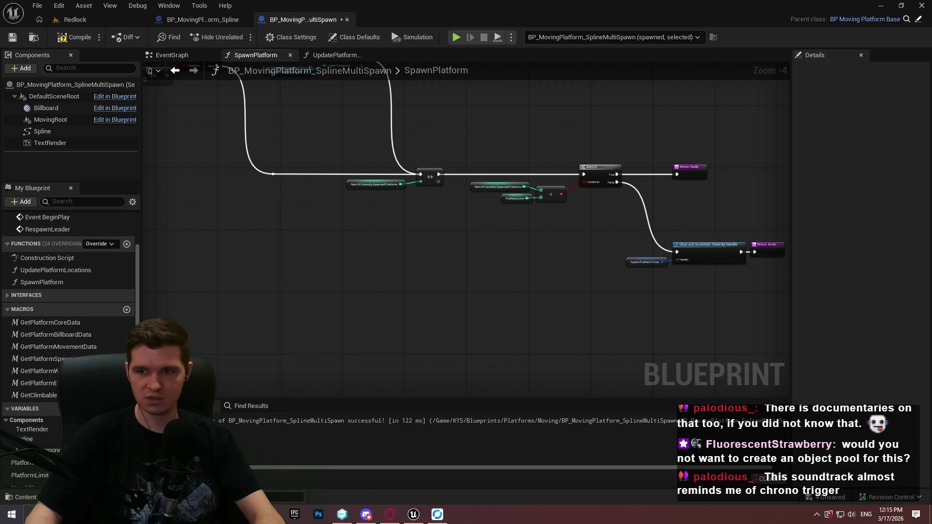
pyautogui.scroll(-2, 764, 165)
pyautogui.scroll(4, 315, 177)
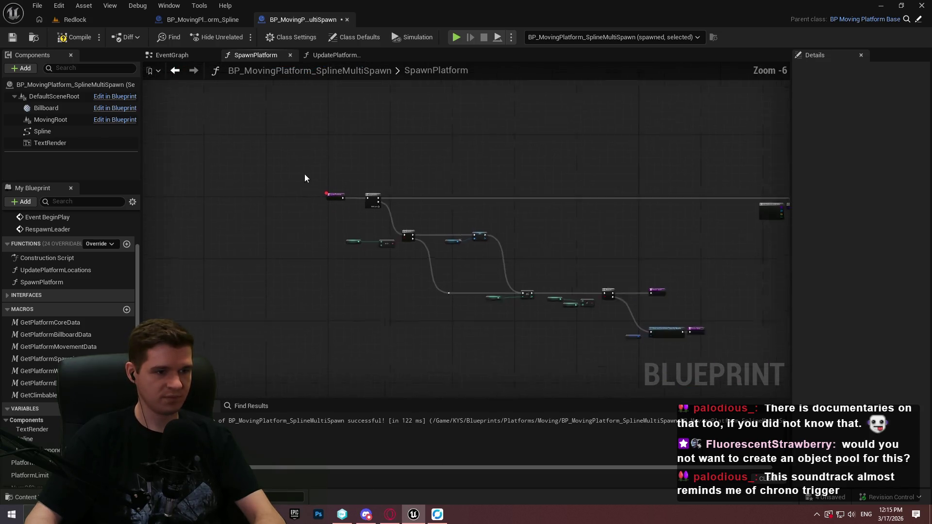
# Remove the SpawnPlatform entry breakpoint, recentre the entry and Sequence, and save the blueprint.
pyautogui.rightClick(345, 192)
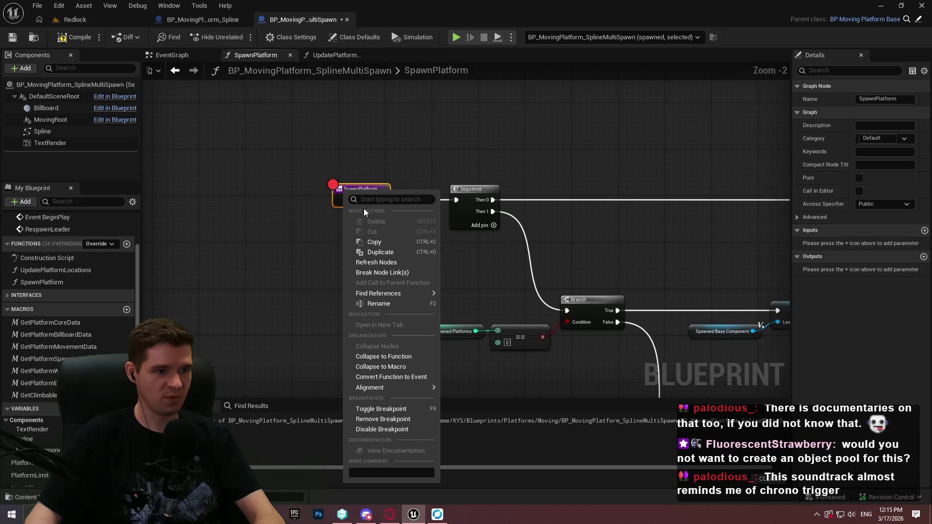
pyautogui.click(383, 420)
pyautogui.scroll(-5, 701, 273)
pyautogui.scroll(1, 539, 246)
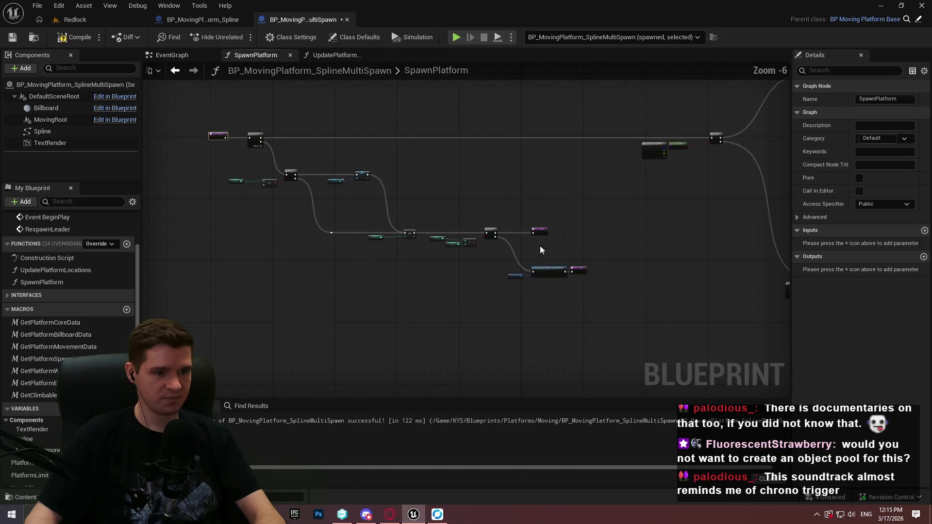
pyautogui.scroll(4, 540, 246)
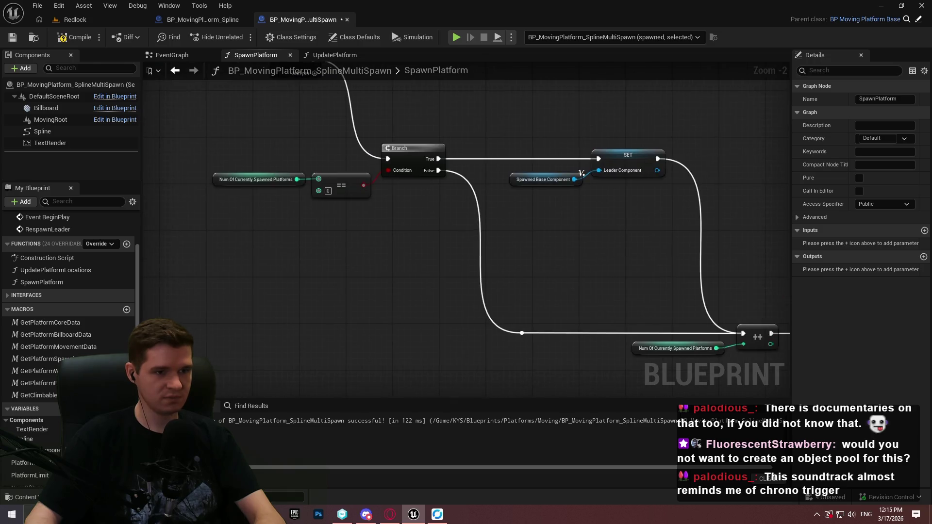
pyautogui.moveTo(300, 69); pyautogui.dragTo(286, 149)
pyautogui.moveTo(194, 132); pyautogui.dragTo(549, 175)
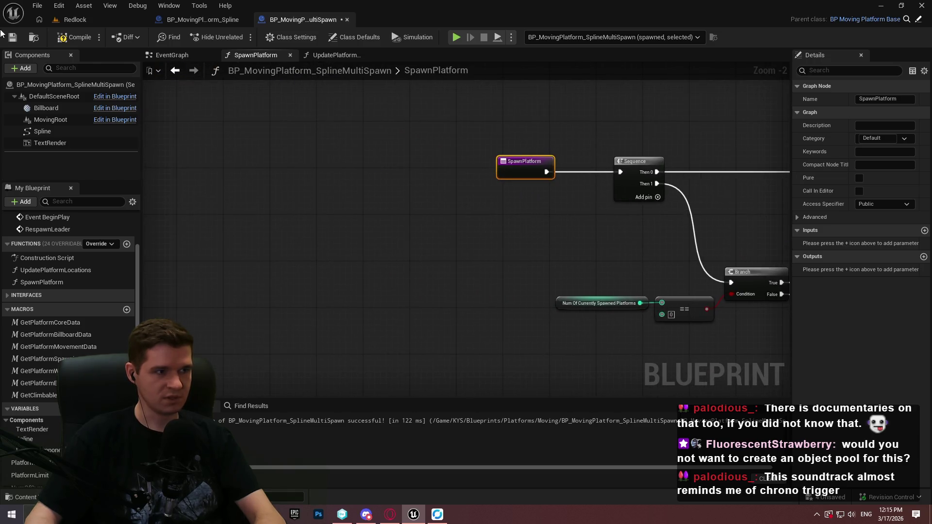
pyautogui.click(13, 42)
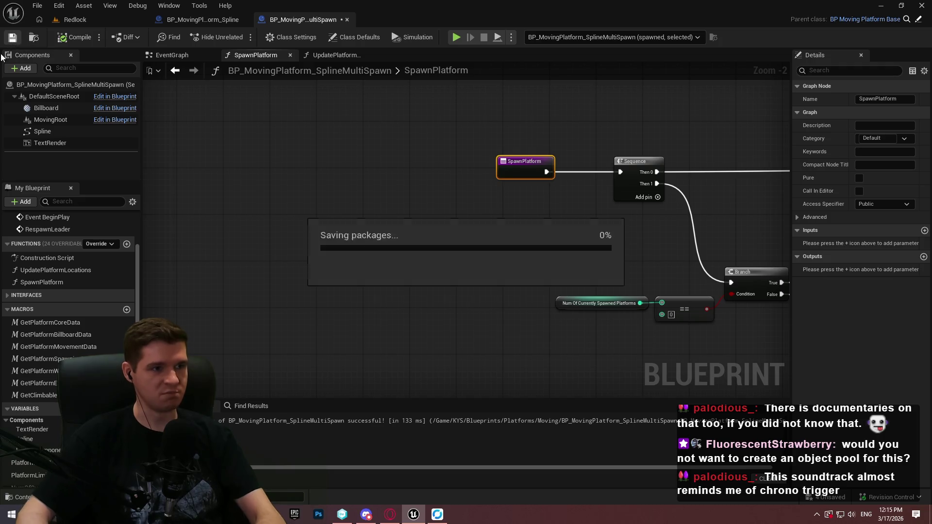
# Play the Redlock level with Alt+P, watch the three platforms spawn, then stop and return to SpawnPlatform.
pyautogui.click(90, 24)
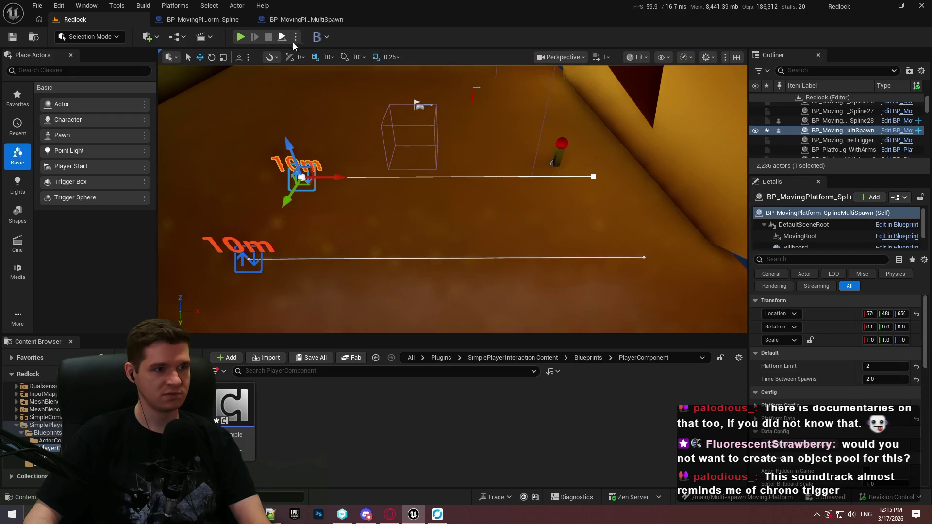
pyautogui.hotkey('alt', 'p')
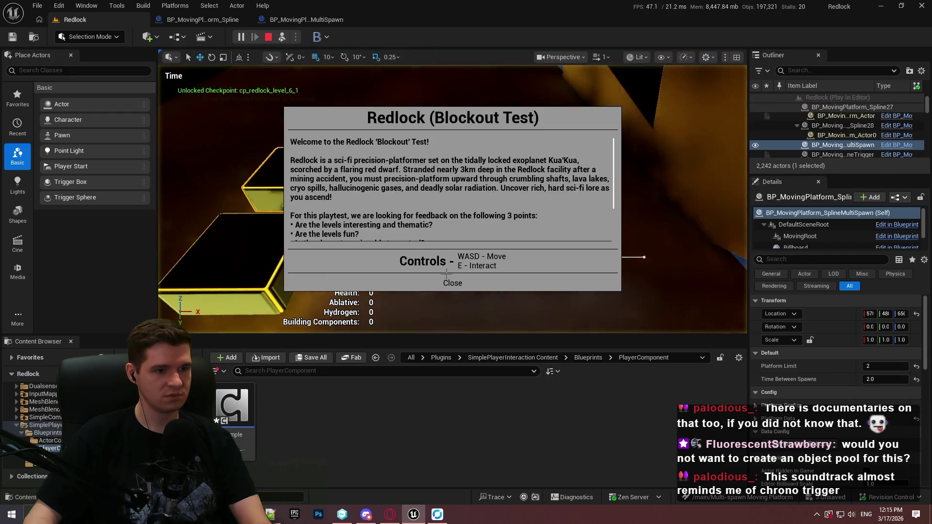
pyautogui.click(444, 282)
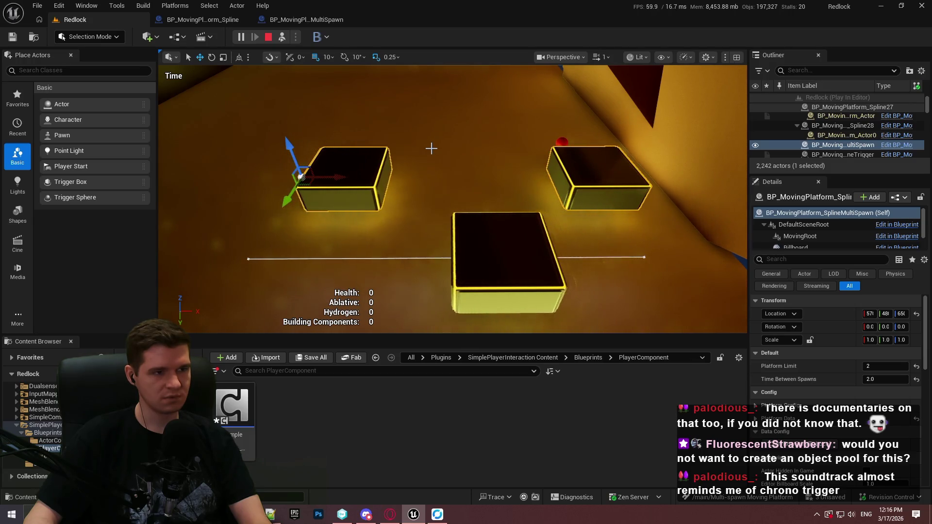
pyautogui.click(267, 40)
pyautogui.click(314, 22)
pyautogui.scroll(-3, 538, 264)
pyautogui.scroll(2, 387, 219)
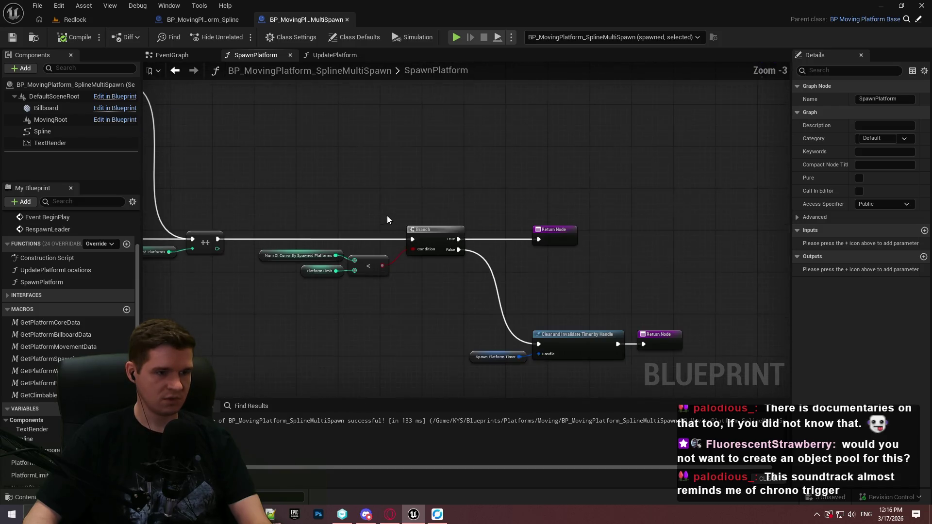
# Add a breakpoint to the RespawnLeader custom event in the EventGraph and simulate with Alt+S.
pyautogui.click(342, 55)
pyautogui.scroll(-4, 253, 142)
pyautogui.scroll(5, 293, 171)
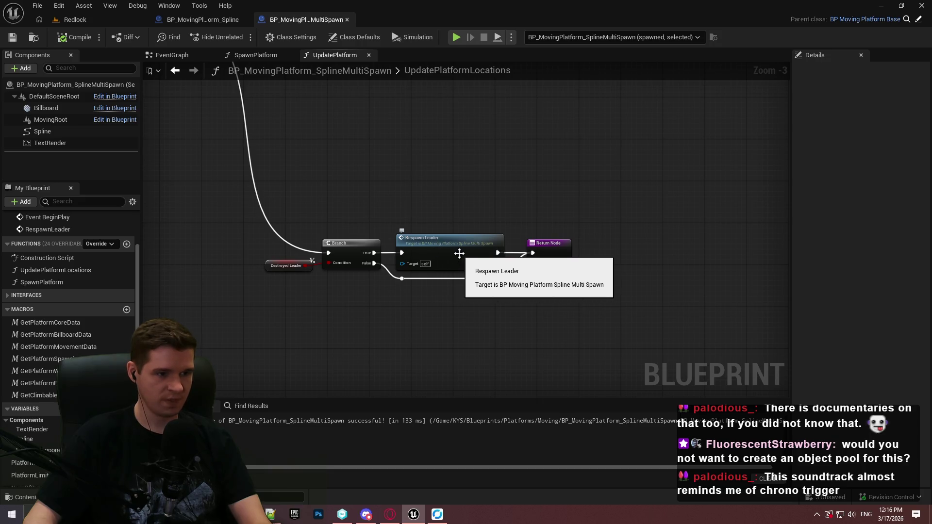
pyautogui.click(185, 55)
pyautogui.moveTo(238, 106)
pyautogui.mouseDown()
pyautogui.moveTo(510, 204)
pyautogui.moveTo(711, 239)
pyautogui.moveTo(672, 237)
pyautogui.mouseUp()
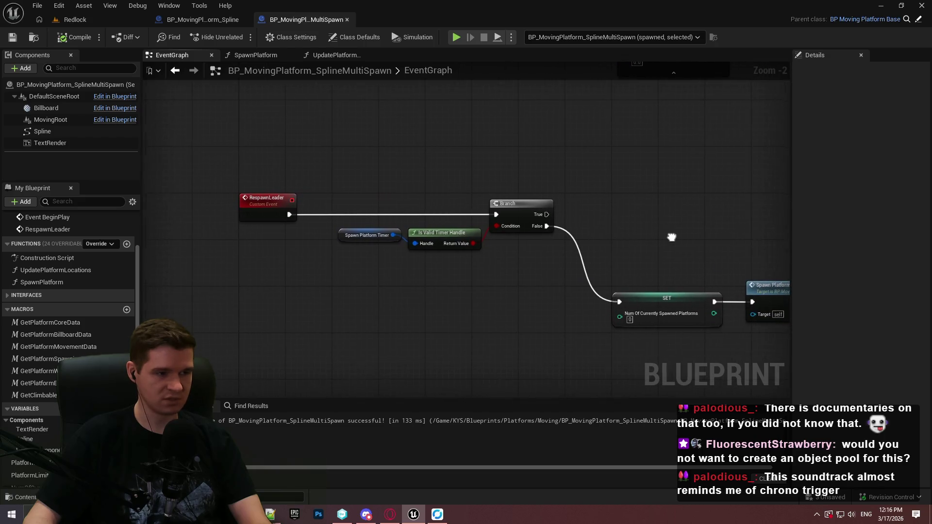
pyautogui.rightClick(266, 199)
pyautogui.click(293, 428)
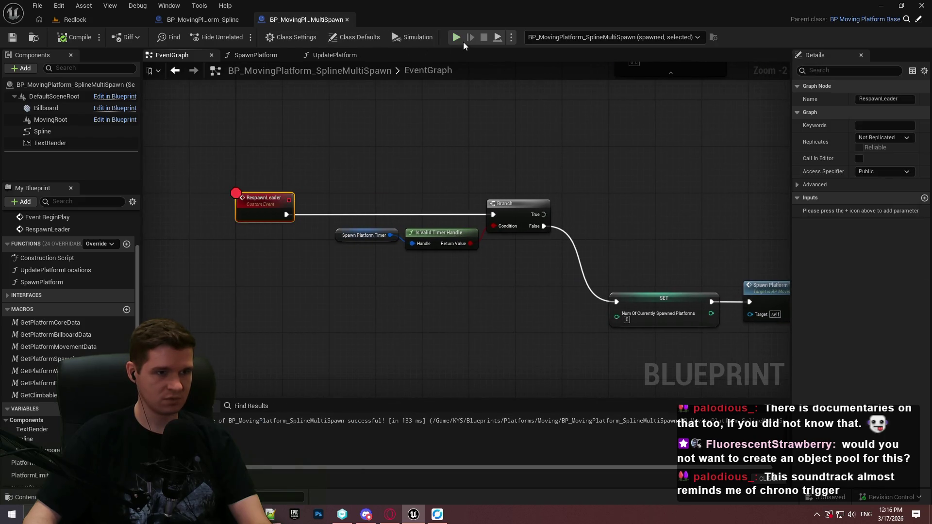
pyautogui.hotkey('alt', 's')
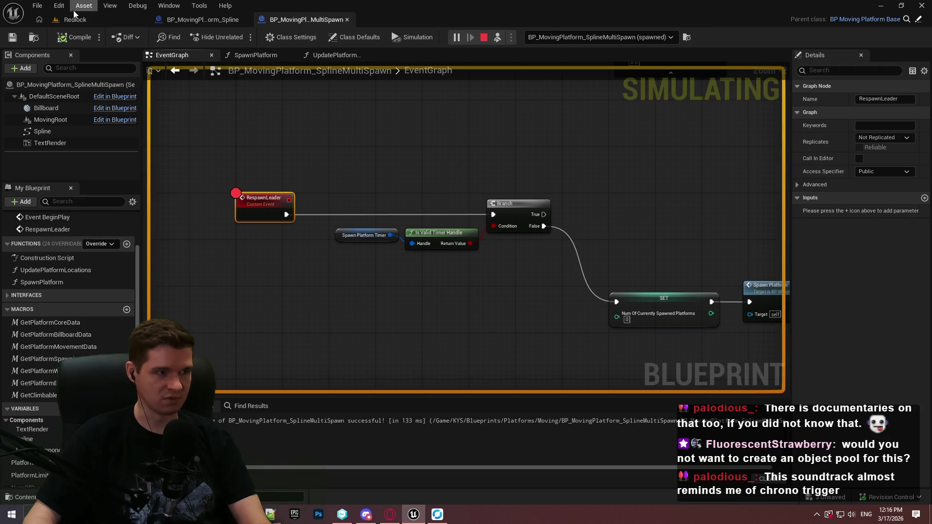
# Step from the SET node into SpawnPlatform, past the Is Valid check to the attach node.
pyautogui.click(74, 19)
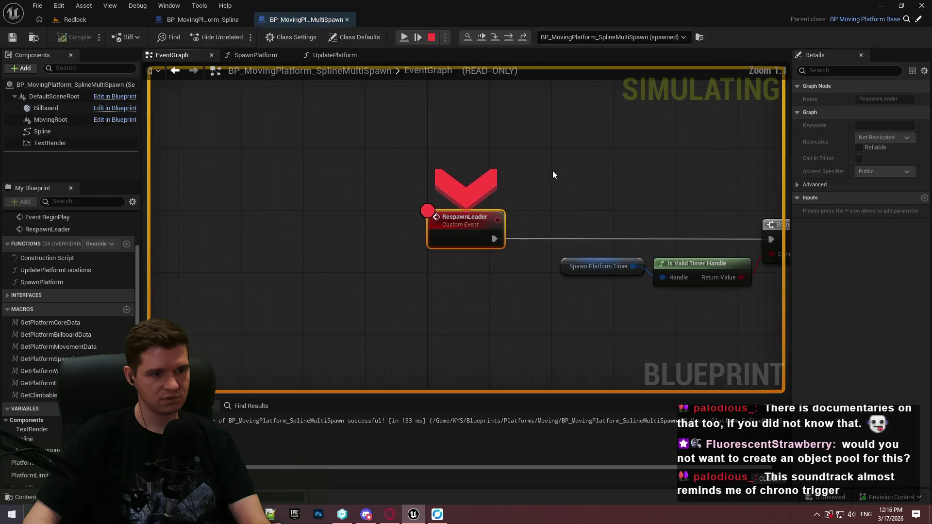
pyautogui.press('F10')
pyautogui.press('F10')
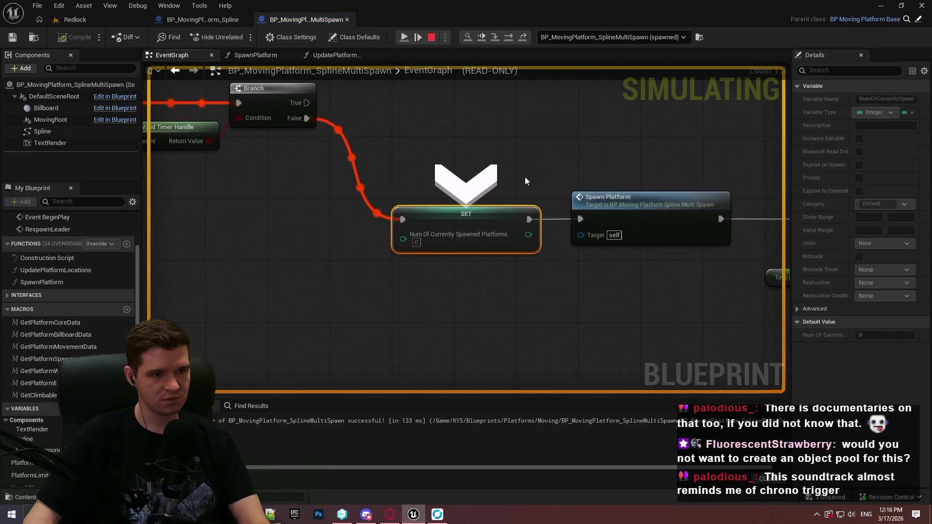
pyautogui.press('F11')
pyautogui.press('F11')
pyautogui.press('F11')
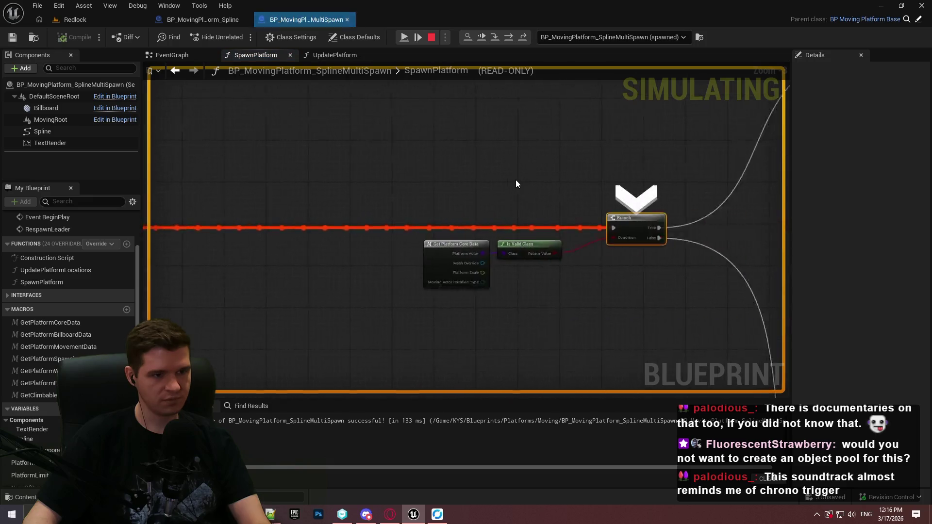
pyautogui.press('F10')
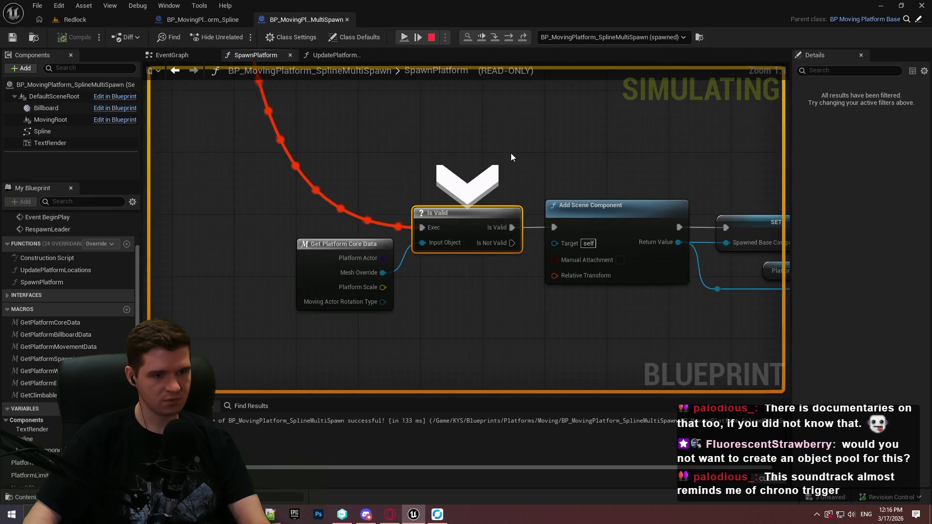
pyautogui.press('F10')
pyautogui.press('F10')
pyautogui.press('F10')
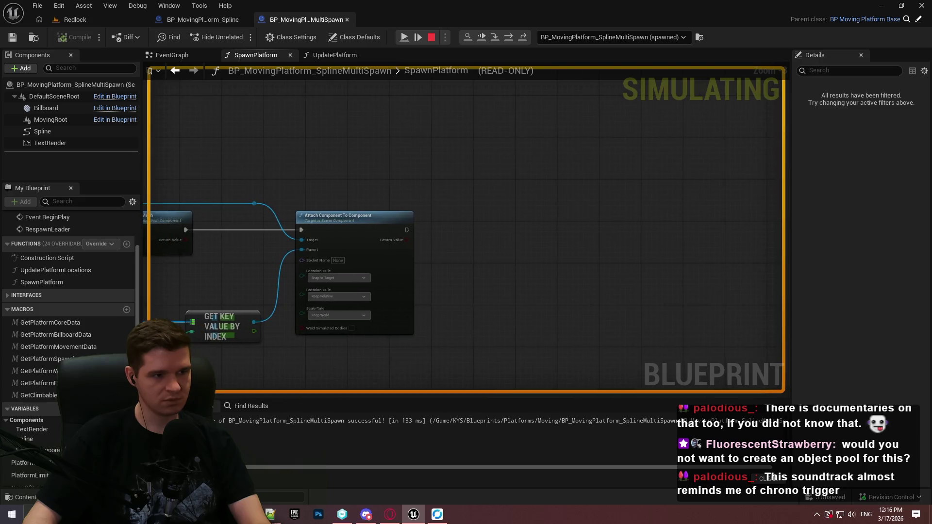
pyautogui.press('F10')
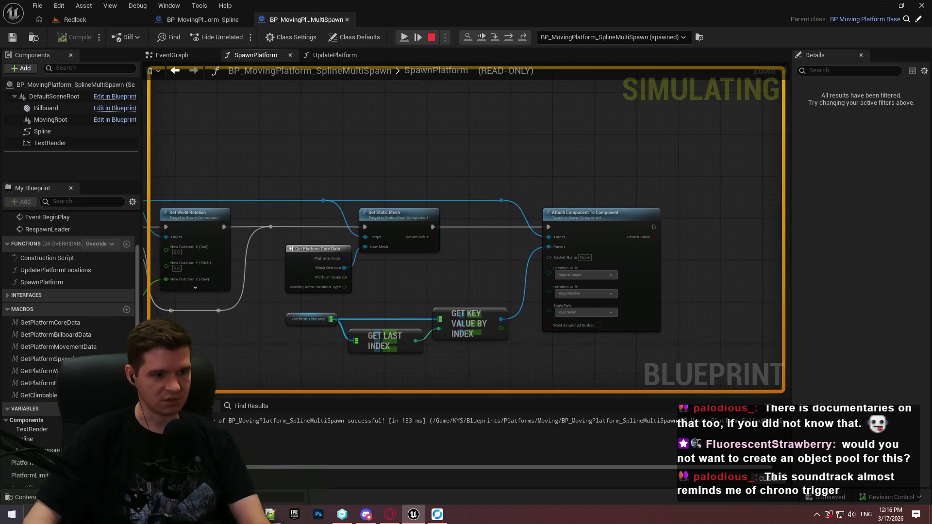
# Inspect Platform Time Map, then step through the component creation and attach to setting Leader Component.
pyautogui.click(350, 329)
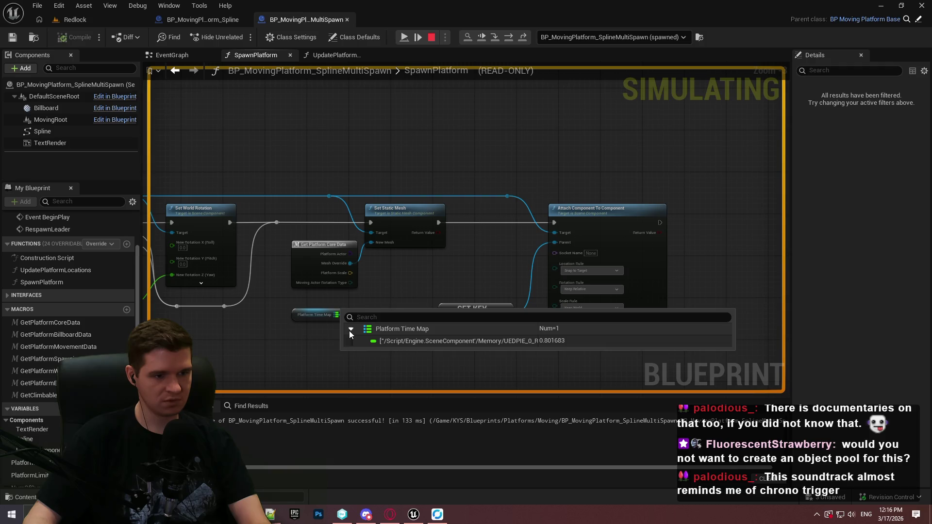
pyautogui.click(80, 20)
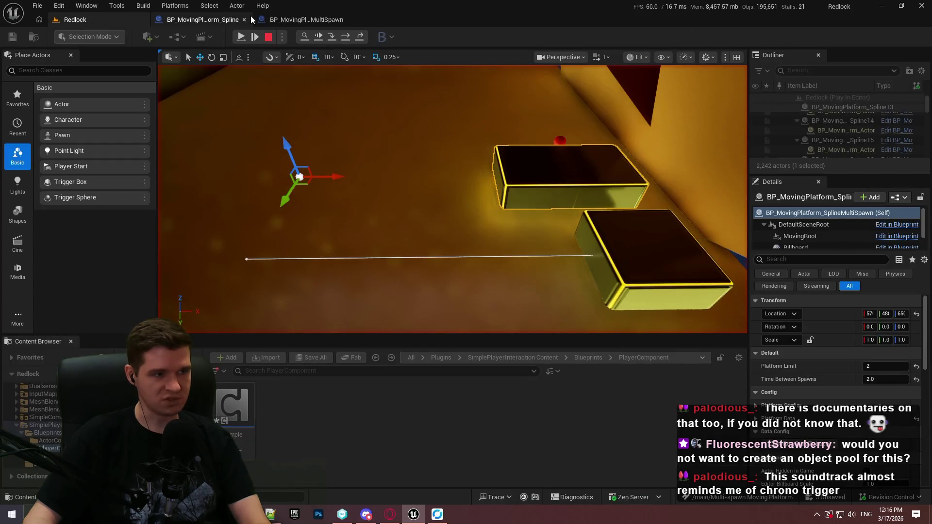
pyautogui.click(313, 20)
pyautogui.press('F11')
pyautogui.press('F11')
pyautogui.press('F11')
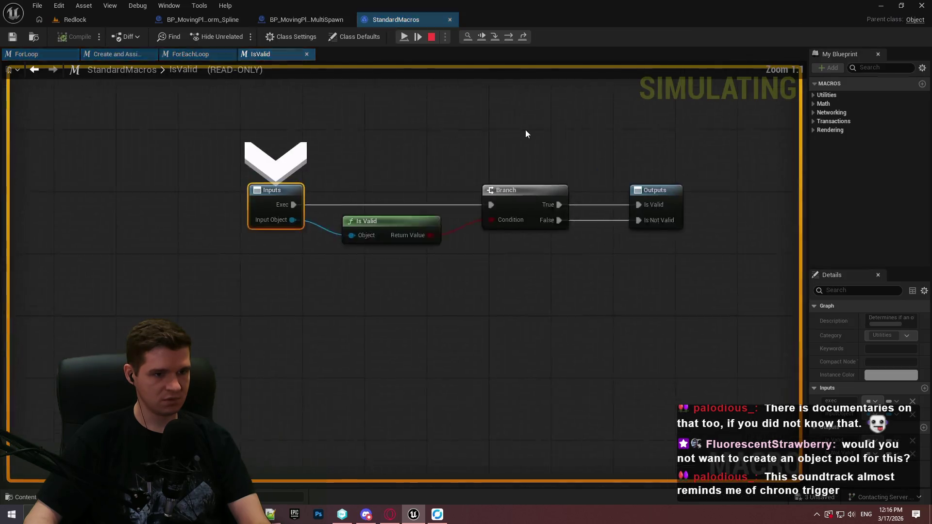
pyautogui.press('F11')
pyautogui.press('F11')
pyautogui.press('F11')
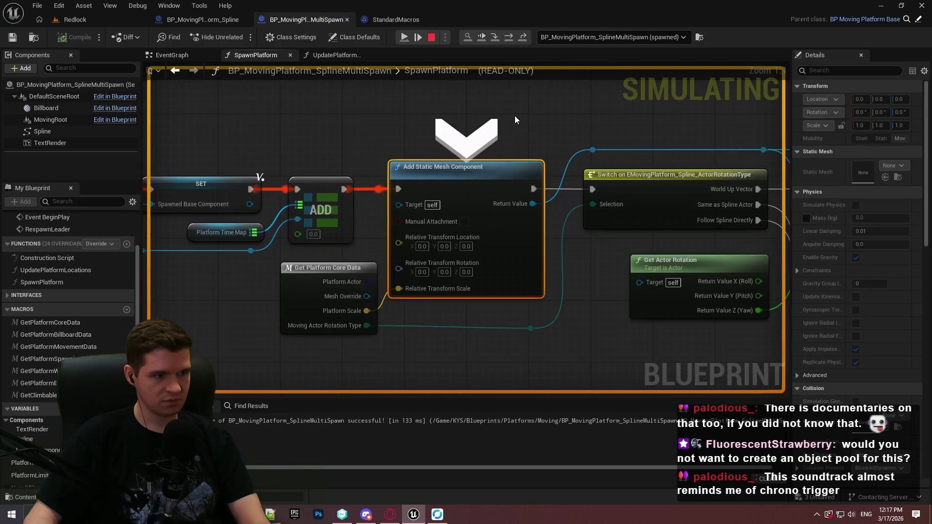
pyautogui.press('F11')
pyautogui.press('F11')
pyautogui.press('F11')
pyautogui.press('F11')
pyautogui.press('F11')
pyautogui.press('F11')
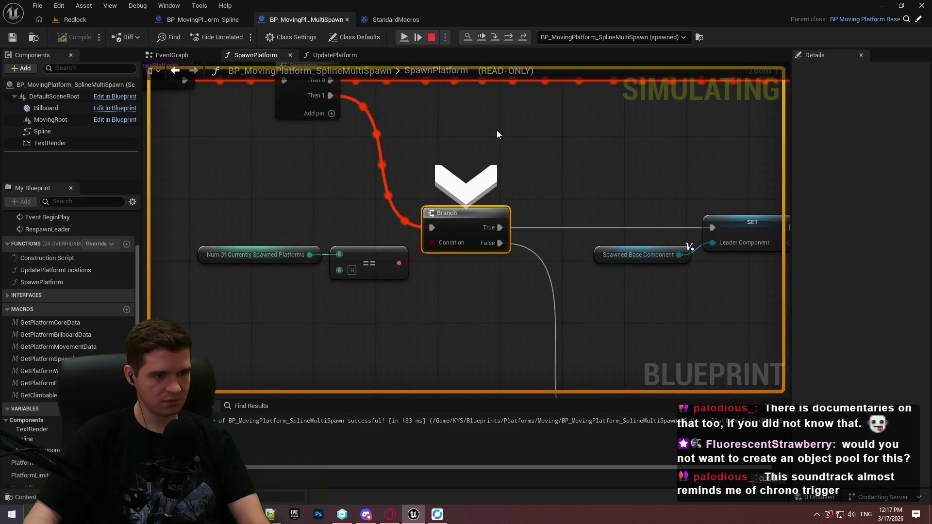
pyautogui.press('F11')
pyautogui.press('F11')
pyautogui.press('F11')
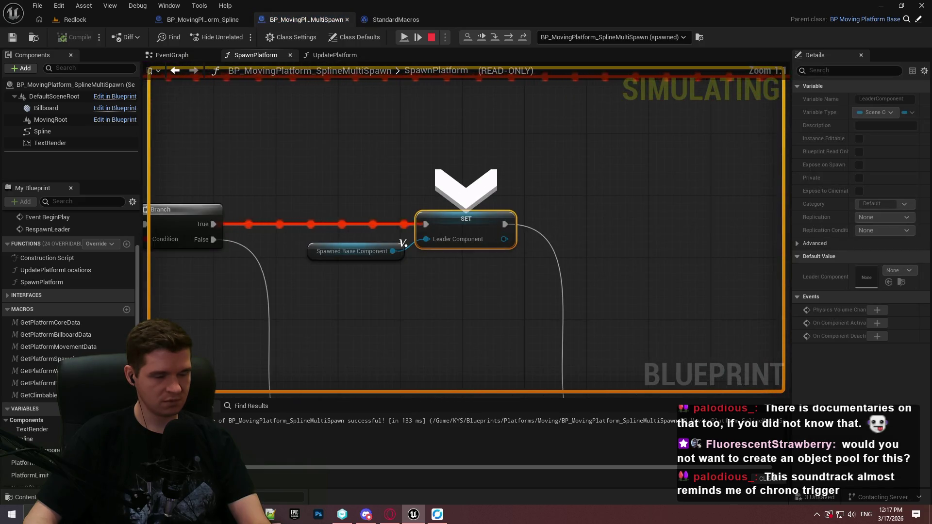
pyautogui.moveTo(448, 226)
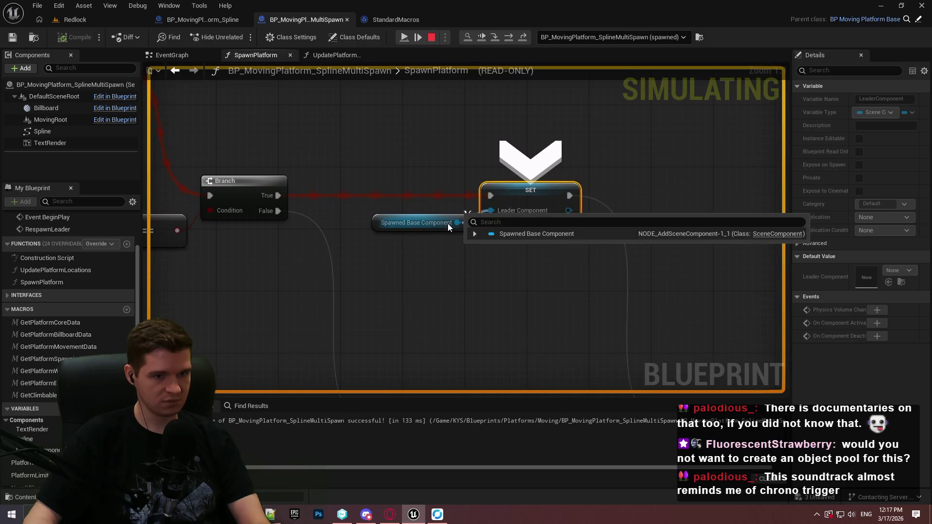
pyautogui.click(475, 234)
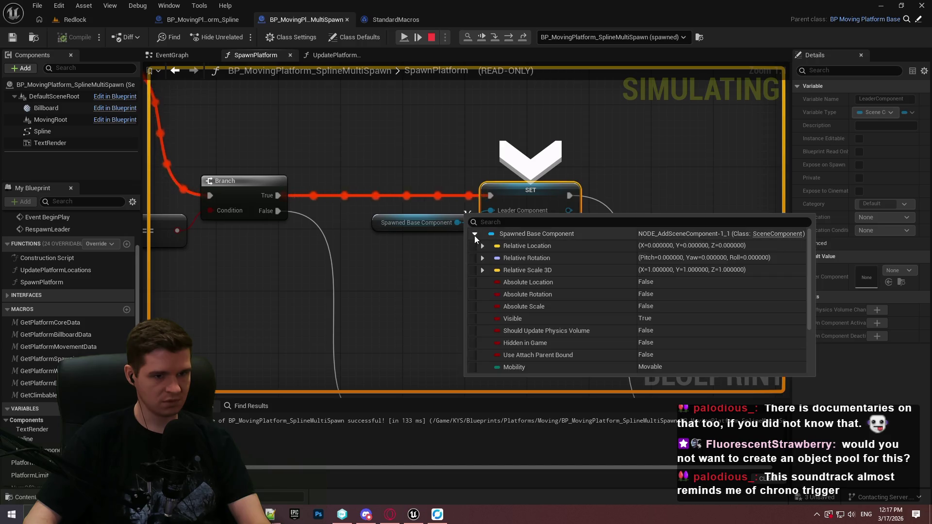
# Step to the ++ counter, into the increment macro and back out to the Branch.
pyautogui.moveTo(639, 189)
pyautogui.mouseDown()
pyautogui.moveTo(547, 79)
pyautogui.moveTo(549, 91)
pyautogui.mouseUp()
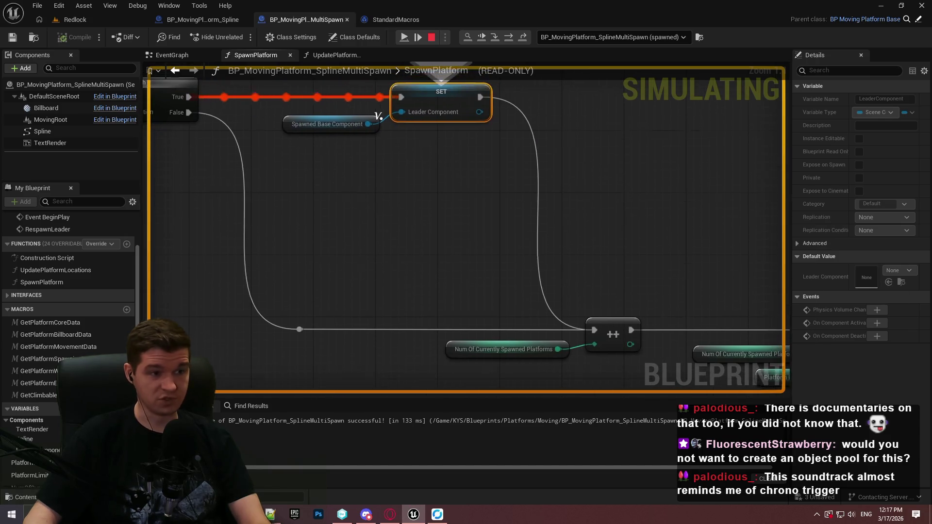
pyautogui.moveTo(251, 103); pyautogui.dragTo(260, 178)
pyautogui.click(250, 103)
pyautogui.moveTo(632, 211)
pyautogui.mouseDown()
pyautogui.moveTo(549, 183)
pyautogui.moveTo(583, 178)
pyautogui.moveTo(580, 125)
pyautogui.mouseUp()
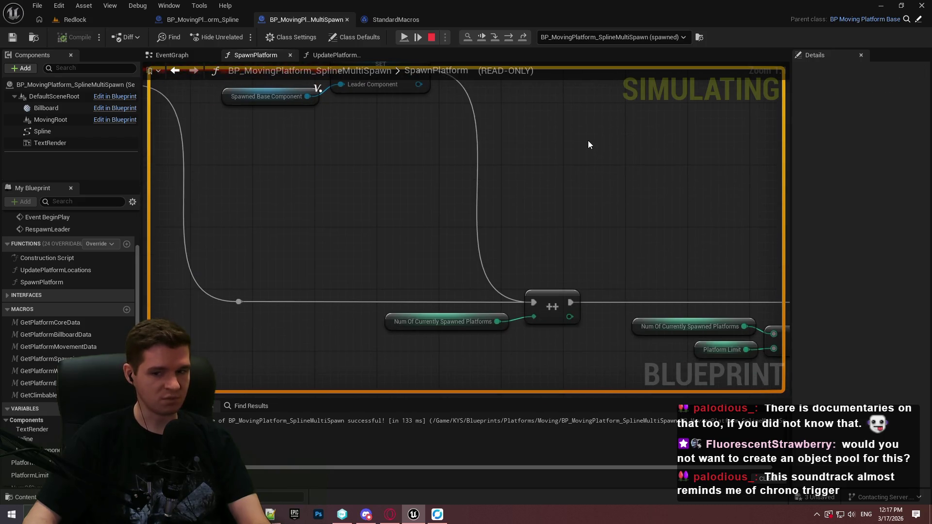
pyautogui.press('F10')
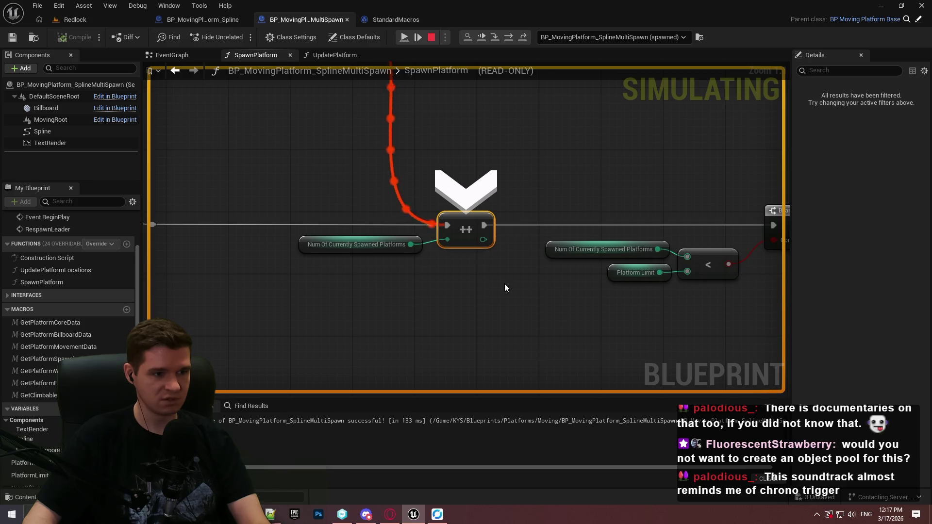
pyautogui.moveTo(406, 245)
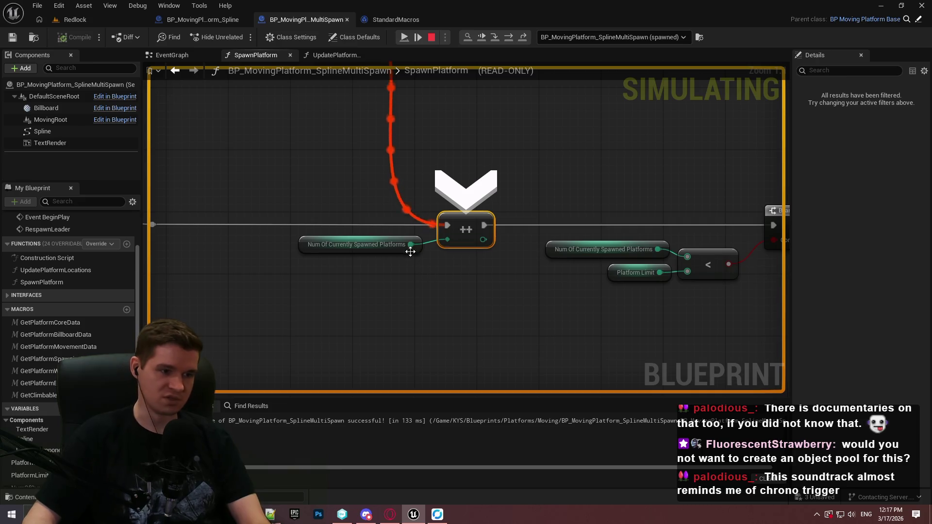
pyautogui.press('F11')
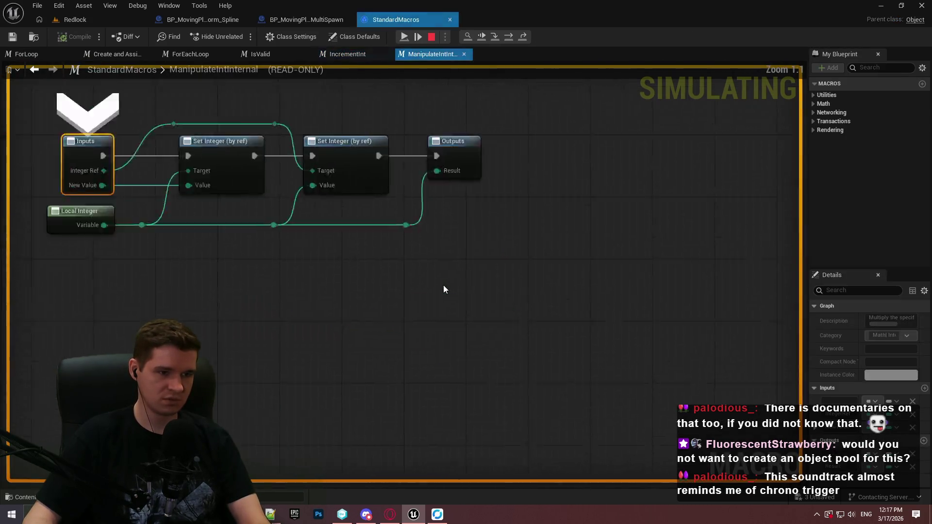
pyautogui.press('F11')
pyautogui.press('F11')
pyautogui.press('F11')
# Step past the Branch through the spawn logic, checking the paused level along the way.
pyautogui.scroll(-4, 423, 291)
pyautogui.press('F11')
pyautogui.press('F11')
pyautogui.press('F11')
pyautogui.scroll(1, 463, 203)
pyautogui.press('F11')
pyautogui.press('F11')
pyautogui.press('F11')
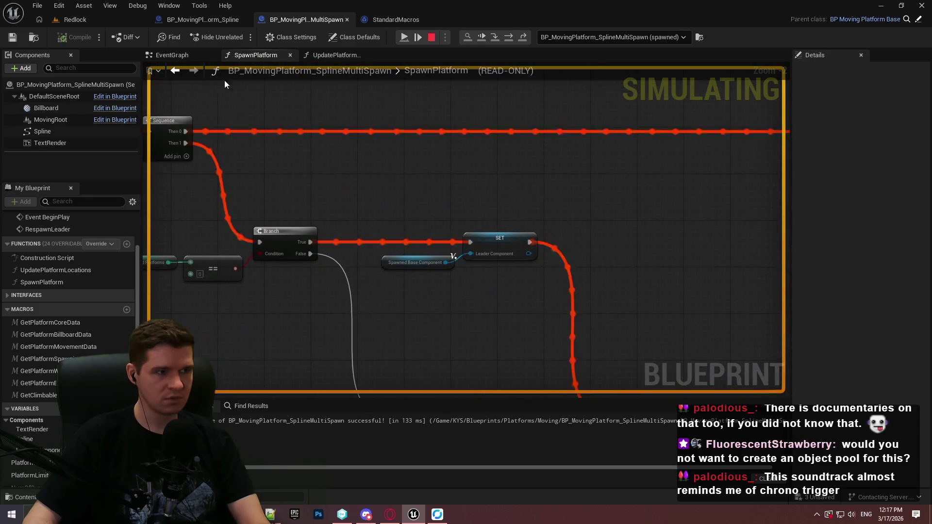
pyautogui.click(92, 20)
pyautogui.click(328, 22)
pyautogui.press('F11')
pyautogui.press('F11')
pyautogui.press('F11')
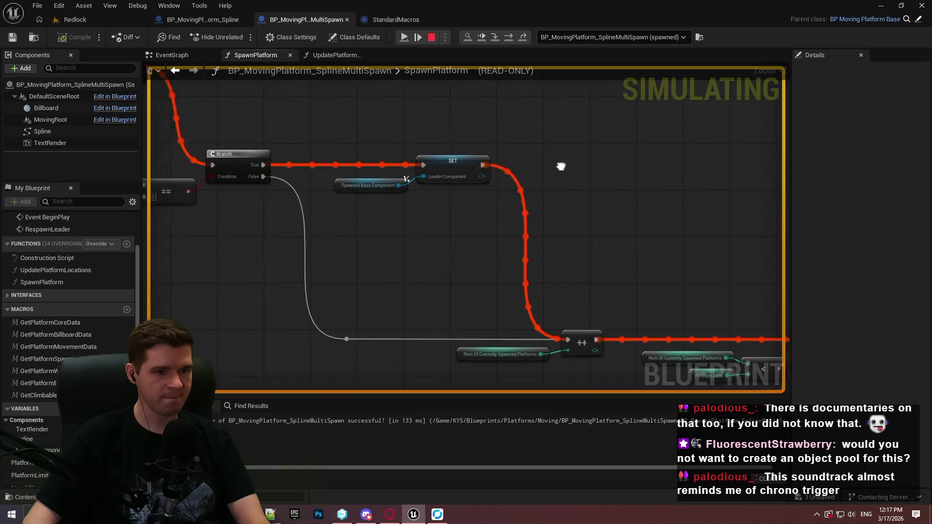
# Step through the return, timer setup and spawn-timer storage into UpdatePlatformLocations' Return Node.
pyautogui.scroll(1, 223, 114)
pyautogui.moveTo(222, 115); pyautogui.dragTo(342, 132)
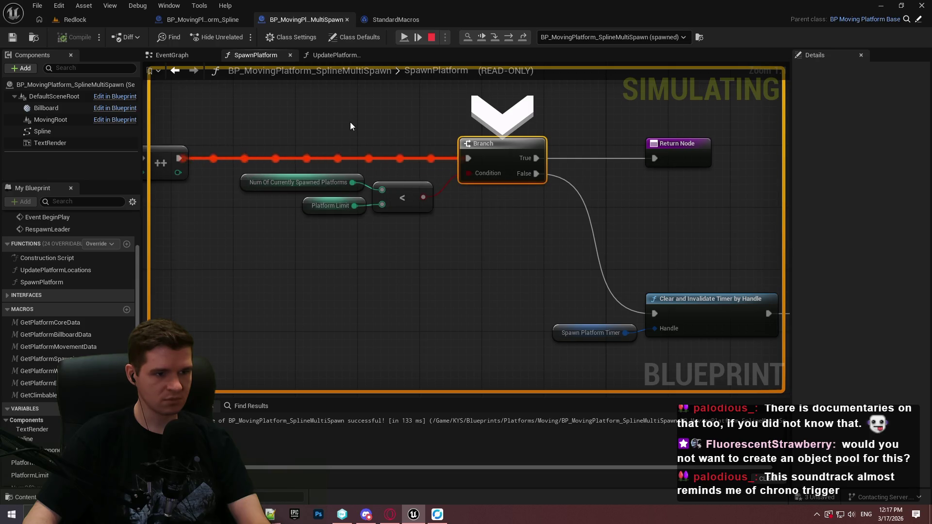
pyautogui.press('F11')
pyautogui.press('F11')
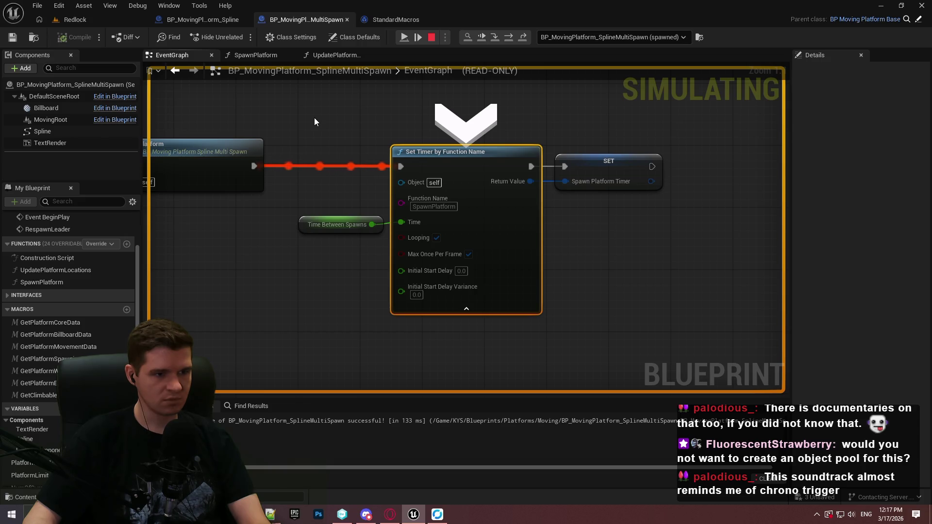
pyautogui.press('F10')
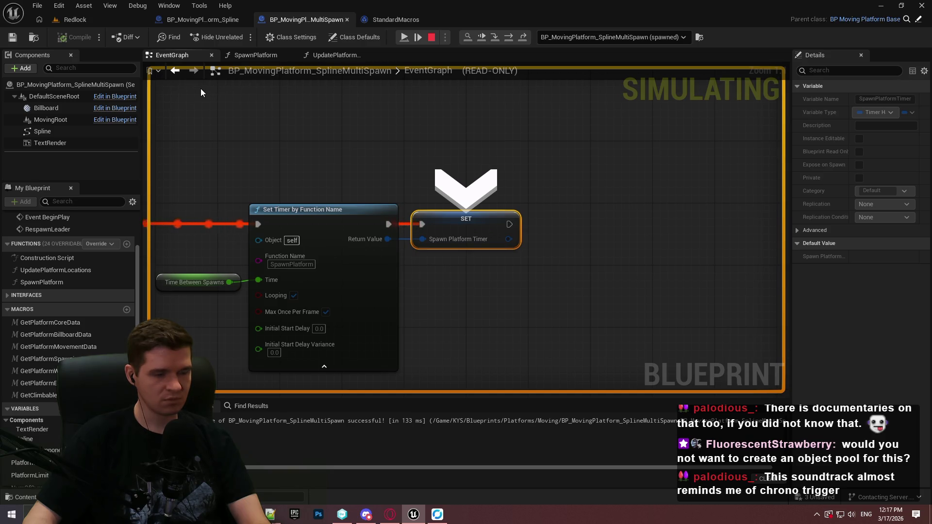
pyautogui.press('F10')
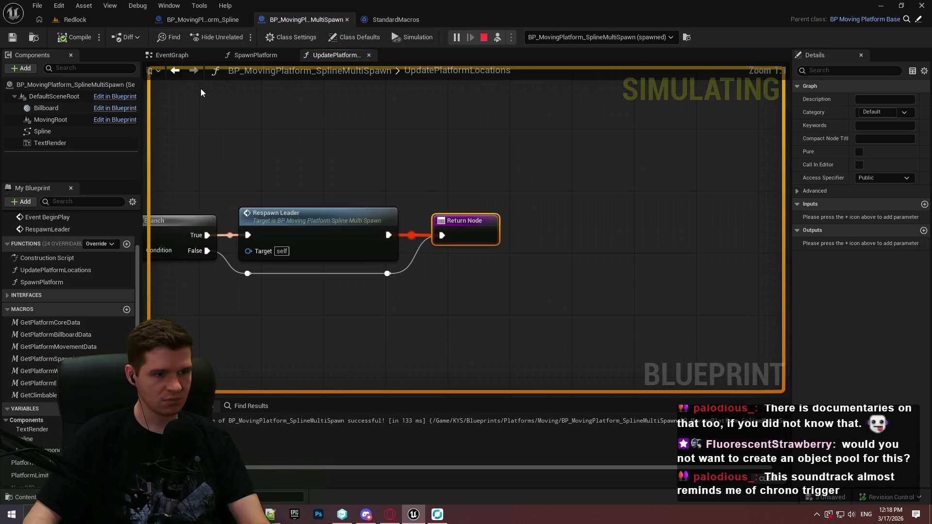
# Stop the simulation from the Redlock level and go back to the MultiSpawn blueprint graph.
pyautogui.click(95, 19)
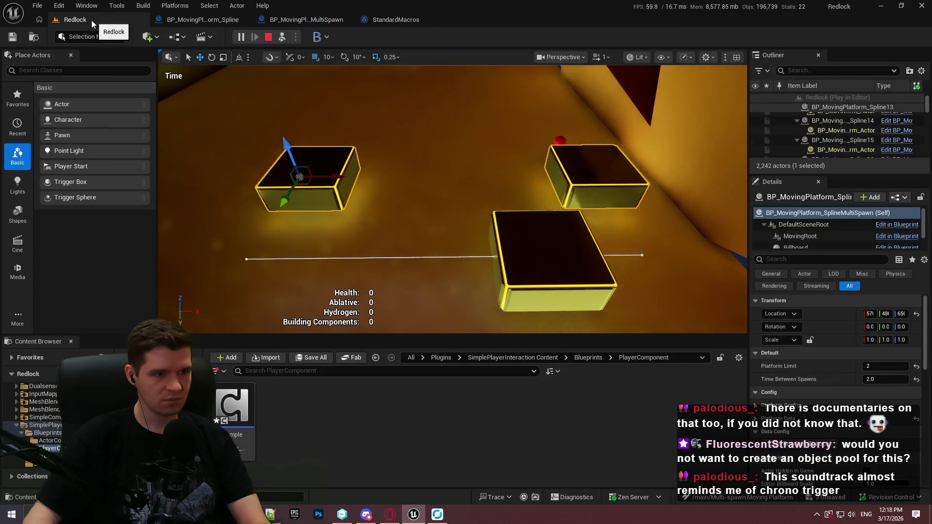
pyautogui.click(268, 37)
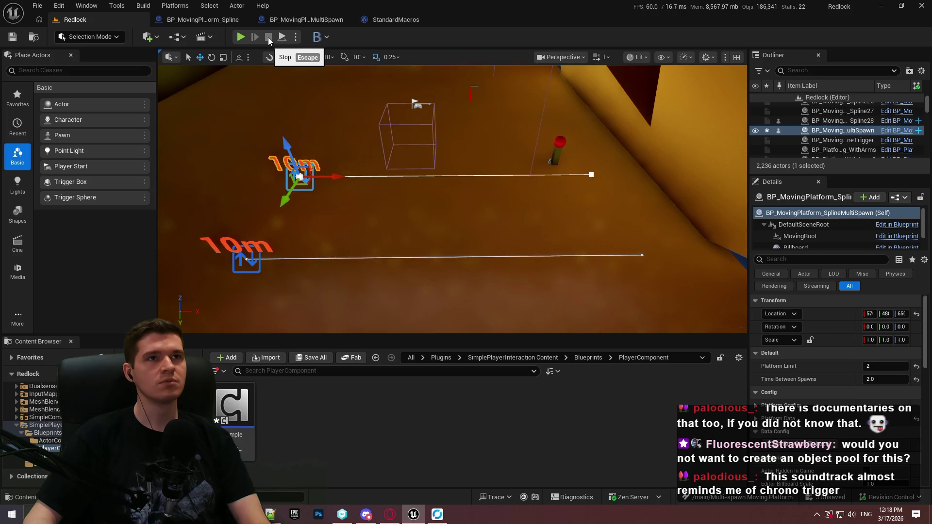
pyautogui.click(316, 22)
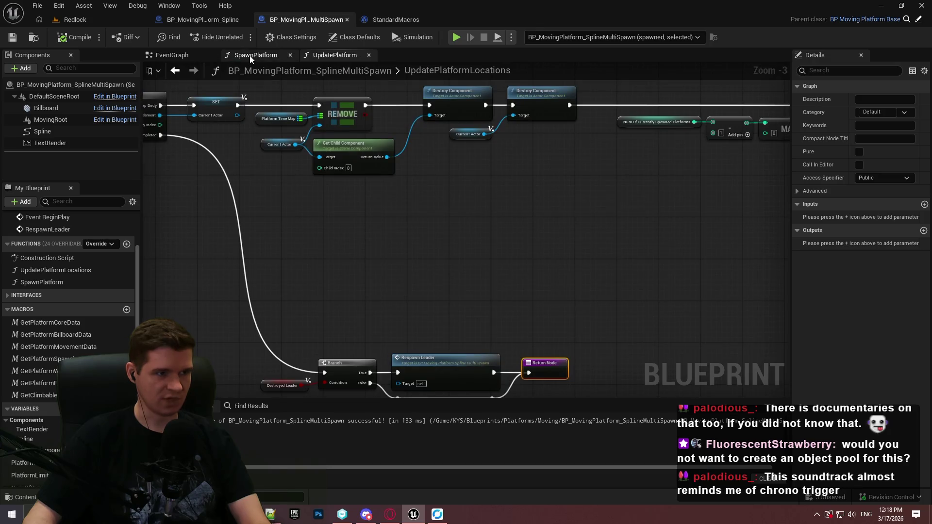
# Place a Leader Component setter right after SET Destroyed Leader, replacing a mistaken getter.
pyautogui.moveTo(554, 241); pyautogui.dragTo(18, 238)
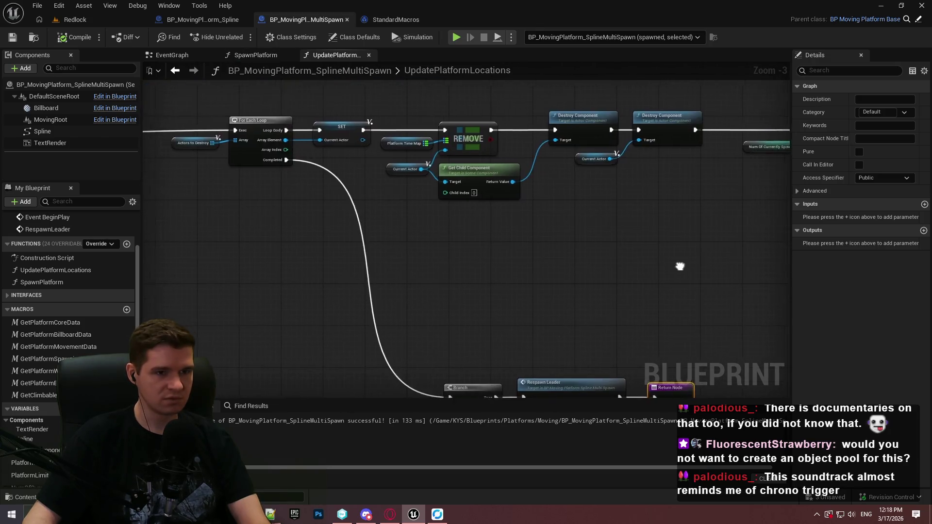
pyautogui.scroll(2, 321, 252)
pyautogui.scroll(1, 321, 251)
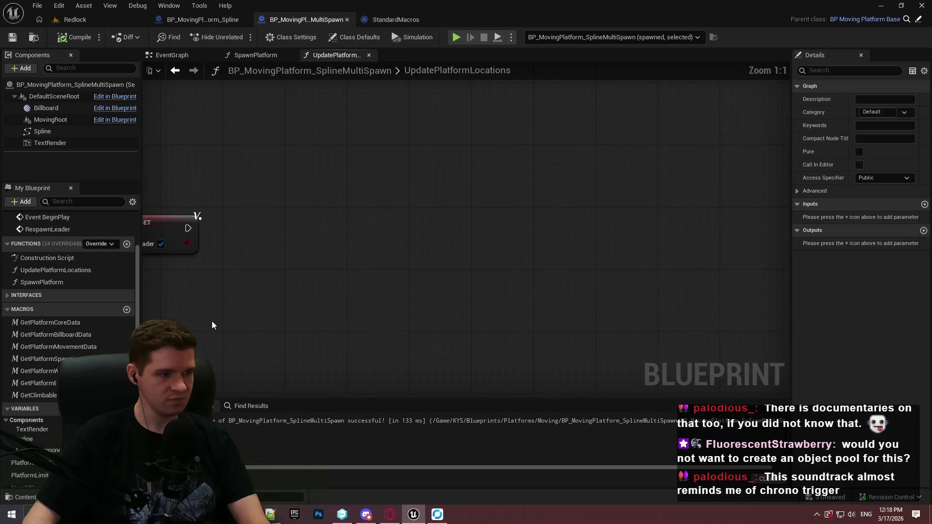
pyautogui.moveTo(39, 450)
pyautogui.mouseDown()
pyautogui.moveTo(303, 241)
pyautogui.moveTo(204, 241)
pyautogui.mouseUp()
pyautogui.click(231, 260)
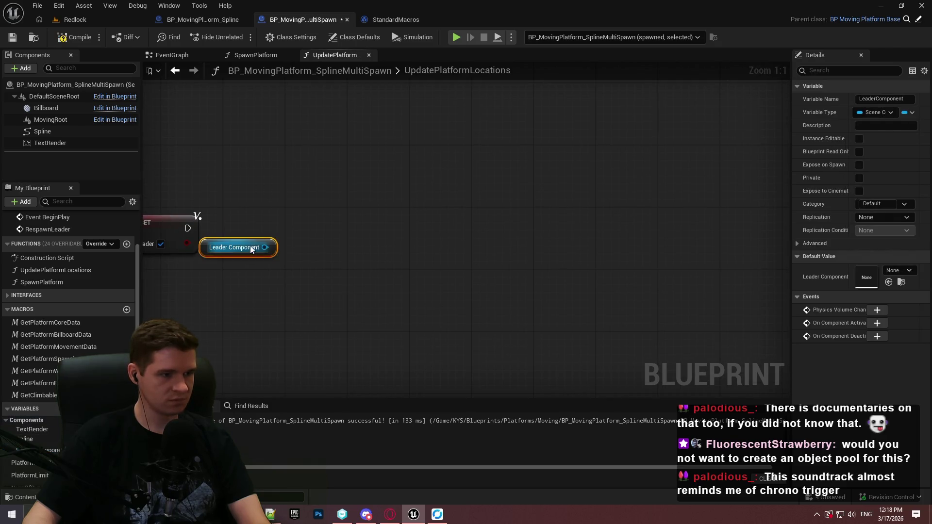
pyautogui.press('Delete')
pyautogui.moveTo(49, 444)
pyautogui.mouseDown()
pyautogui.moveTo(304, 222)
pyautogui.moveTo(262, 214)
pyautogui.moveTo(627, 128)
pyautogui.mouseUp()
pyautogui.click(324, 250)
pyautogui.click(503, 207)
pyautogui.scroll(-5, 509, 214)
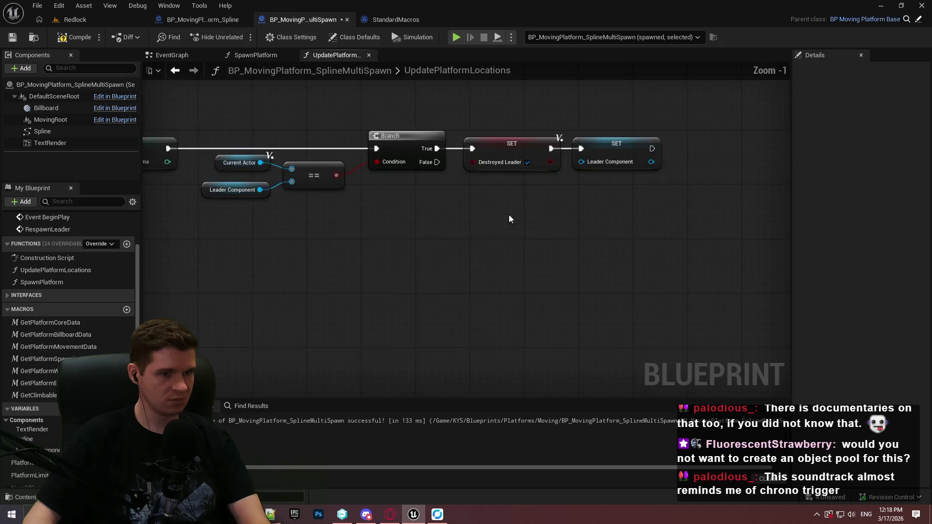
# Save the blueprint and review the Respawn Leader branch of UpdatePlatformLocations.
pyautogui.click(13, 40)
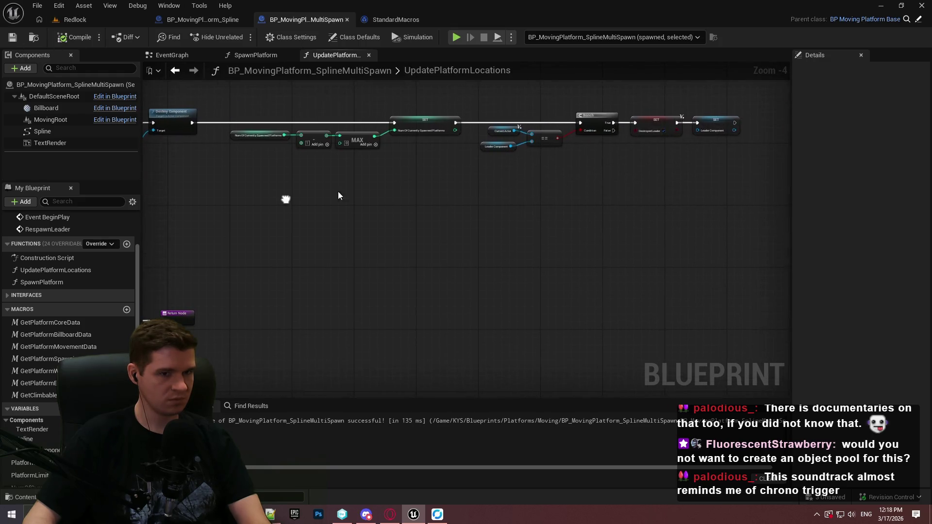
pyautogui.scroll(3, 469, 145)
pyautogui.scroll(-2, 468, 144)
pyautogui.moveTo(272, 255); pyautogui.dragTo(770, 202)
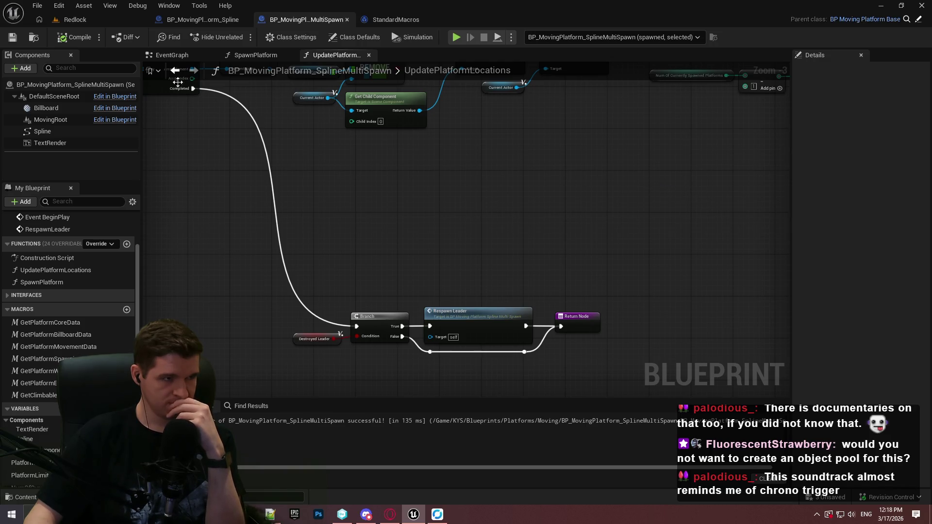
pyautogui.click(75, 19)
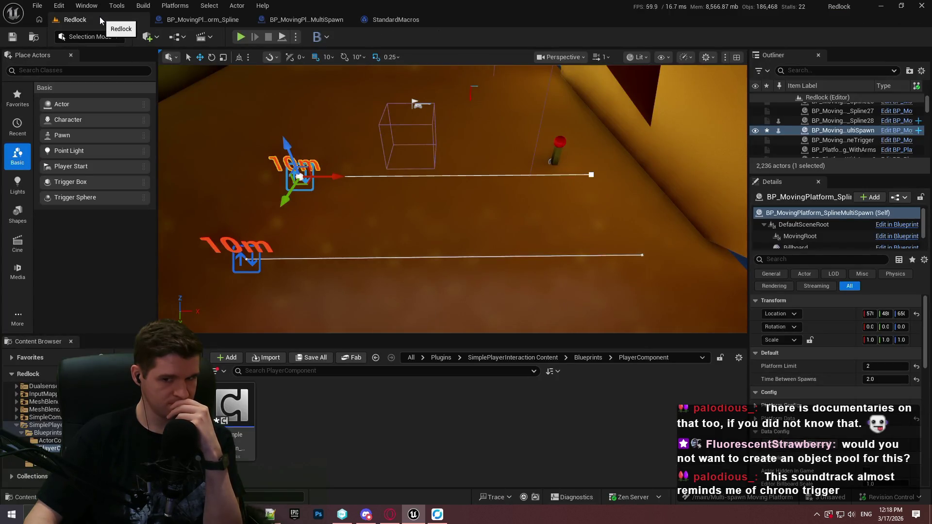
pyautogui.click(316, 20)
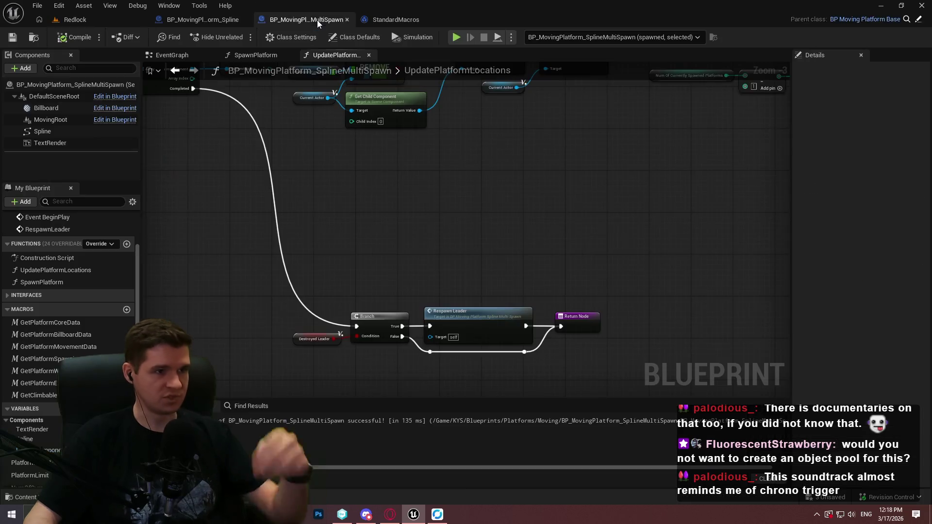
# In the EventGraph, add a Print String after Parent: Tick that prints NumOfCurrentlySpawnedPlatforms.
pyautogui.click(178, 57)
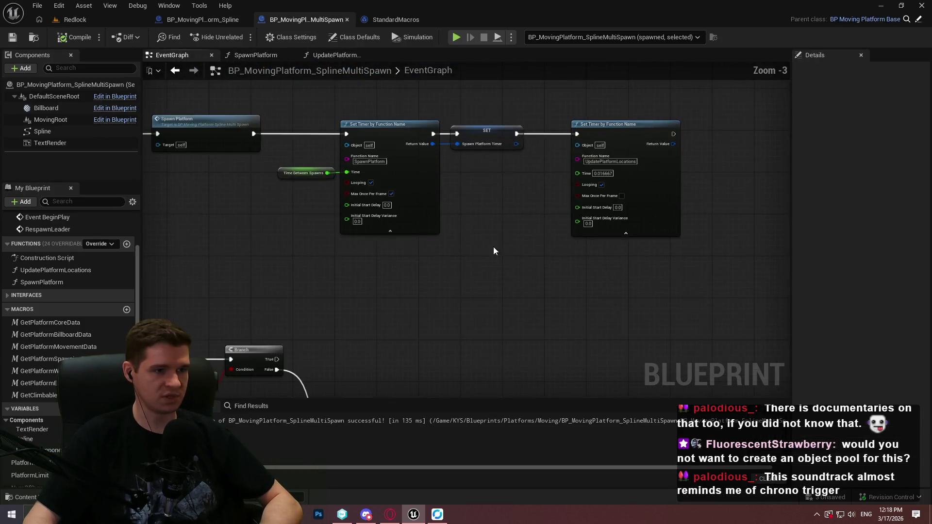
pyautogui.scroll(-3, 473, 256)
pyautogui.scroll(5, 505, 325)
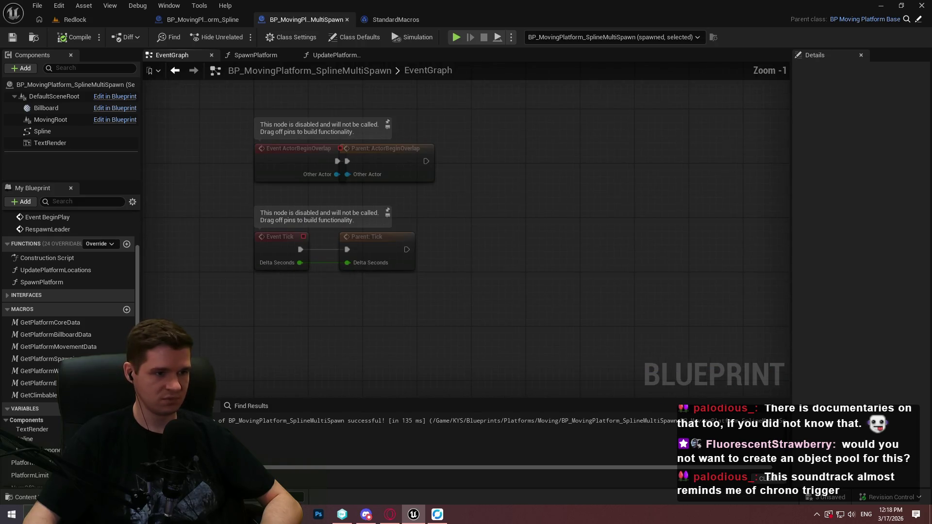
pyautogui.scroll(-2, 35, 470)
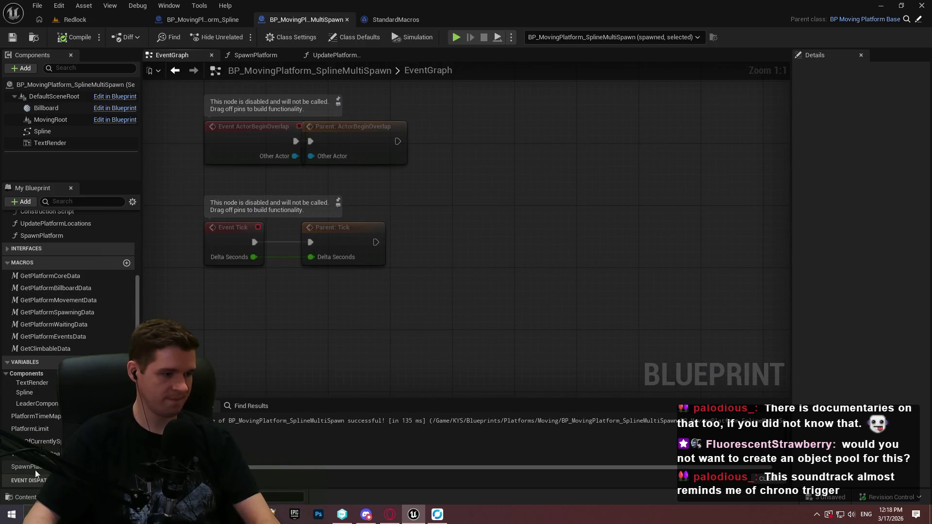
pyautogui.moveTo(41, 442); pyautogui.dragTo(335, 301)
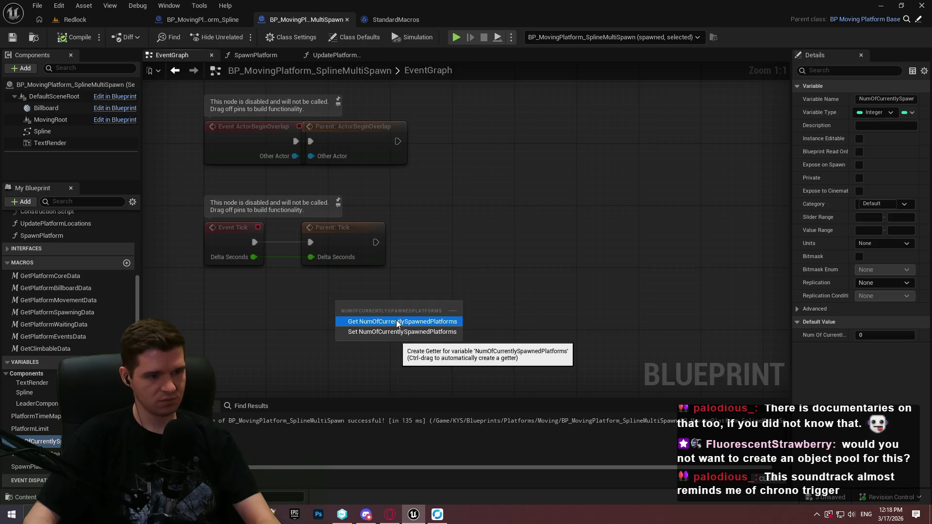
pyautogui.click(386, 322)
pyautogui.moveTo(376, 242); pyautogui.dragTo(582, 239)
pyautogui.write('print st')
pyautogui.press('Return')
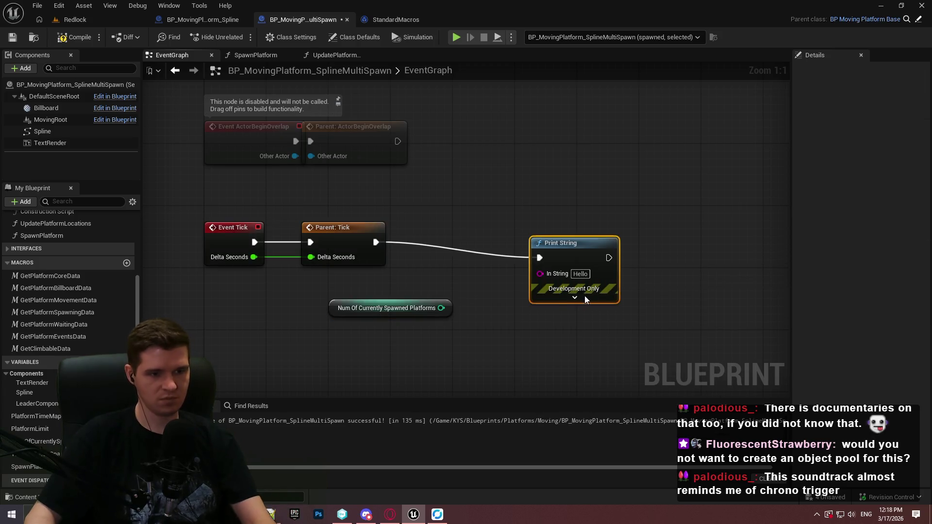
pyautogui.moveTo(440, 308); pyautogui.dragTo(540, 274)
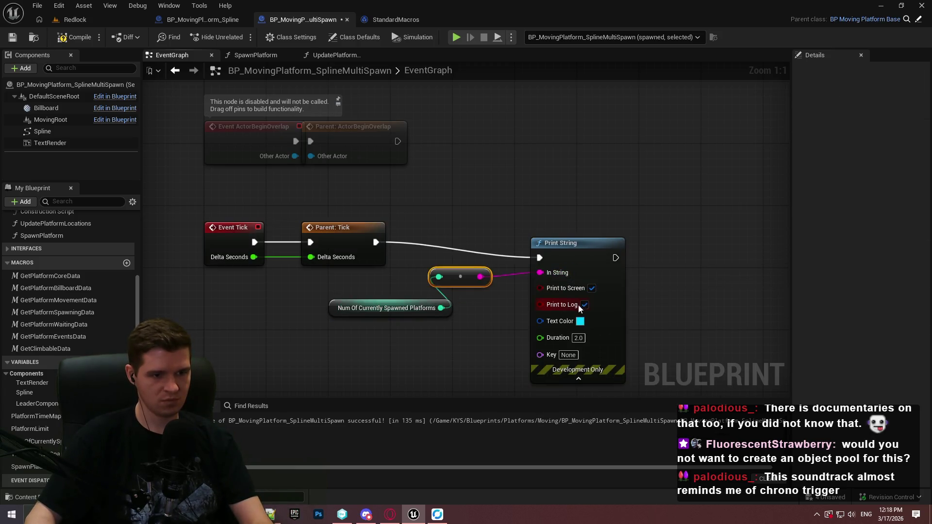
# Set the Print String duration to 0.05 s and return to the Redlock level.
pyautogui.hotkey('ctrl', 'Tab')
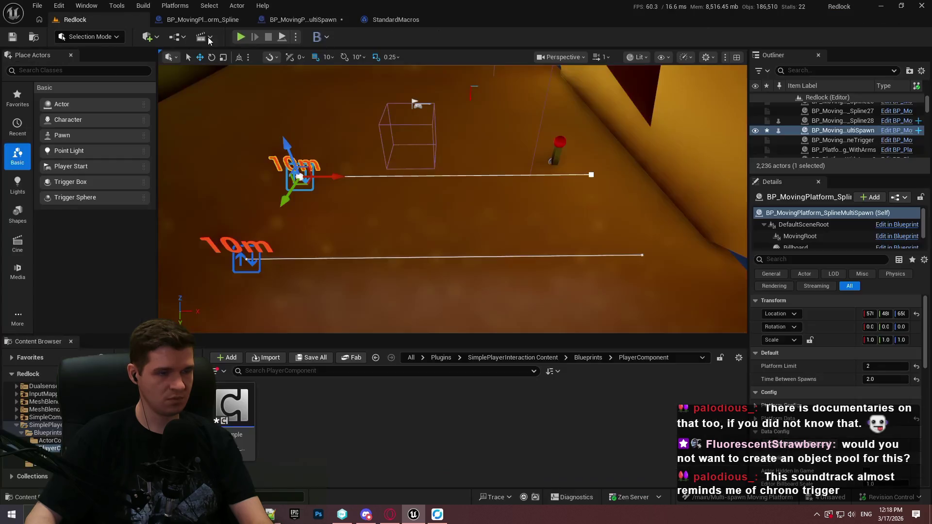
pyautogui.click(304, 20)
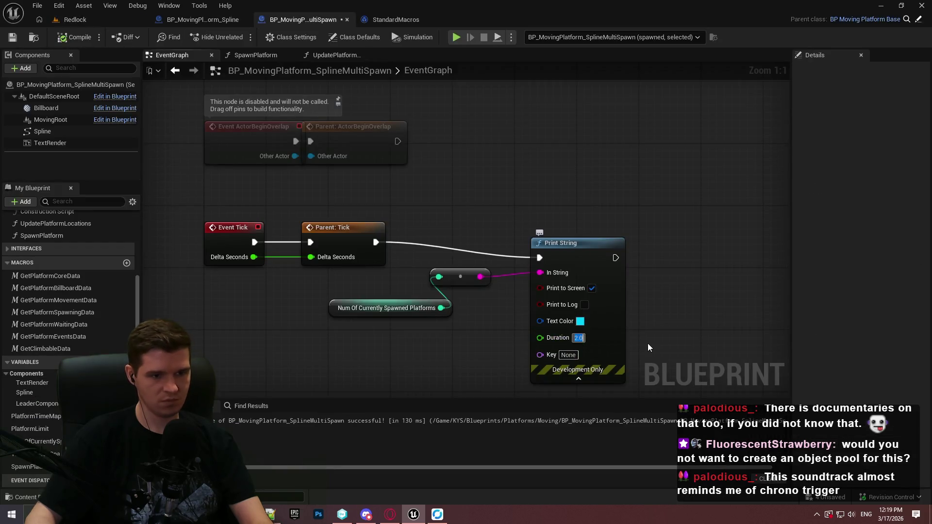
pyautogui.write('0.05')
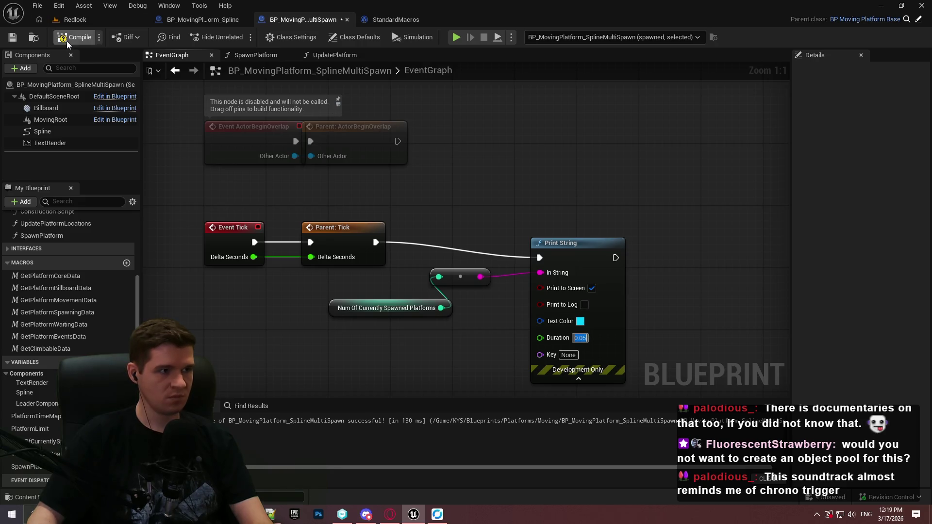
pyautogui.click(76, 22)
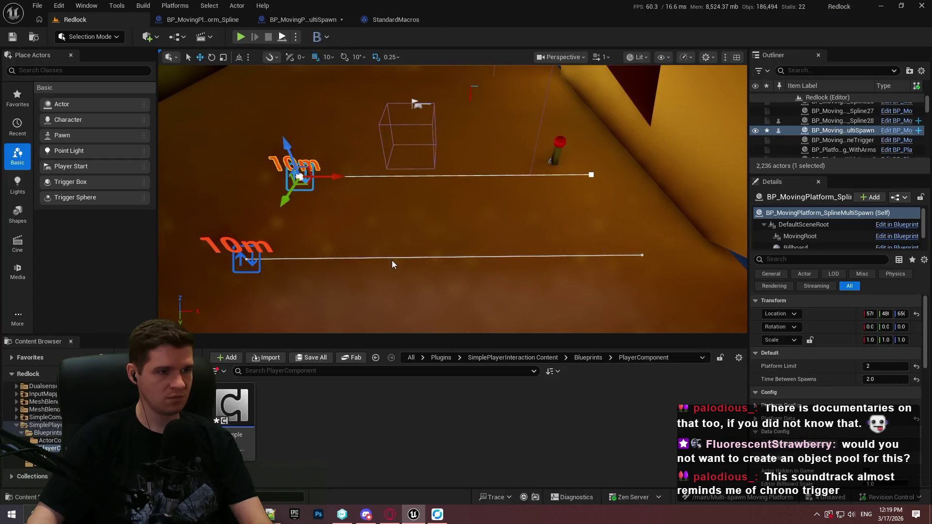
# Play-test the level, removing the RespawnLeader breakpoint and resuming the paused session.
pyautogui.hotkey('alt', 'p')
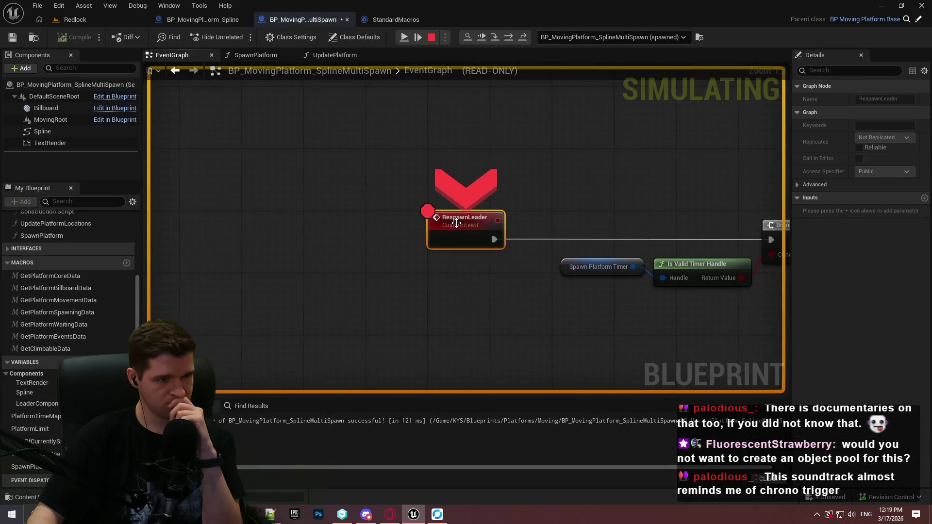
pyautogui.rightClick(456, 222)
pyautogui.click(495, 311)
pyautogui.click(78, 20)
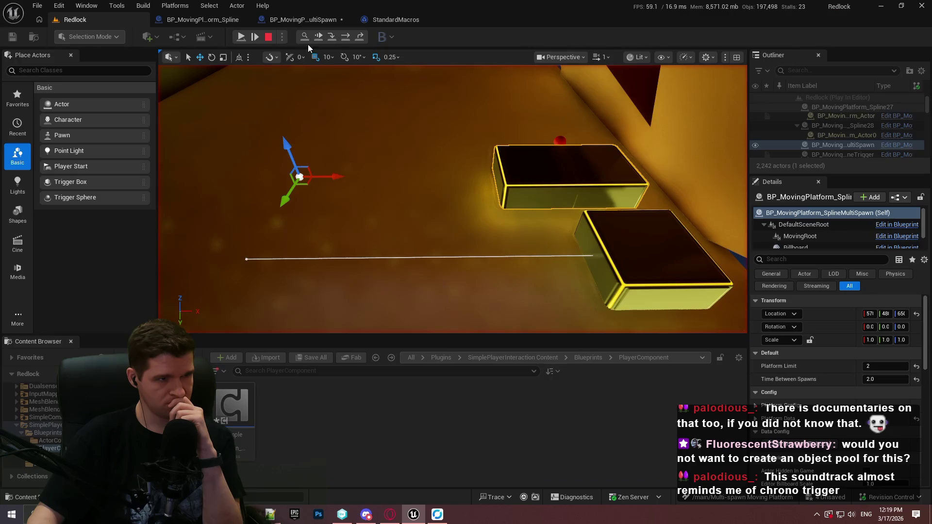
pyautogui.click(242, 37)
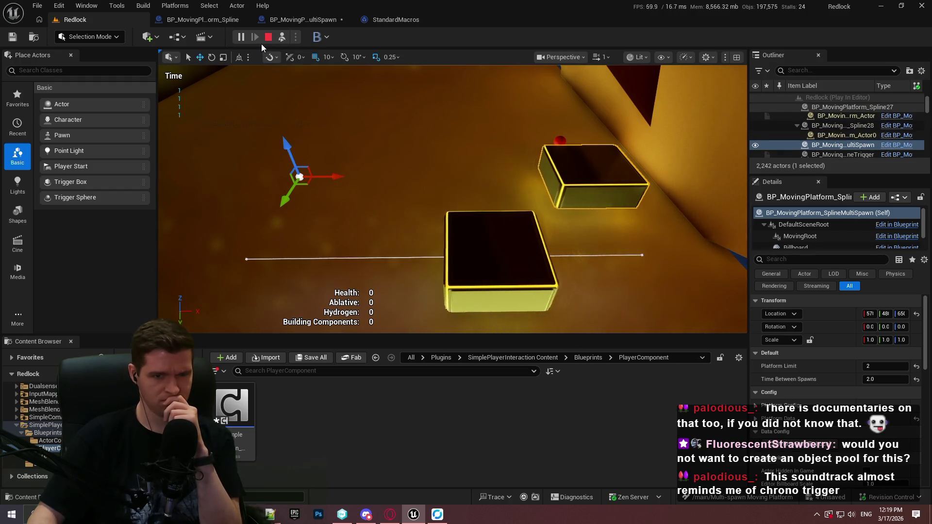
# Stop the play test and jump from the Accessed None error to the Destroy Component node.
pyautogui.scroll(-2, 817, 237)
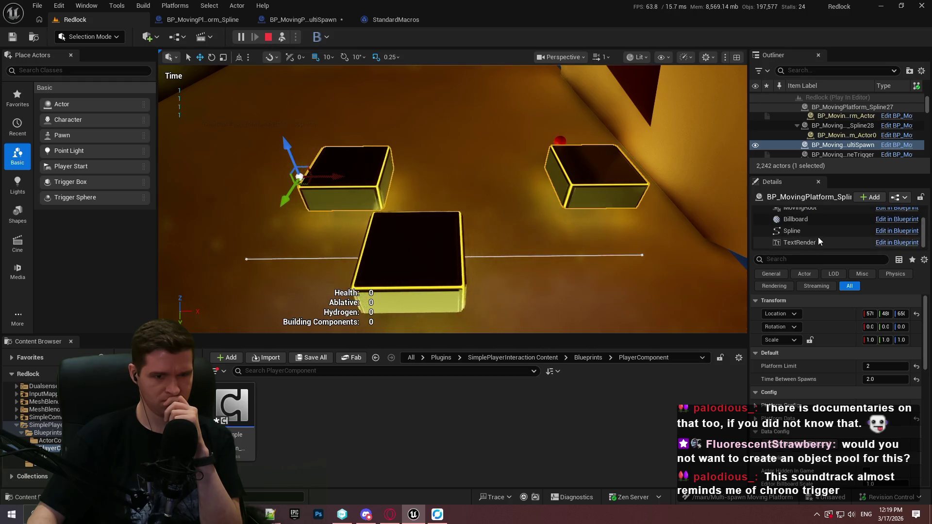
pyautogui.scroll(2, 819, 229)
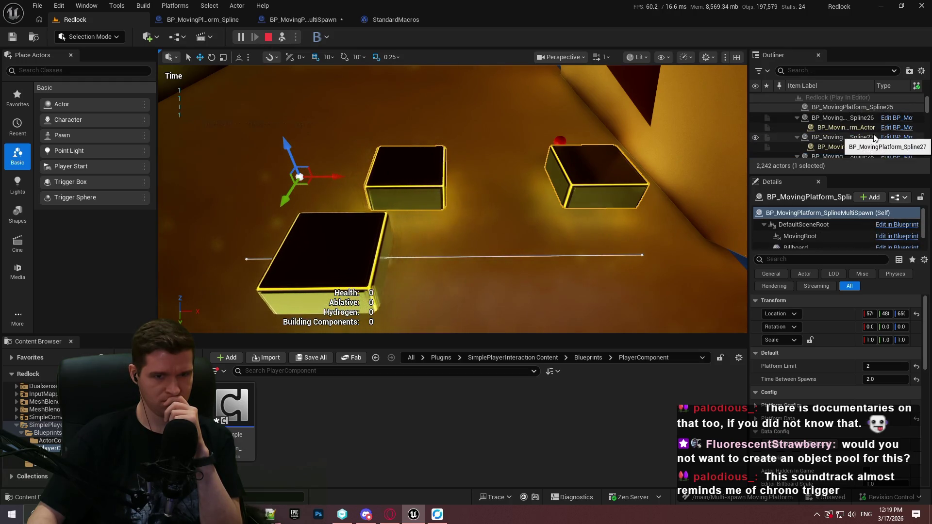
pyautogui.scroll(-1, 880, 135)
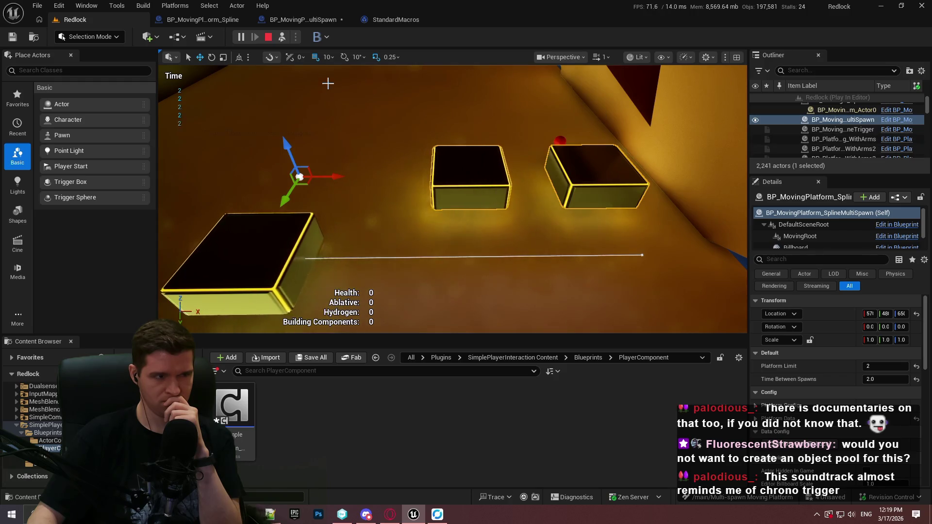
pyautogui.click(272, 38)
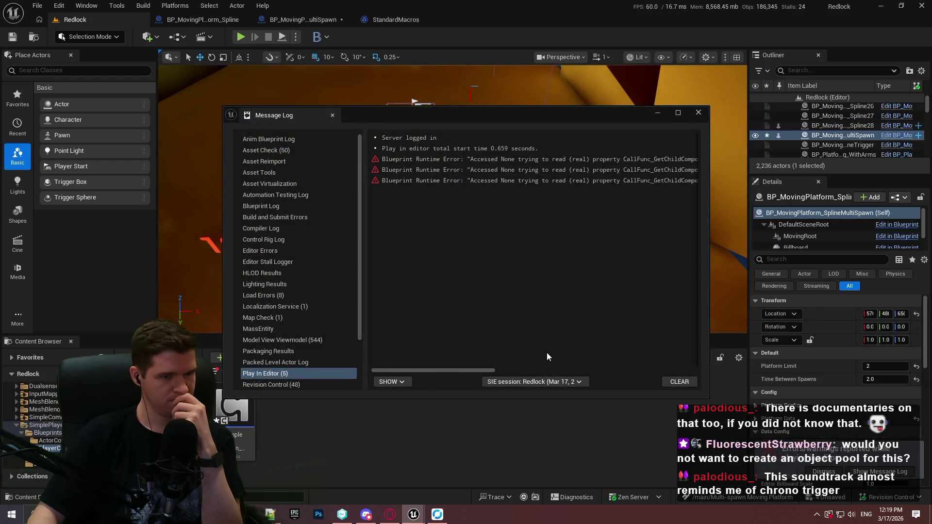
pyautogui.moveTo(482, 371); pyautogui.dragTo(553, 369)
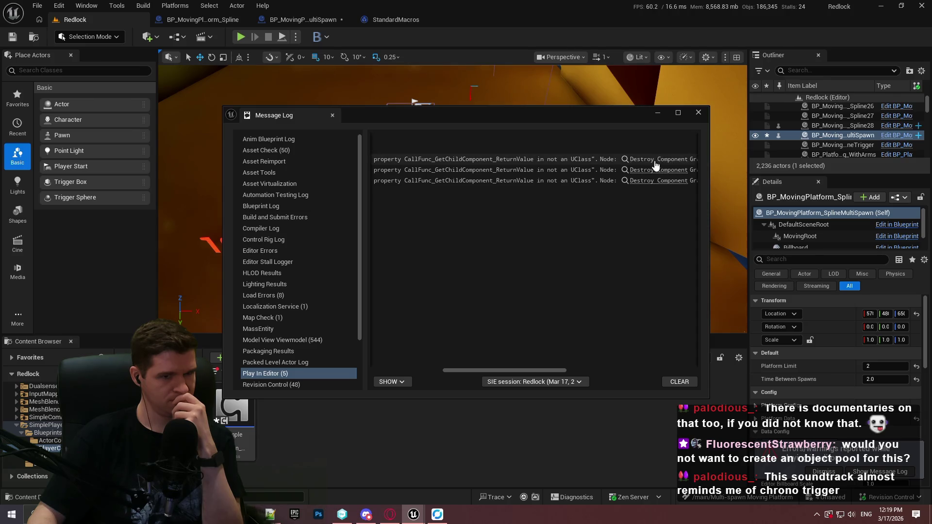
pyautogui.click(658, 159)
pyautogui.click(657, 112)
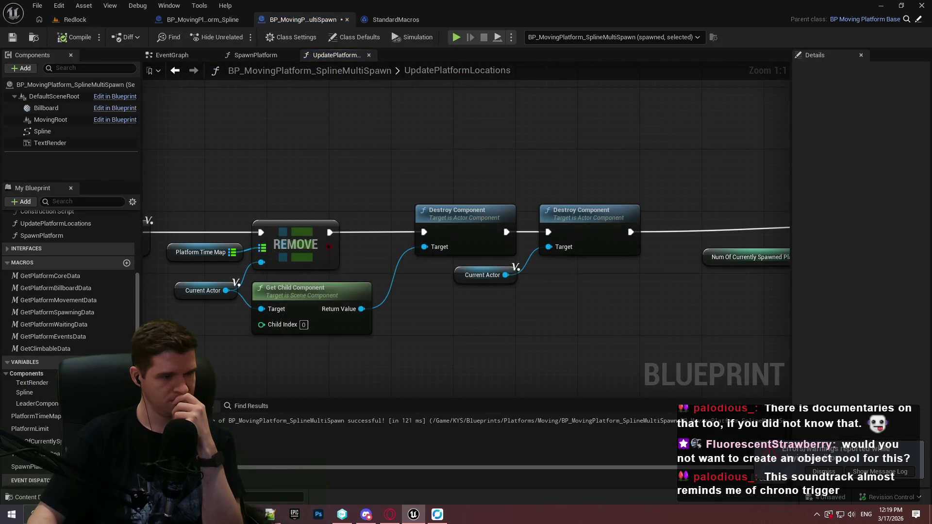
# Open the SpawnPlatform graph and bring the SET, ADD and Add Child Actor Component nodes into view.
pyautogui.moveTo(460, 326); pyautogui.dragTo(611, 283)
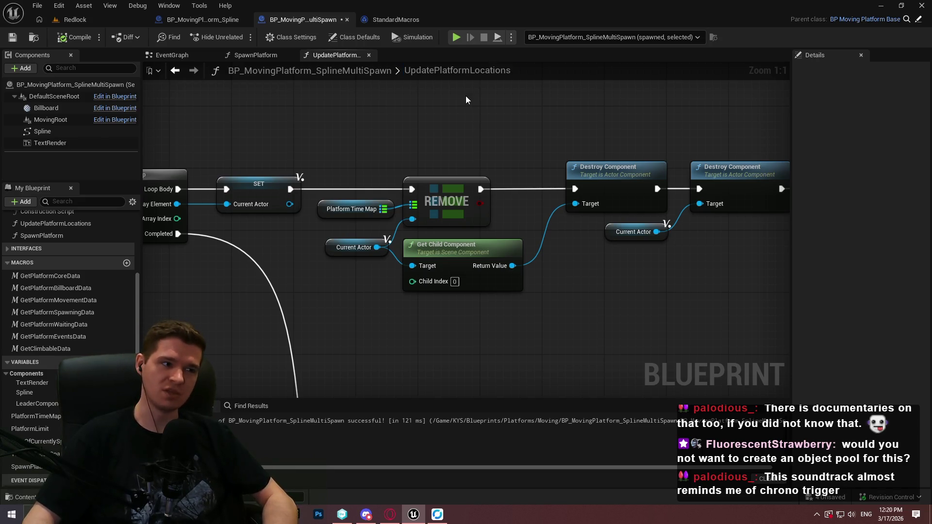
pyautogui.click(243, 54)
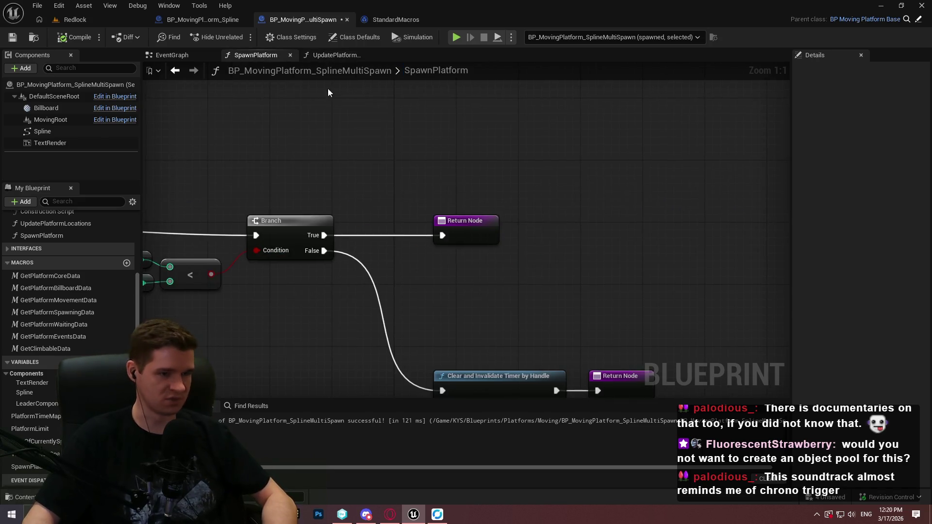
pyautogui.scroll(-5, 403, 254)
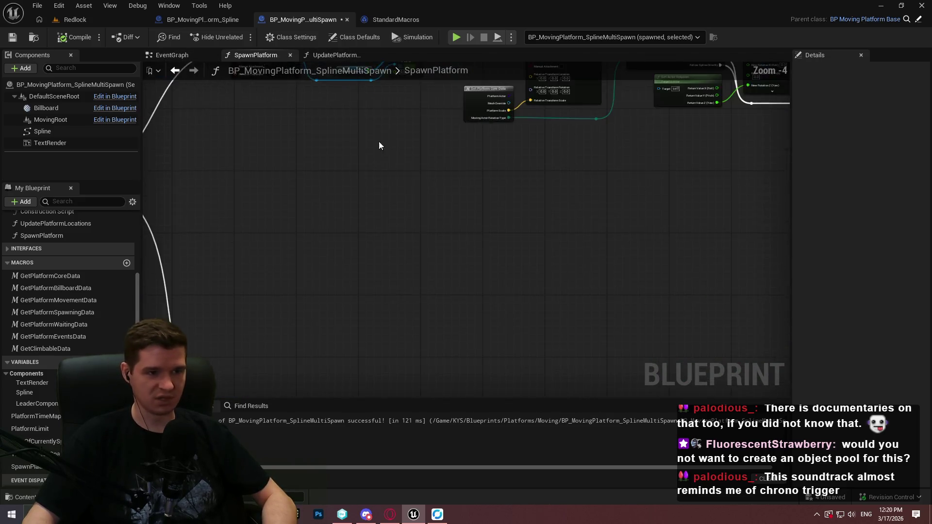
pyautogui.scroll(1, 311, 221)
pyautogui.scroll(3, 245, 177)
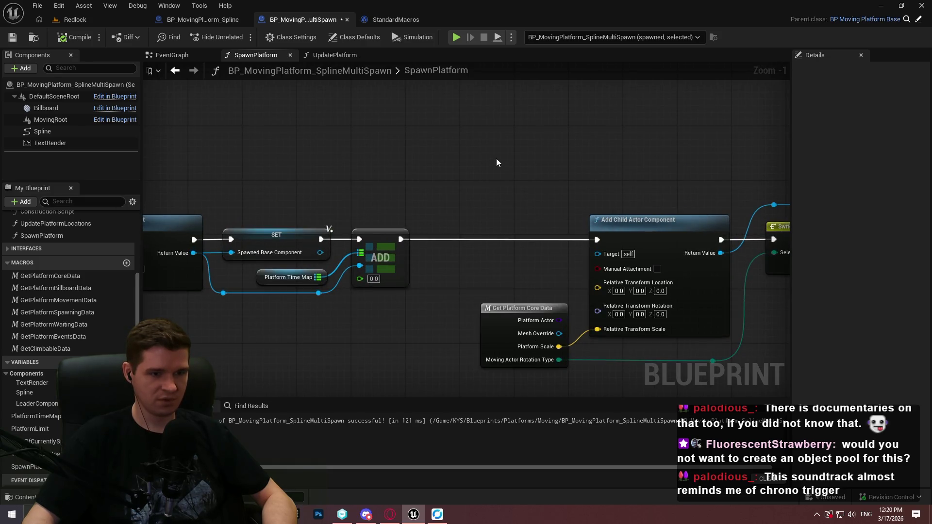
pyautogui.moveTo(497, 155); pyautogui.dragTo(233, 95)
pyautogui.moveTo(563, 73)
pyautogui.mouseDown()
pyautogui.moveTo(640, 70)
pyautogui.moveTo(647, 117)
pyautogui.moveTo(414, 133)
pyautogui.moveTo(420, 75)
pyautogui.mouseUp()
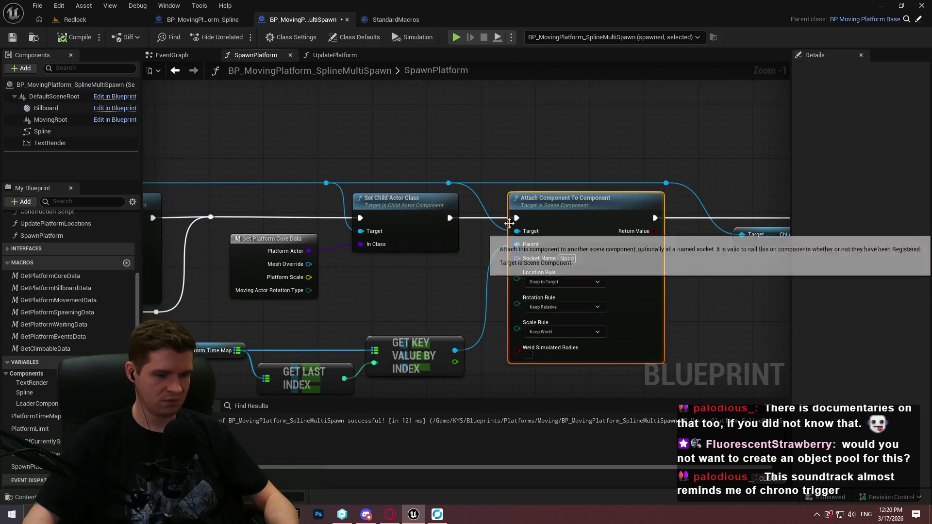
# Cut and paste the Attach Component To Component node above Add Child Actor Component, then delete it.
pyautogui.hotkey('ctrl', 'x')
pyautogui.hotkey('ctrl', 'v')
pyautogui.moveTo(208, 237)
pyautogui.mouseDown()
pyautogui.moveTo(291, 127)
pyautogui.moveTo(340, 193)
pyautogui.moveTo(590, 246)
pyautogui.mouseUp()
pyautogui.press('Delete')
pyautogui.rightClick(440, 173)
# Search the action menu for 'attach componen', then dismiss it without adding a node.
pyautogui.write('attach componen')
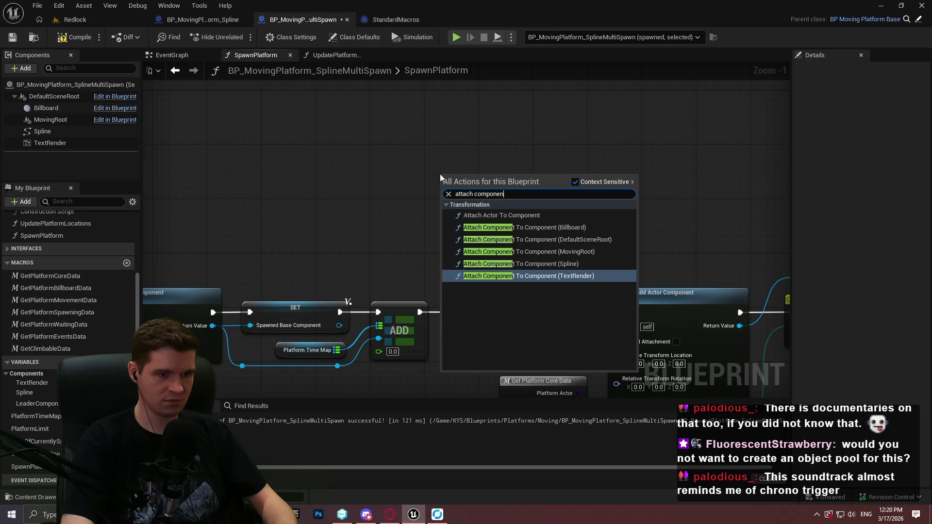
pyautogui.hotkey('shift', 'Left')
pyautogui.hotkey('shift', 'Left')
pyautogui.hotkey('shift', 'Left')
pyautogui.press('BackSpace')
pyautogui.write('h')
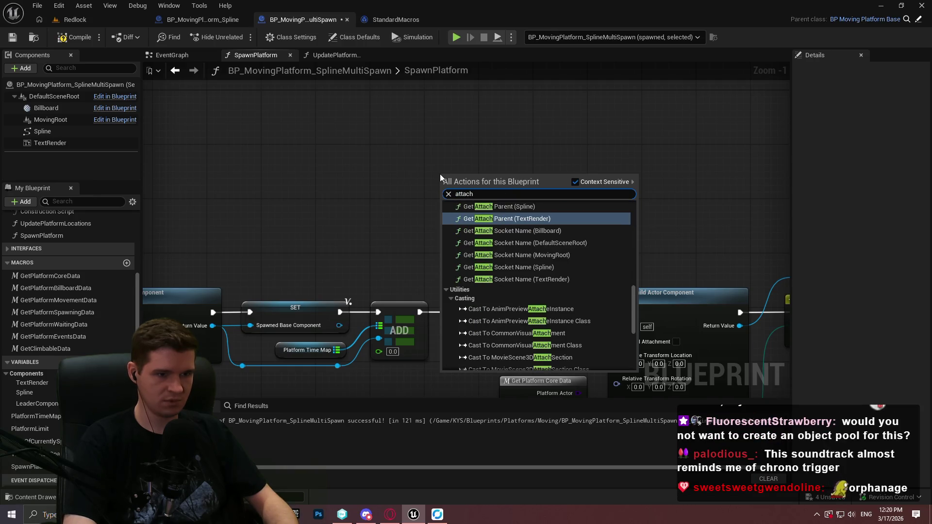
pyautogui.scroll(3, 626, 281)
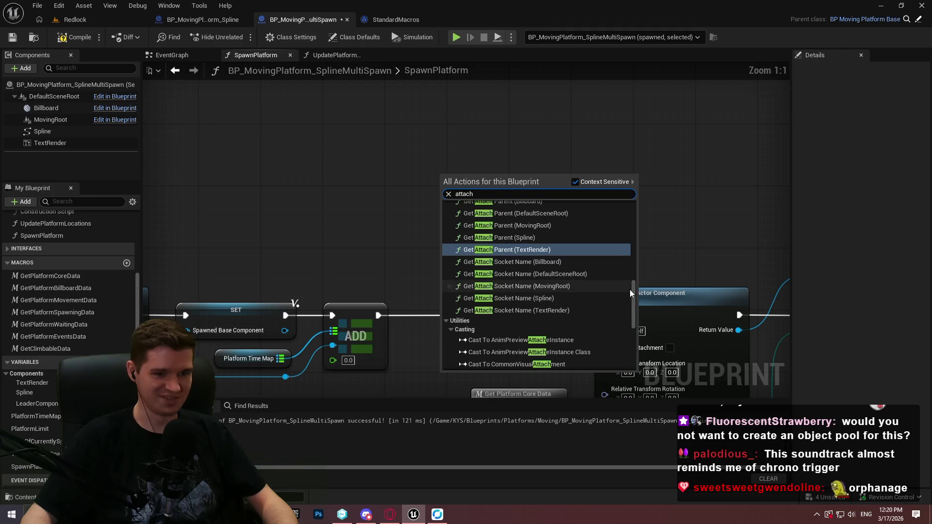
pyautogui.scroll(5, 633, 262)
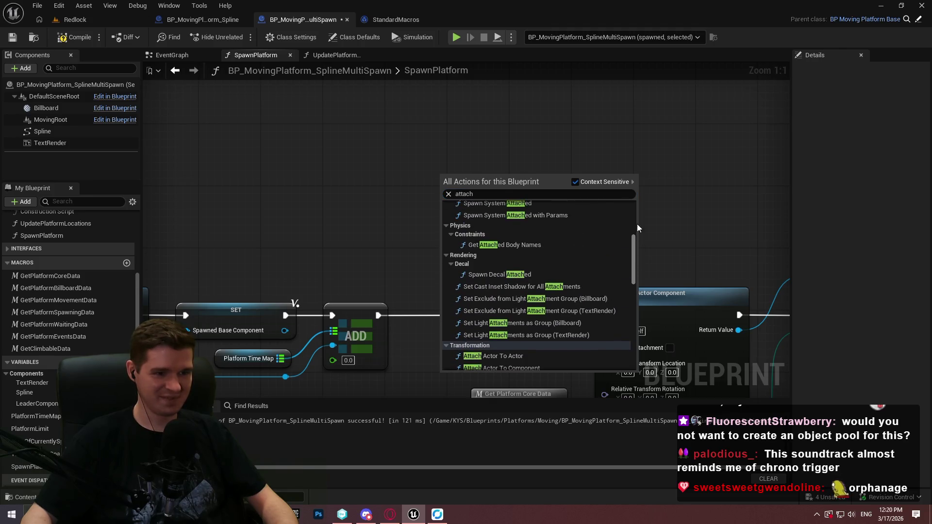
pyautogui.scroll(5, 637, 223)
pyautogui.click(641, 208)
# Undo the recent graph edits to restore the Add Static Mesh Component spawn setup.
pyautogui.moveTo(414, 200); pyautogui.dragTo(786, 134)
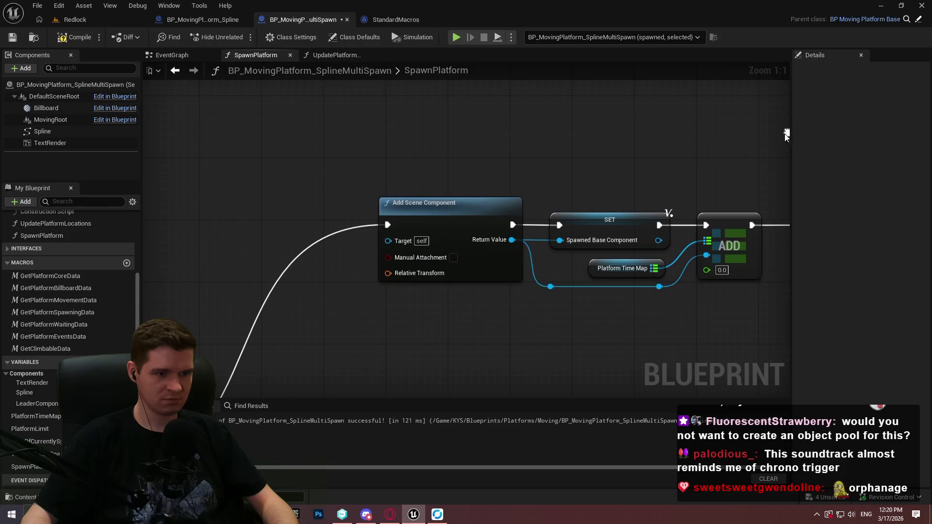
pyautogui.moveTo(456, 249)
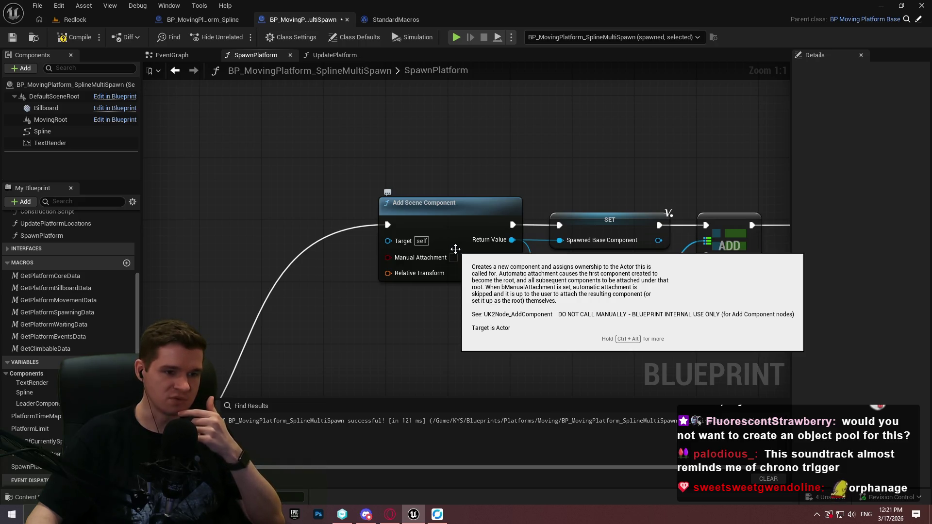
pyautogui.hotkey('ctrl', 'z')
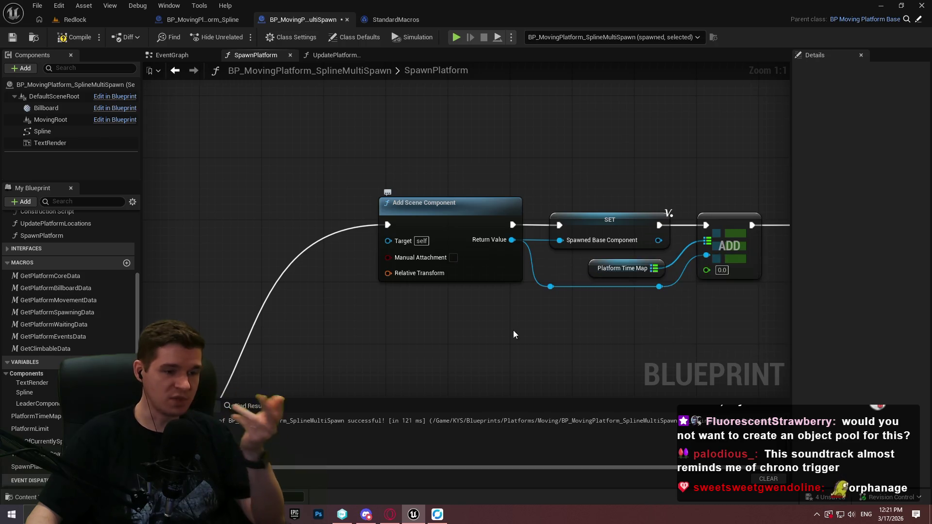
pyautogui.hotkey('ctrl', 'z')
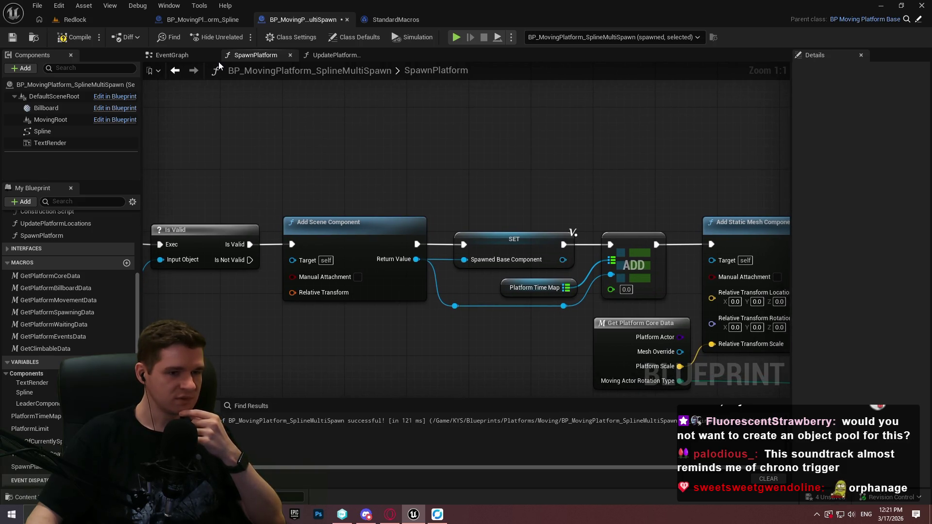
pyautogui.scroll(2, 106, 174)
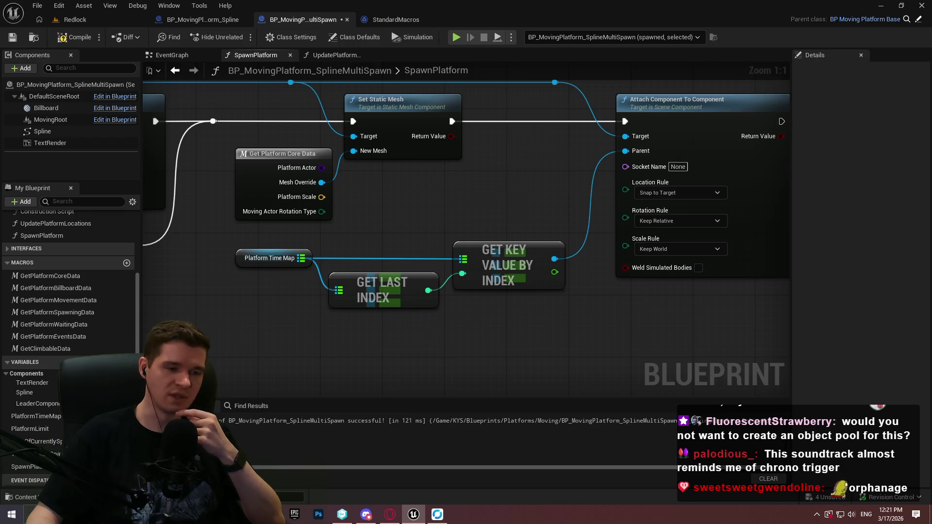
pyautogui.moveTo(142, 62)
pyautogui.mouseDown()
pyautogui.moveTo(10, 124)
pyautogui.moveTo(266, 249)
pyautogui.moveTo(661, 236)
pyautogui.moveTo(487, 166)
pyautogui.moveTo(41, 154)
pyautogui.mouseUp()
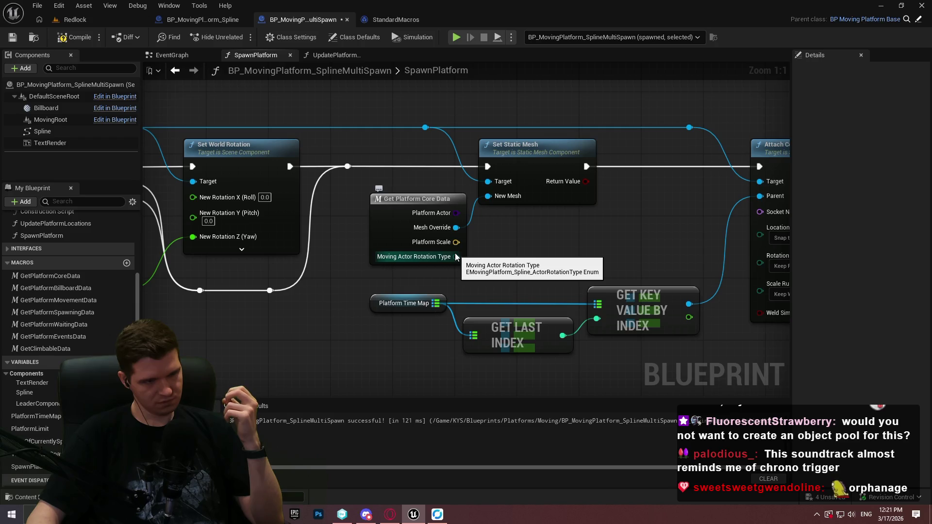
pyautogui.scroll(-3, 628, 238)
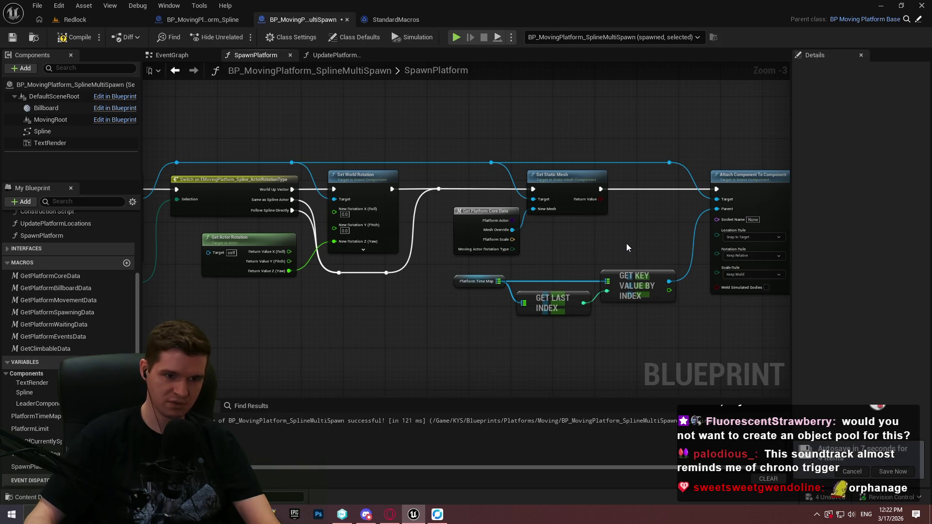
pyautogui.moveTo(444, 165); pyautogui.dragTo(470, 285)
pyautogui.scroll(-2, 633, 261)
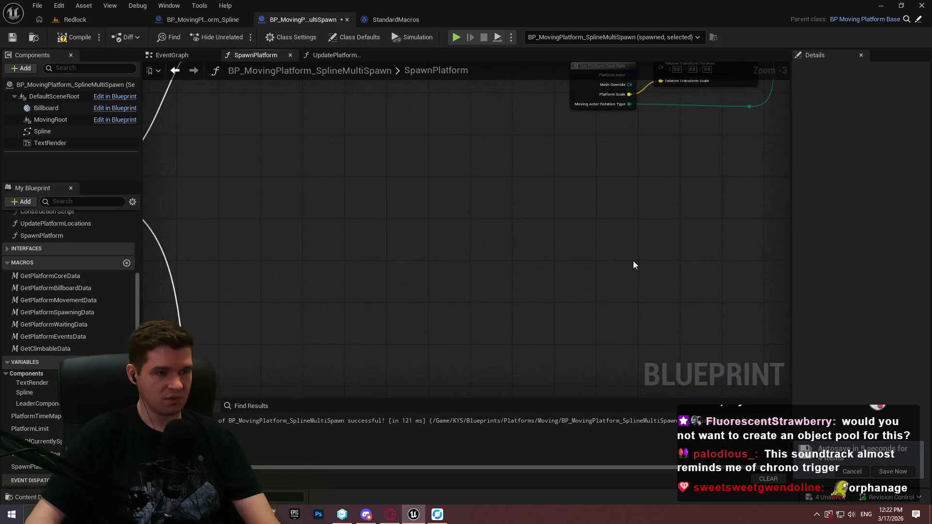
pyautogui.moveTo(401, 193); pyautogui.dragTo(379, 160)
pyautogui.moveTo(296, 203); pyautogui.dragTo(598, 196)
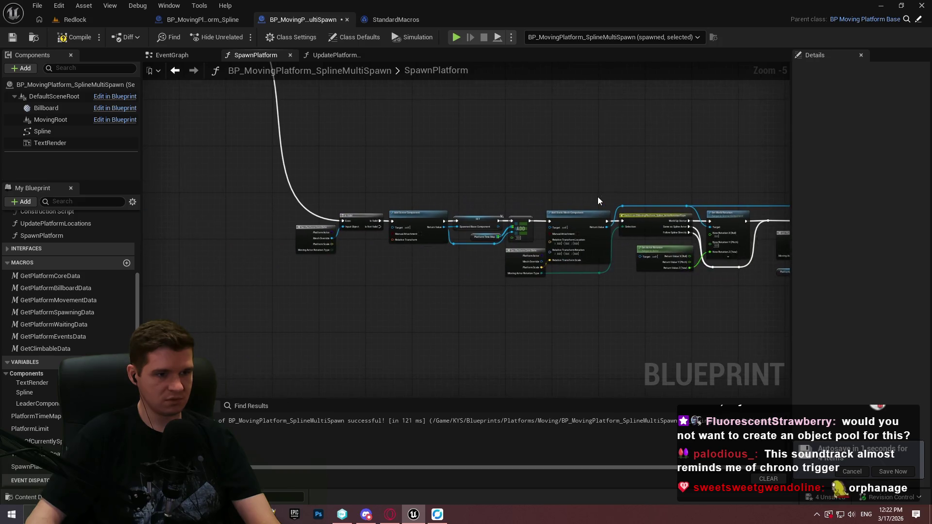
pyautogui.scroll(1, 520, 217)
pyautogui.rightClick(517, 222)
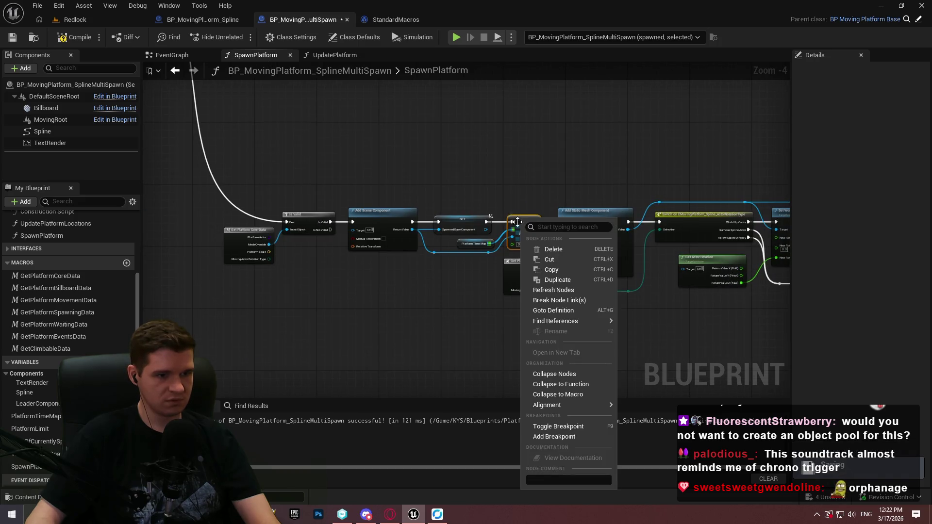
# Add a breakpoint on the SET Spawned Base Component node, compile, and start Simulate.
pyautogui.rightClick(452, 219)
pyautogui.rightClick(452, 219)
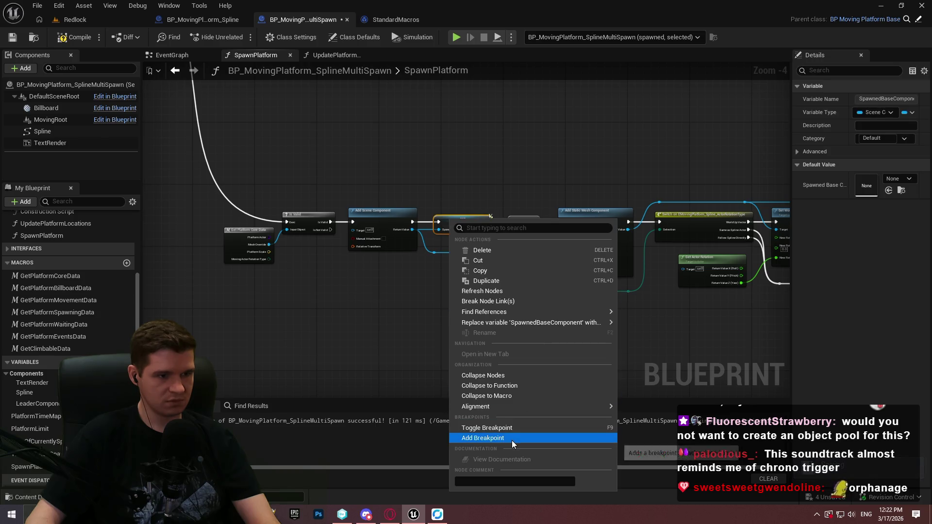
pyautogui.click(485, 438)
pyautogui.click(74, 37)
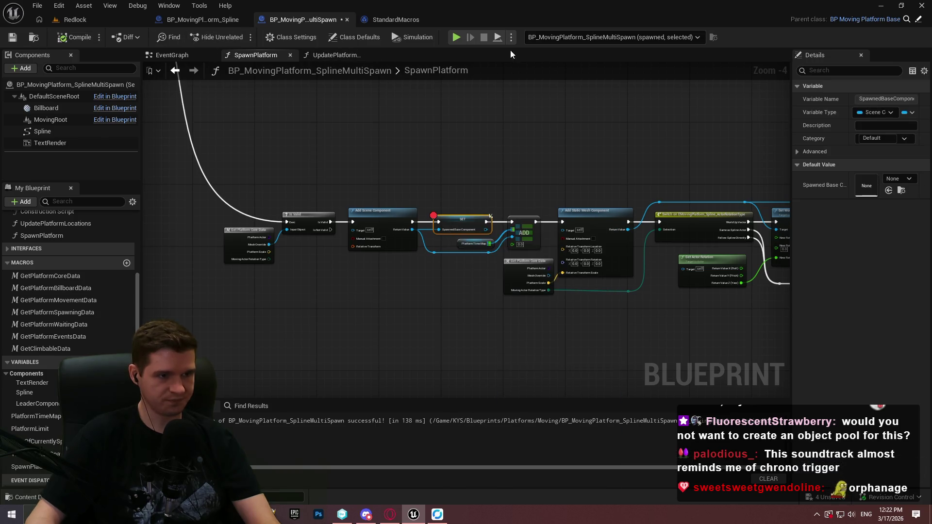
pyautogui.click(496, 36)
pyautogui.moveTo(549, 258)
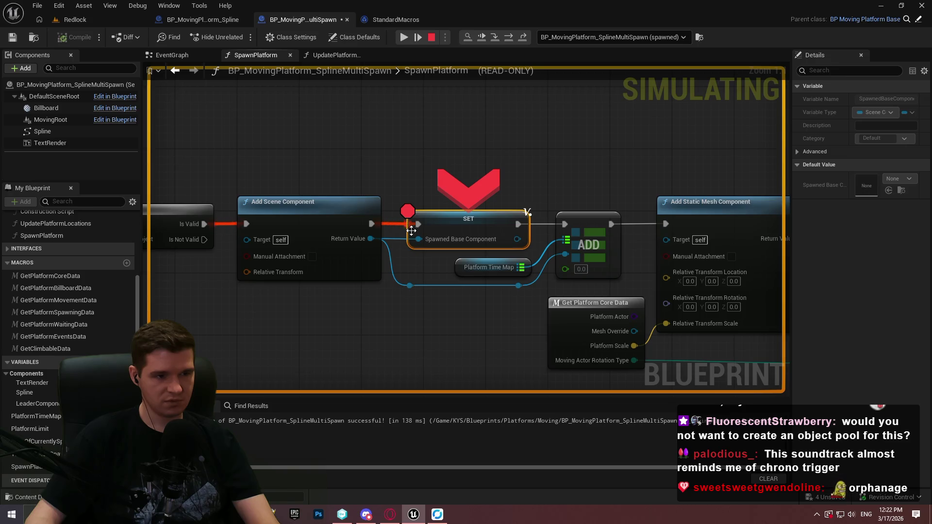
# Step from SET to Add Static Mesh Component and expand the Platform Time Map debug value.
pyautogui.moveTo(411, 231)
pyautogui.press('F10')
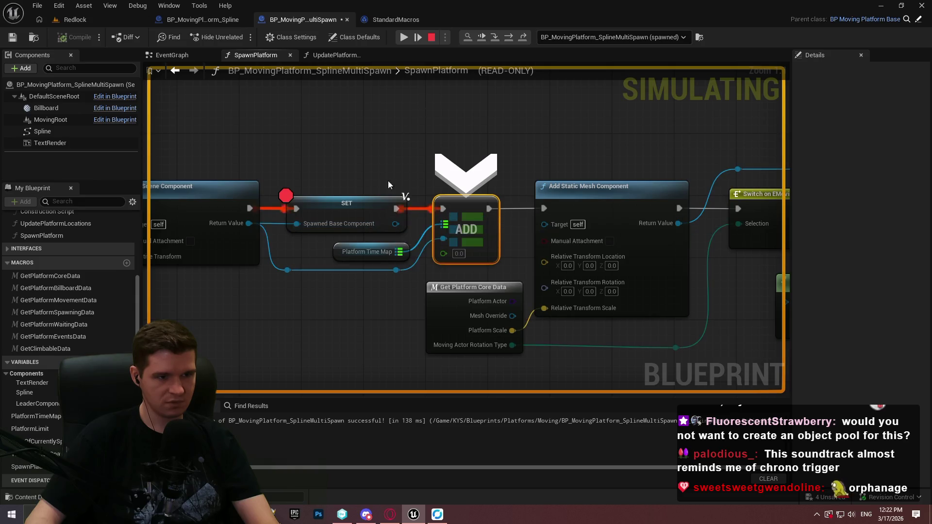
pyautogui.press('F10')
pyautogui.moveTo(244, 231)
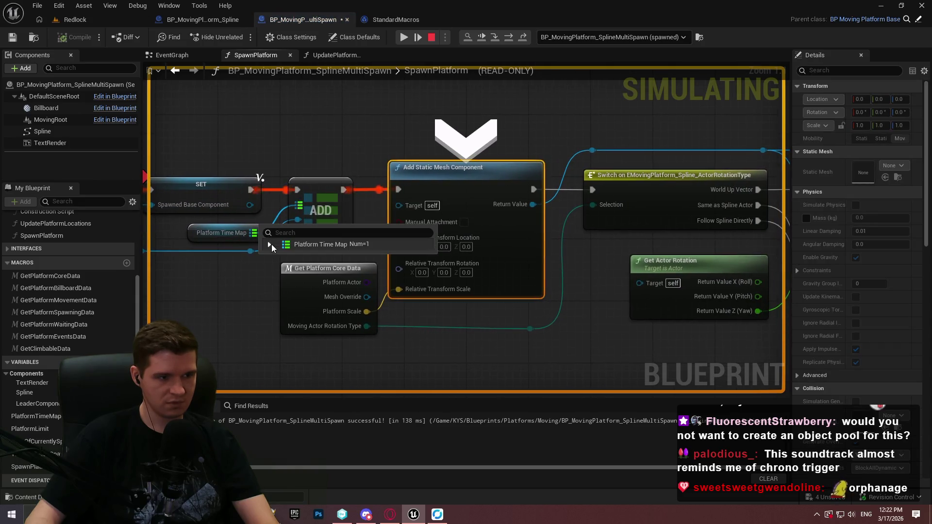
pyautogui.click(270, 244)
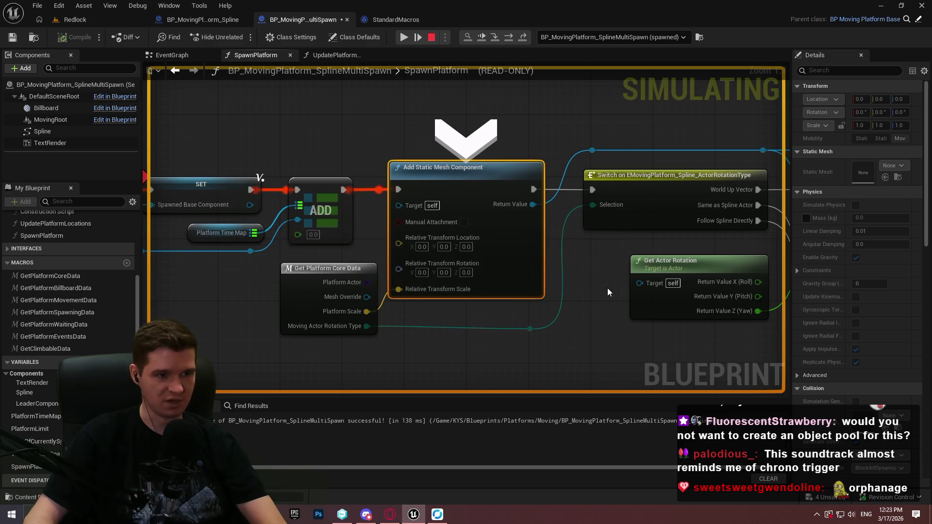
# Step through Set Static Mesh, Attach Component To Component and IncrementInt until the level returns.
pyautogui.press('F10')
pyautogui.press('F10')
pyautogui.press('F10')
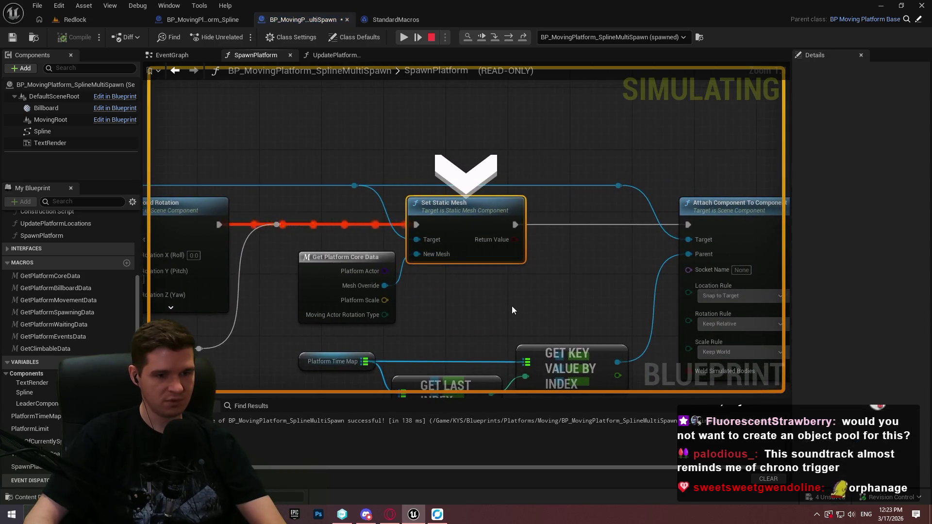
pyautogui.press('F10')
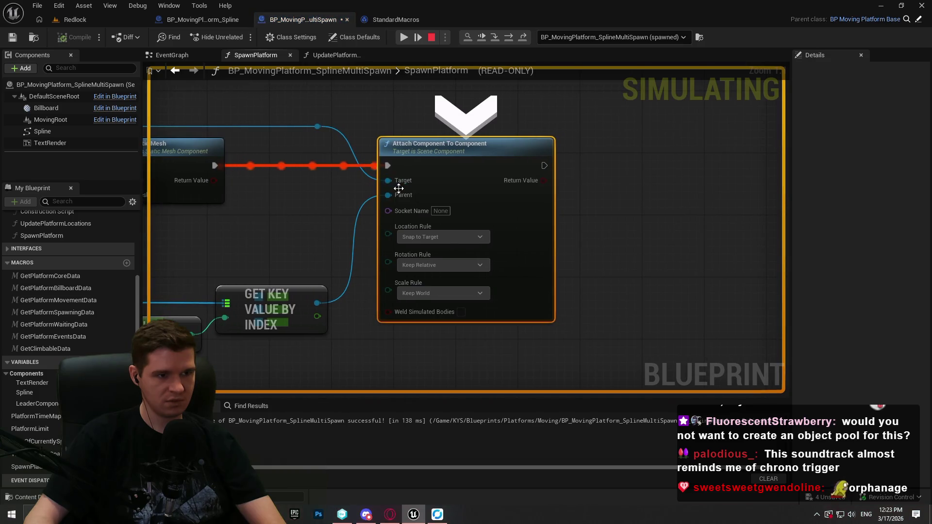
pyautogui.moveTo(394, 195)
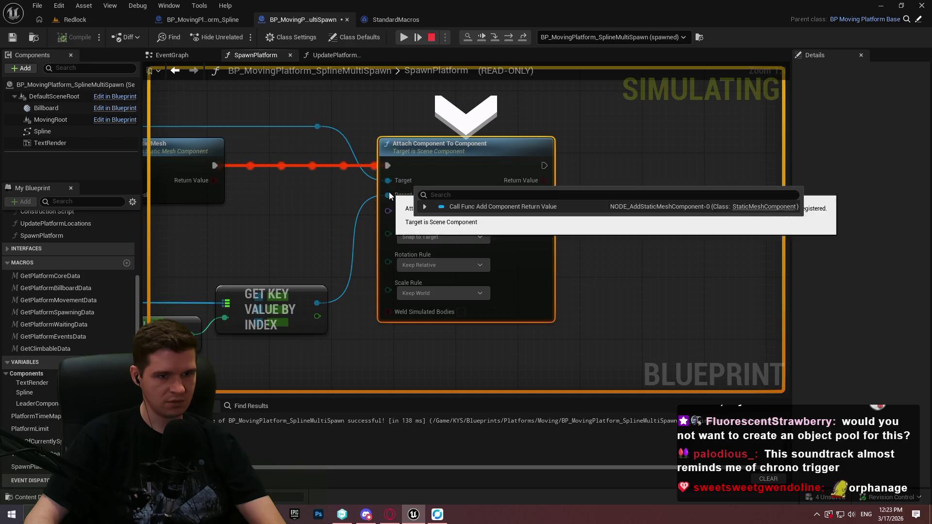
pyautogui.press('F10')
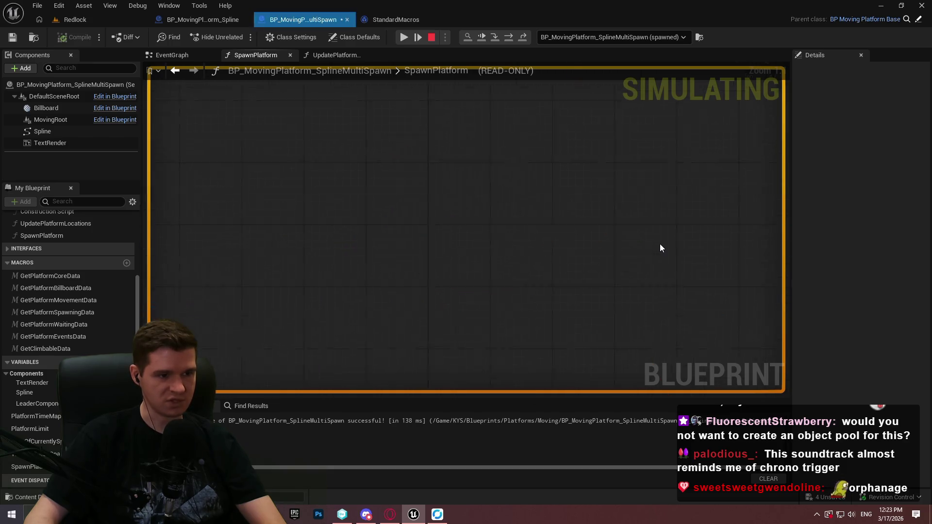
pyautogui.press('F10')
pyautogui.press('F10')
pyautogui.press('F10')
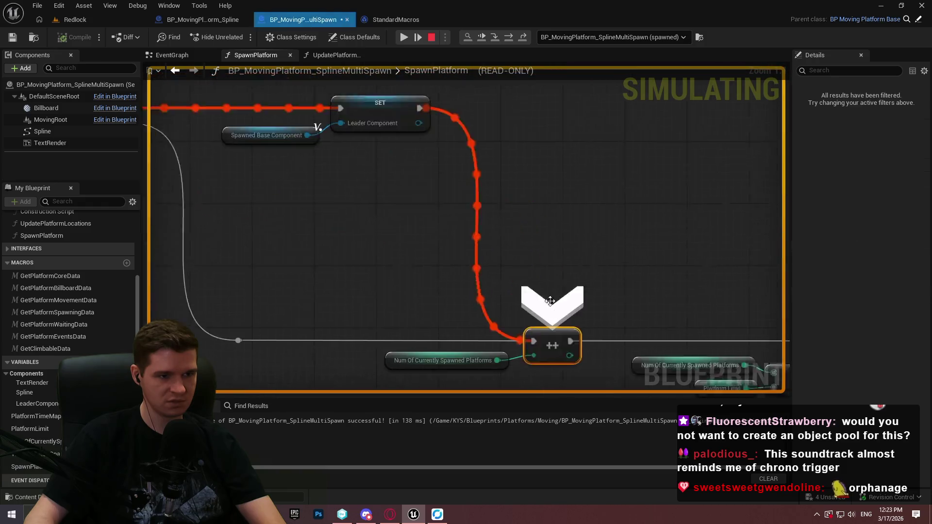
pyautogui.press('F10')
pyautogui.press('F10')
pyautogui.press('F10')
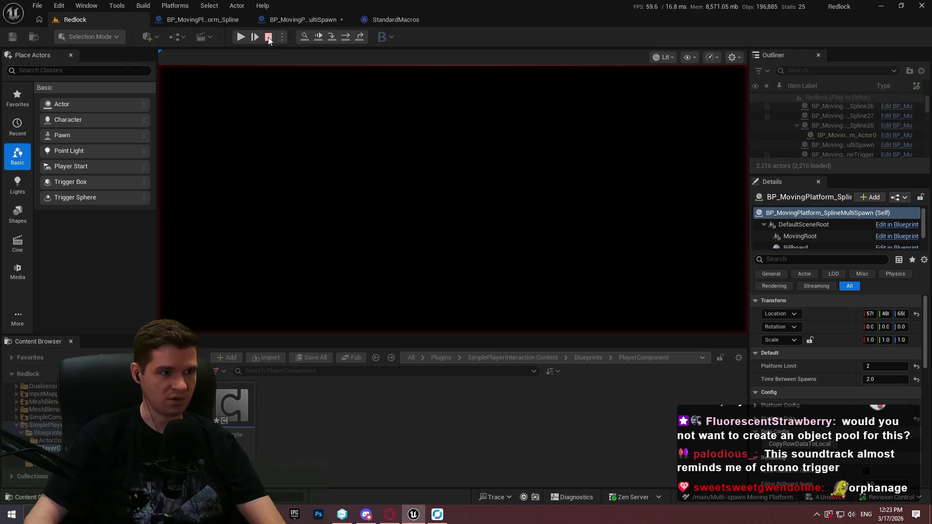
# Resume the simulation and open the Output Log from the Window menu.
pyautogui.click(240, 37)
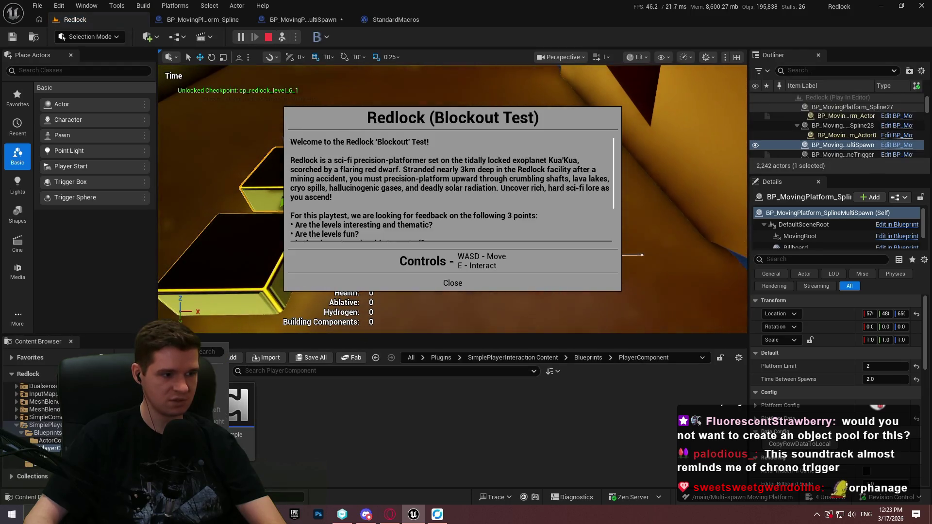
pyautogui.rightClick(737, 360)
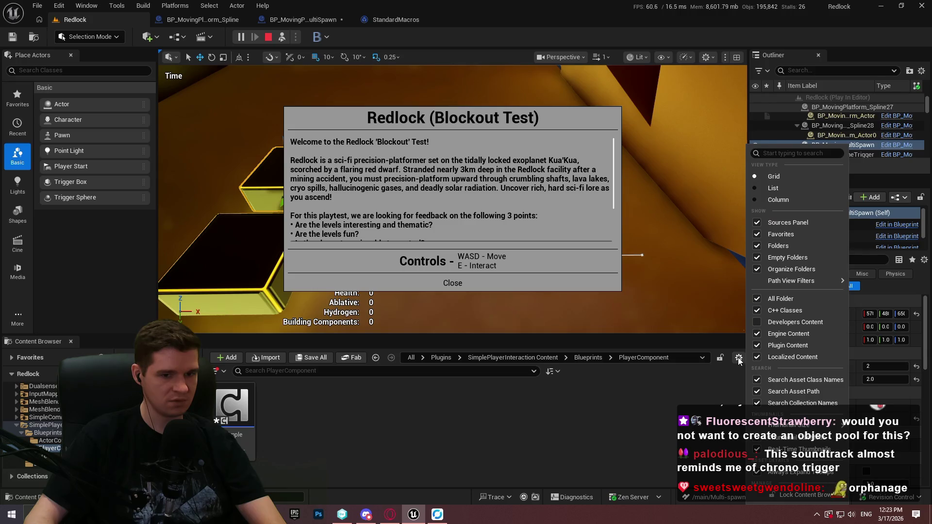
pyautogui.click(117, 6)
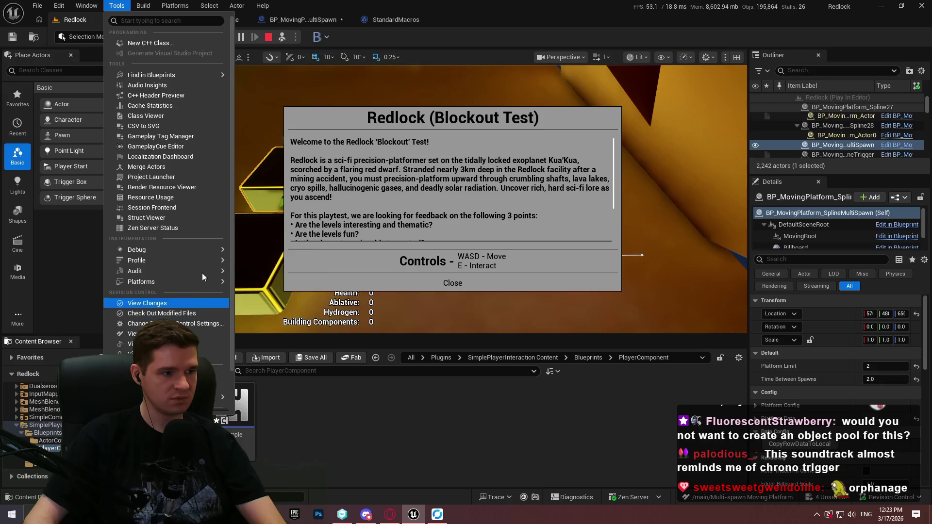
pyautogui.moveTo(194, 249)
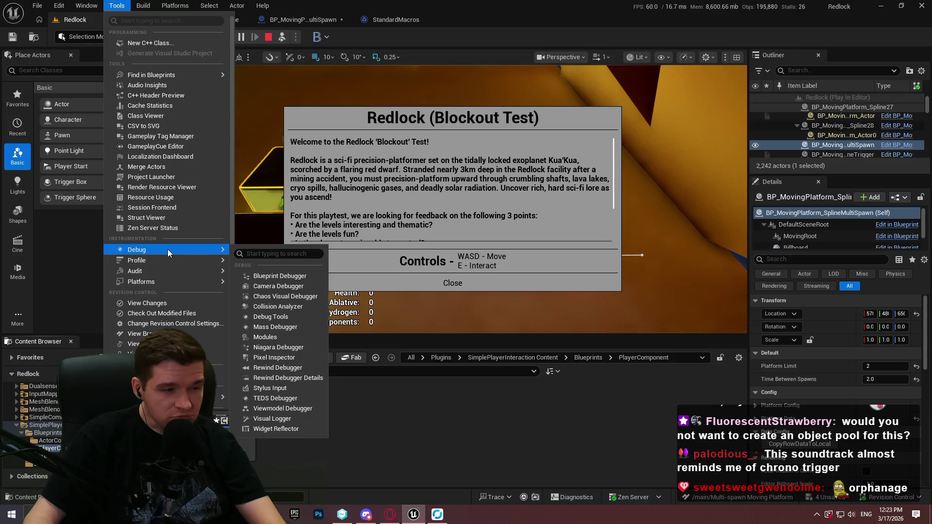
pyautogui.moveTo(83, 8)
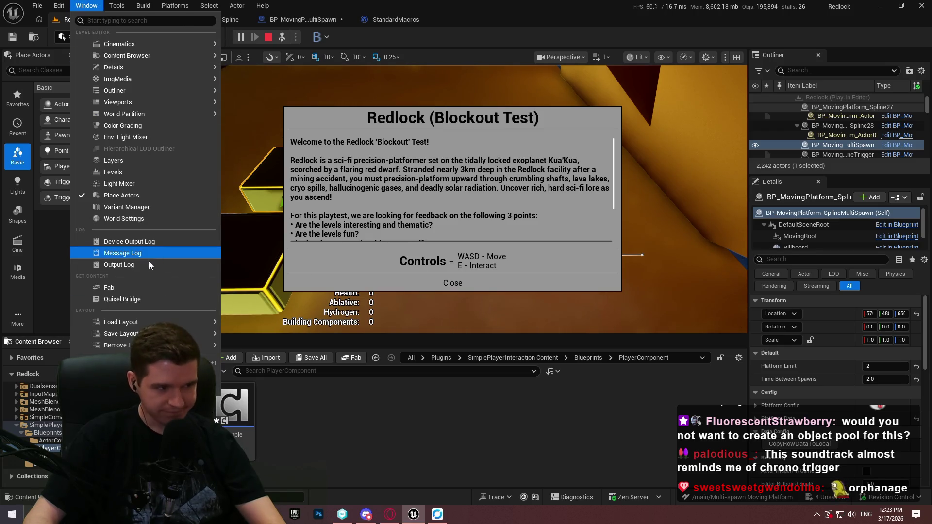
pyautogui.click(118, 264)
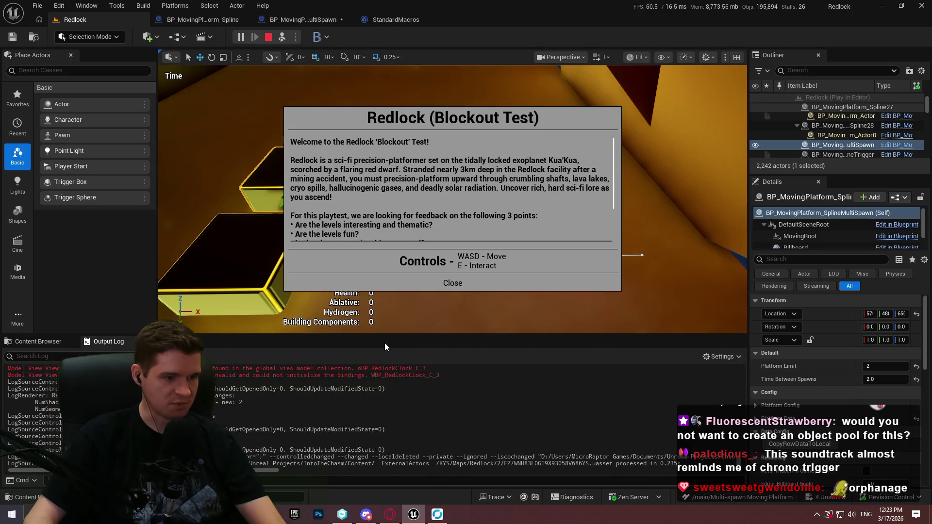
# Review the log output and close the Redlock welcome dialog.
pyautogui.scroll(5, 514, 389)
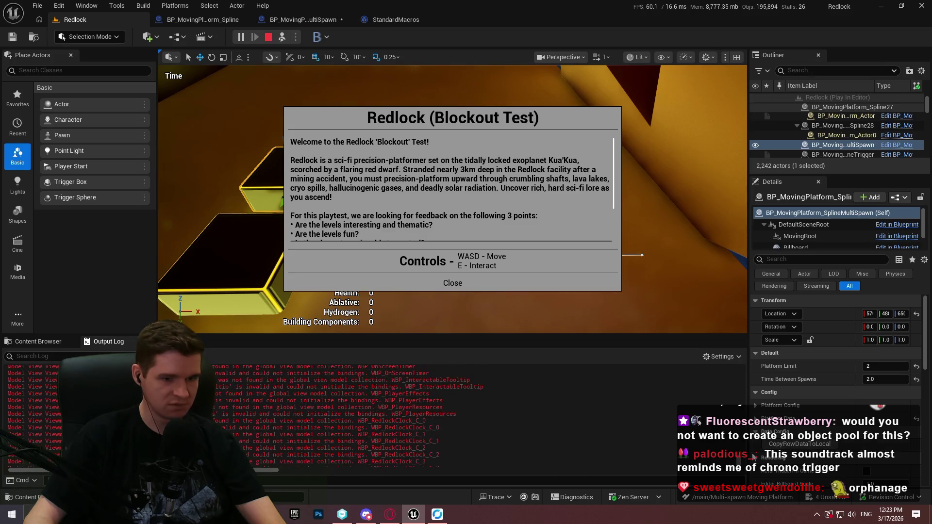
pyautogui.scroll(-5, 738, 465)
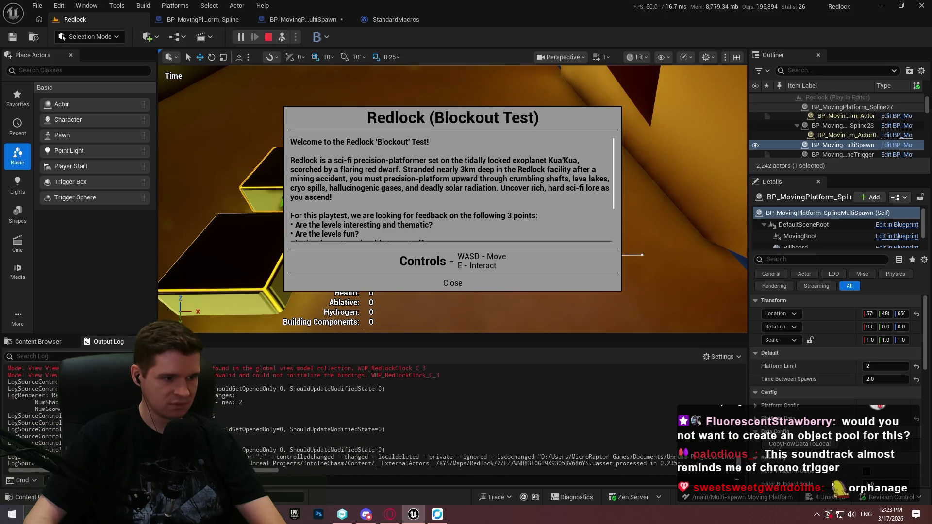
pyautogui.scroll(5, 382, 399)
pyautogui.scroll(4, 382, 400)
pyautogui.scroll(-9, 353, 423)
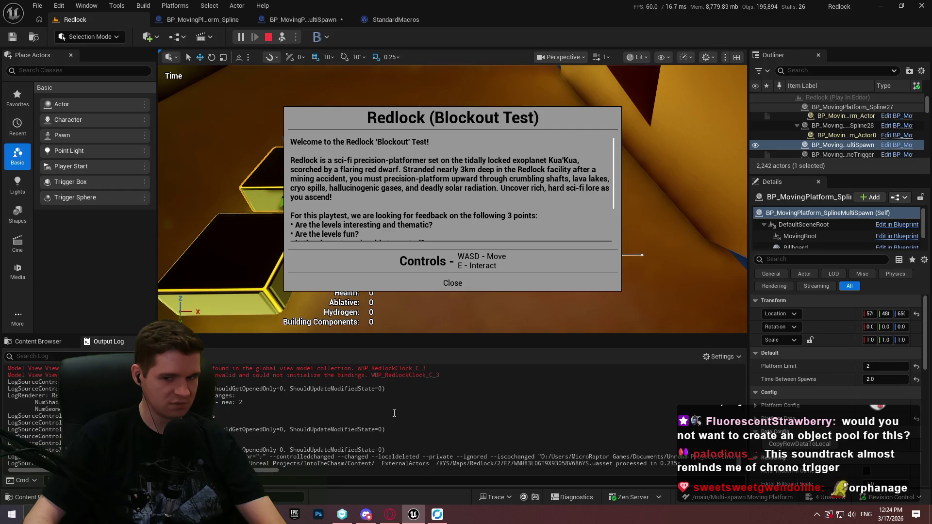
pyautogui.click(435, 287)
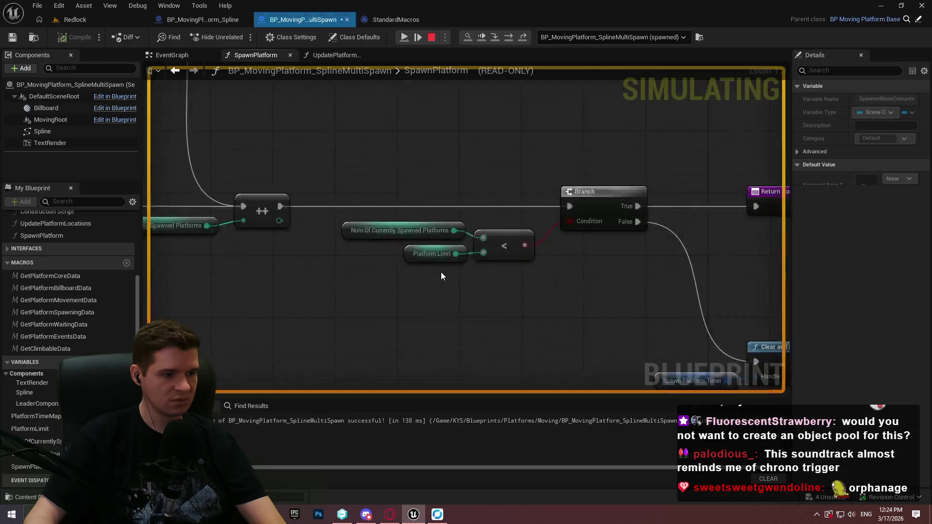
# Resume execution from the breakpoint, checking the running Redlock level between pauses.
pyautogui.click(404, 37)
pyautogui.click(104, 17)
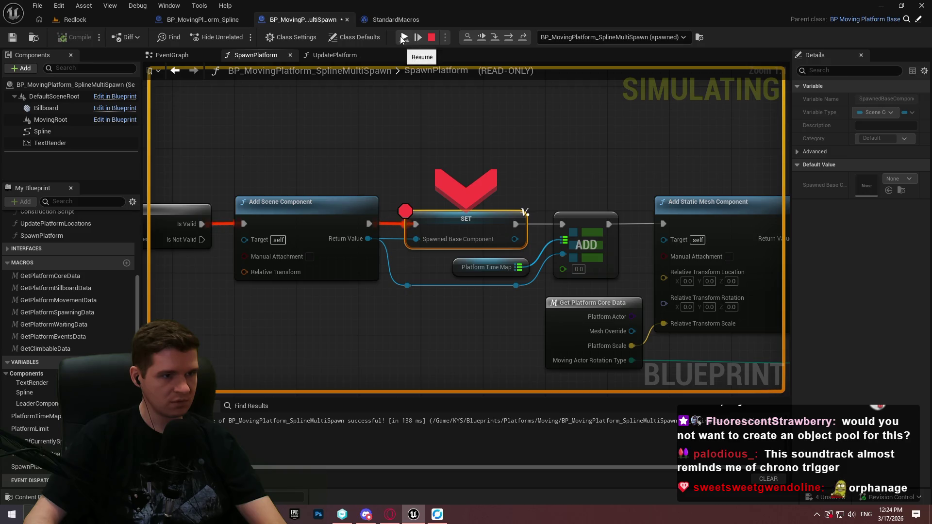
pyautogui.click(75, 19)
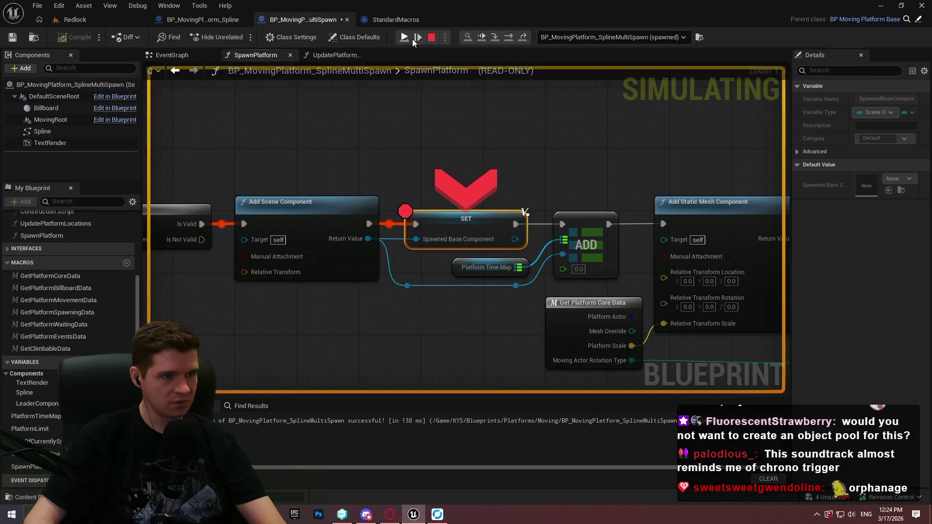
pyautogui.click(410, 39)
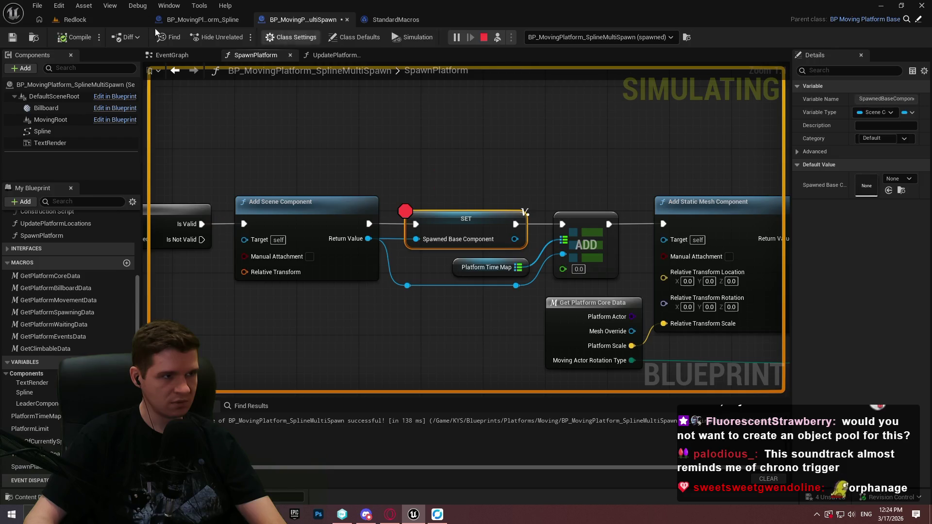
pyautogui.click(108, 24)
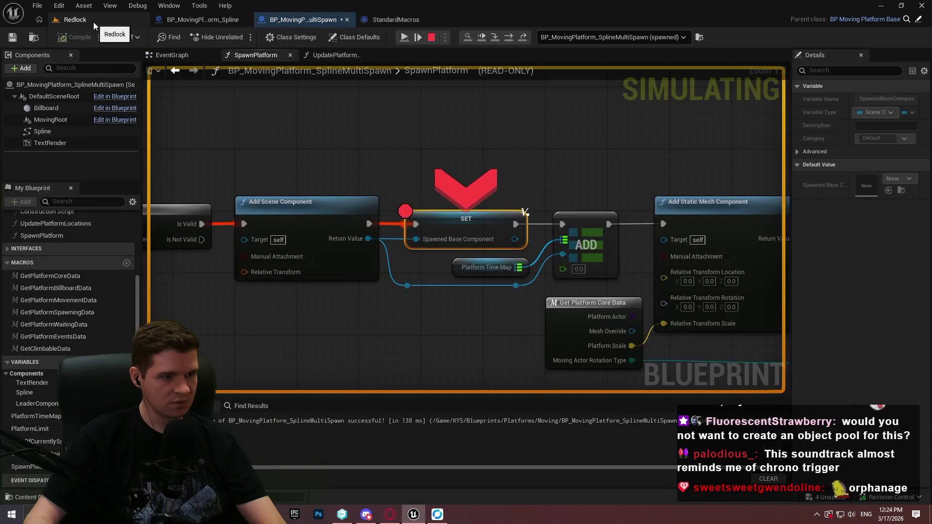
pyautogui.click(85, 20)
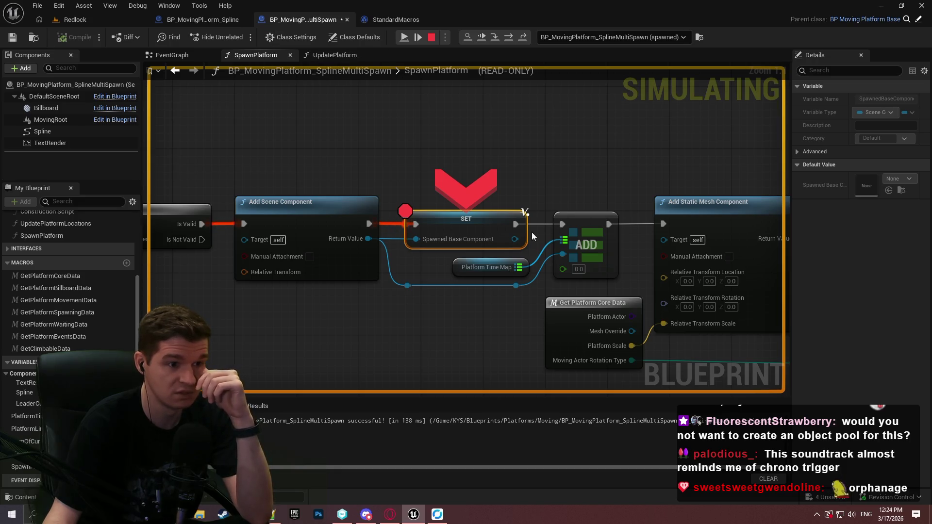
# Remove the SET node's breakpoint and stop the simulation.
pyautogui.rightClick(493, 226)
pyautogui.click(528, 308)
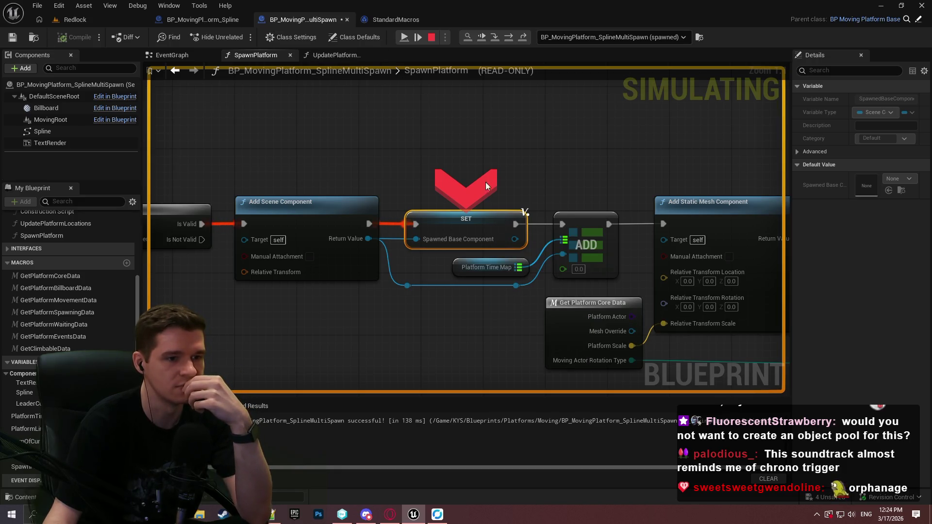
pyautogui.click(431, 37)
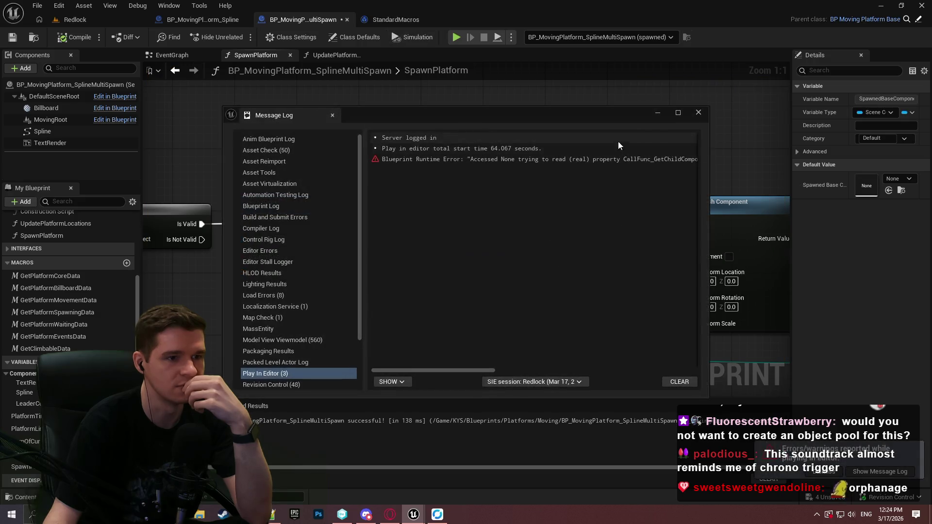
# Close the message log and open the UpdatePlatformLocations function graph.
pyautogui.click(697, 117)
pyautogui.click(335, 55)
pyautogui.scroll(-6, 580, 182)
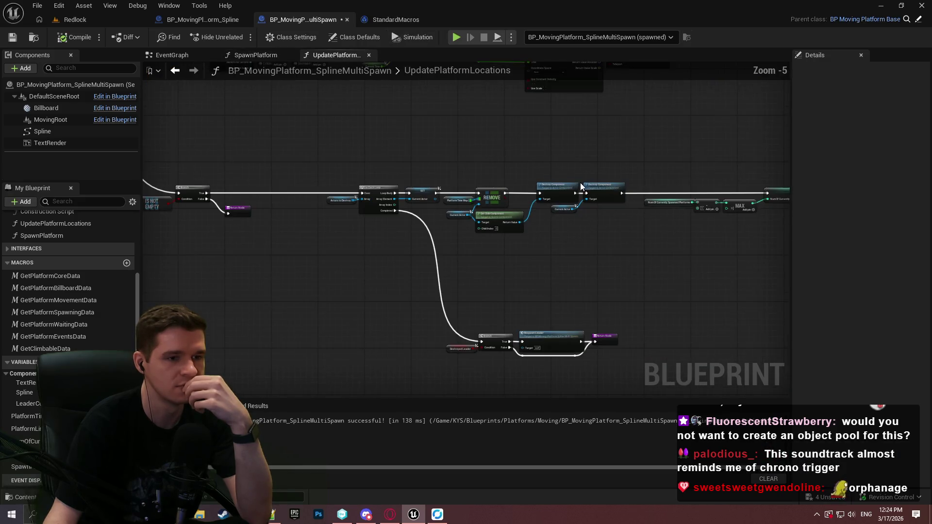
pyautogui.scroll(1, 405, 224)
pyautogui.scroll(-1, 449, 236)
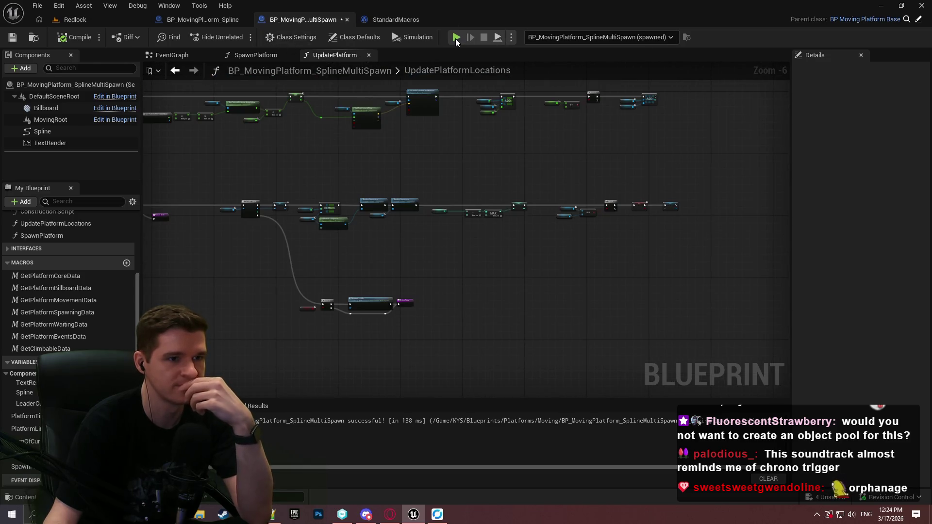
# Run a play-in-editor session, then stop it and dismiss the resulting error log.
pyautogui.click(512, 37)
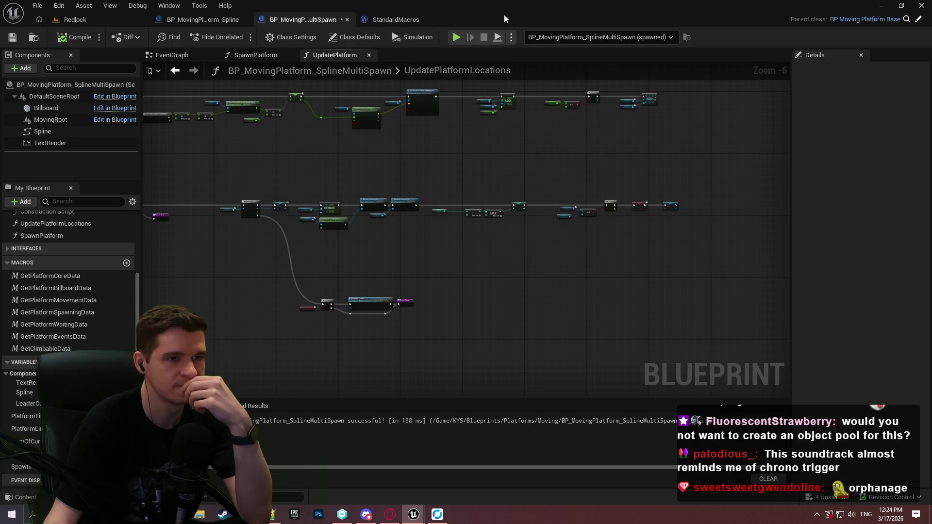
pyautogui.hotkey('alt', 'p')
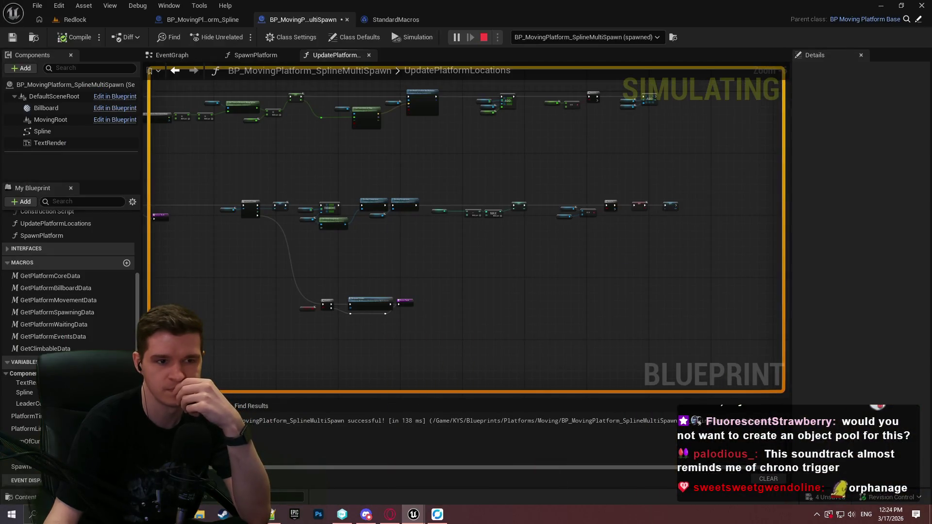
pyautogui.press('super')
pyautogui.click(618, 261)
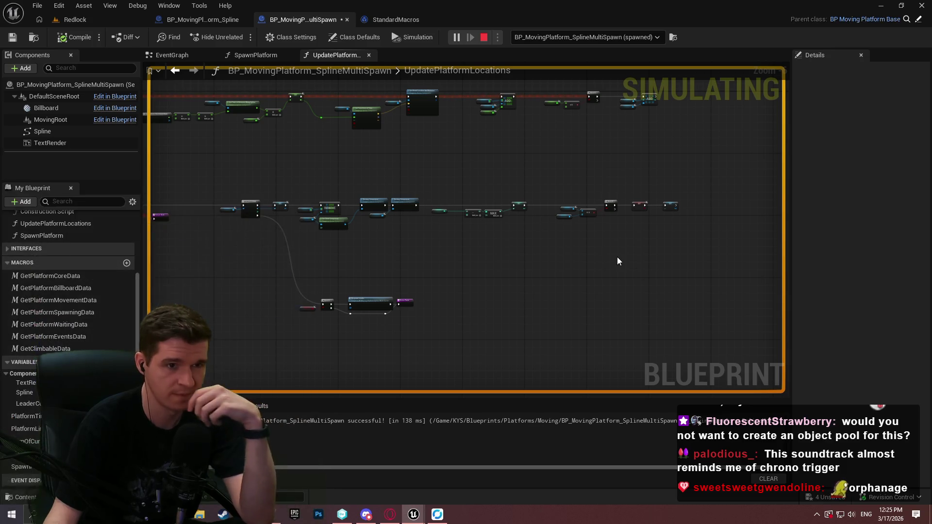
pyautogui.scroll(-1, 617, 261)
pyautogui.moveTo(617, 262)
pyautogui.mouseDown()
pyautogui.moveTo(598, 308)
pyautogui.moveTo(616, 299)
pyautogui.mouseUp()
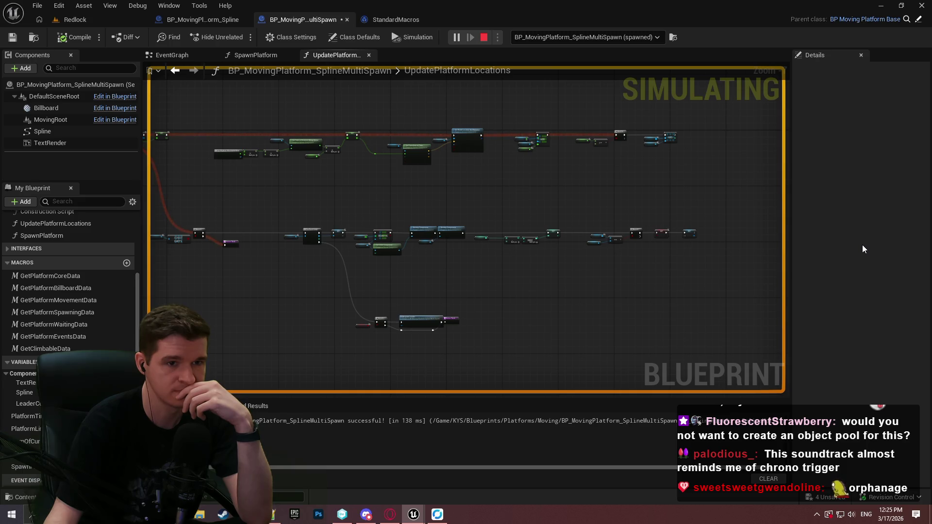
pyautogui.scroll(3, 625, 143)
pyautogui.scroll(-5, 625, 144)
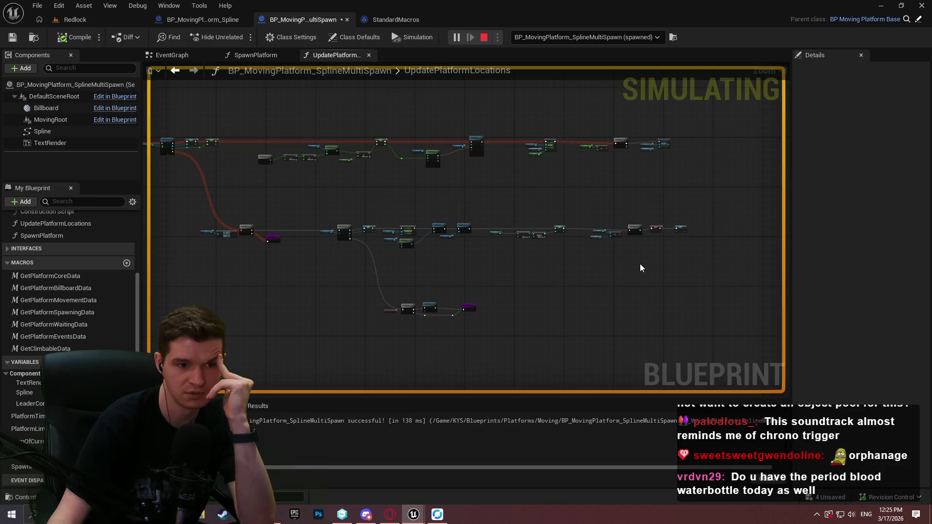
pyautogui.press('Escape')
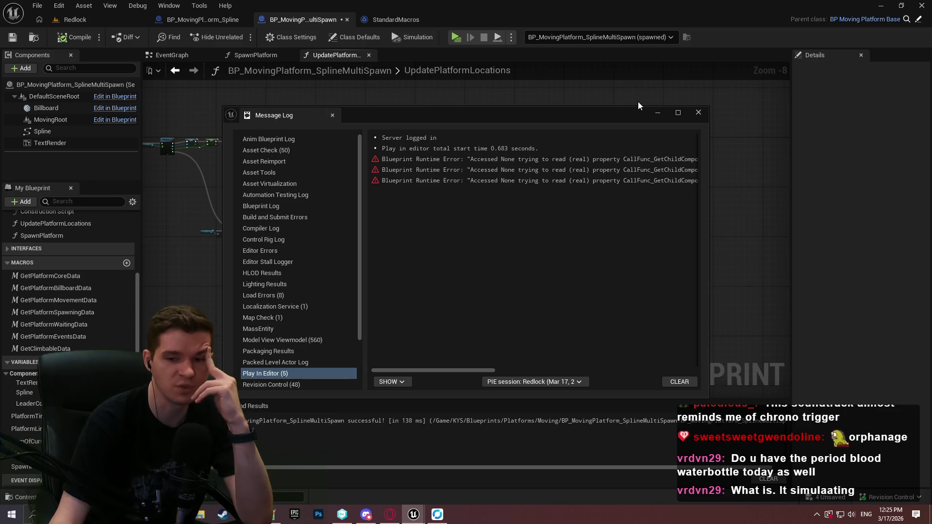
pyautogui.click(697, 113)
# Review the Get Transform at Time and Destroy Component nodes, save the blueprint, return to Redlock.
pyautogui.scroll(3, 563, 271)
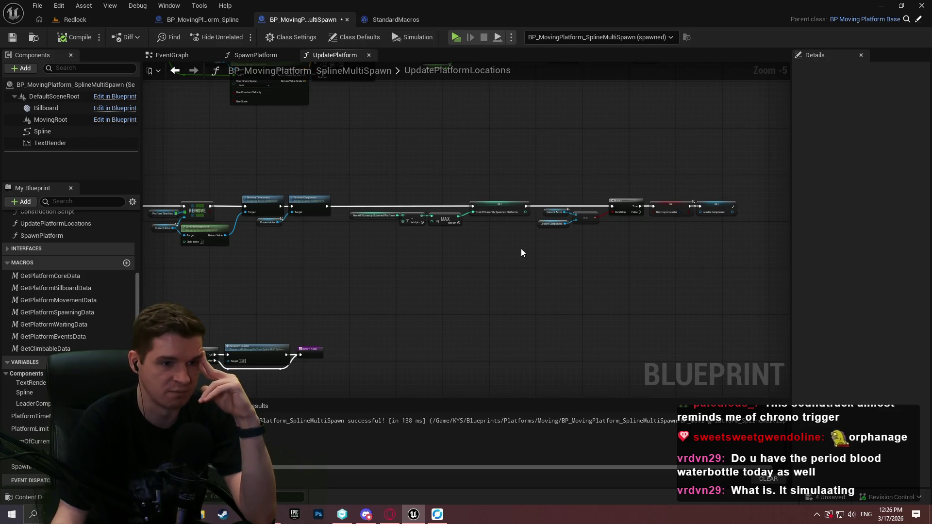
pyautogui.moveTo(635, 240)
pyautogui.mouseDown()
pyautogui.moveTo(777, 291)
pyautogui.moveTo(917, 374)
pyautogui.mouseUp()
pyautogui.moveTo(665, 191); pyautogui.dragTo(604, 191)
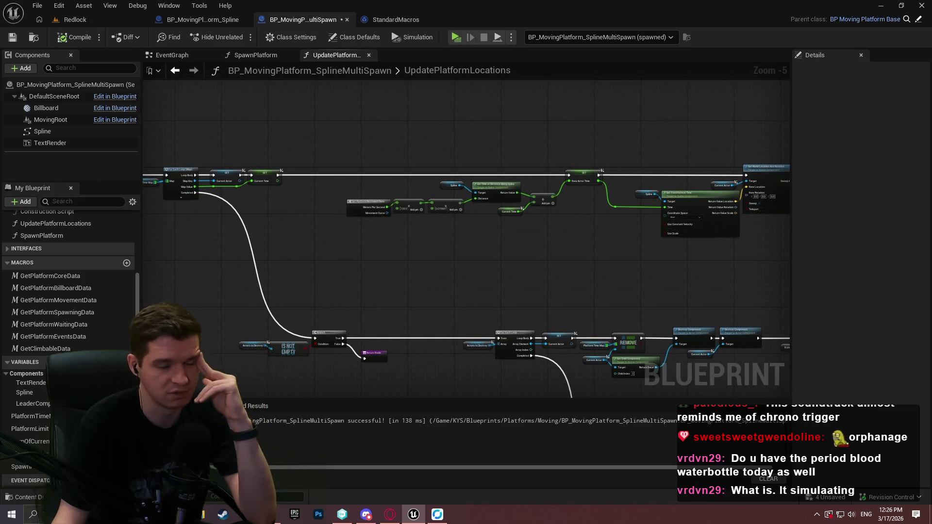
pyautogui.scroll(3, 603, 191)
pyautogui.scroll(2, 604, 191)
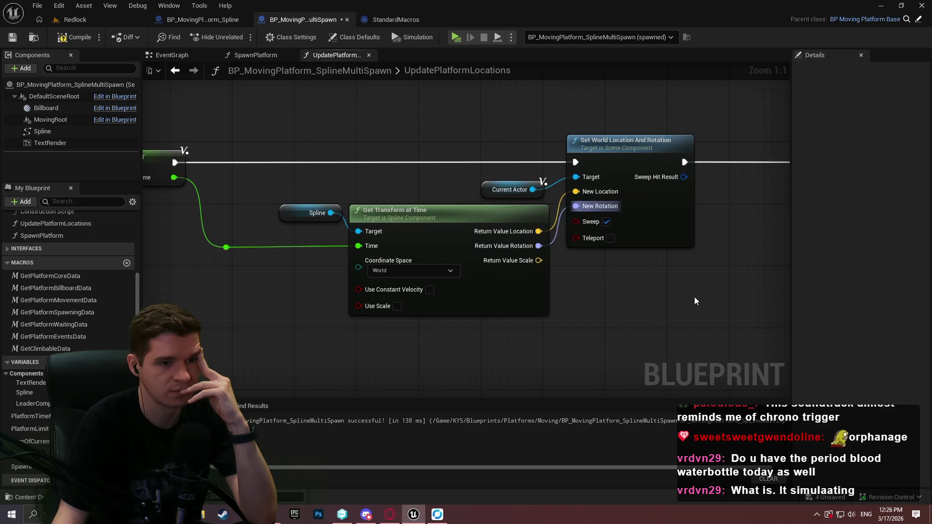
pyautogui.scroll(-2, 699, 301)
pyautogui.moveTo(146, 111); pyautogui.dragTo(425, 110)
pyautogui.scroll(-1, 425, 111)
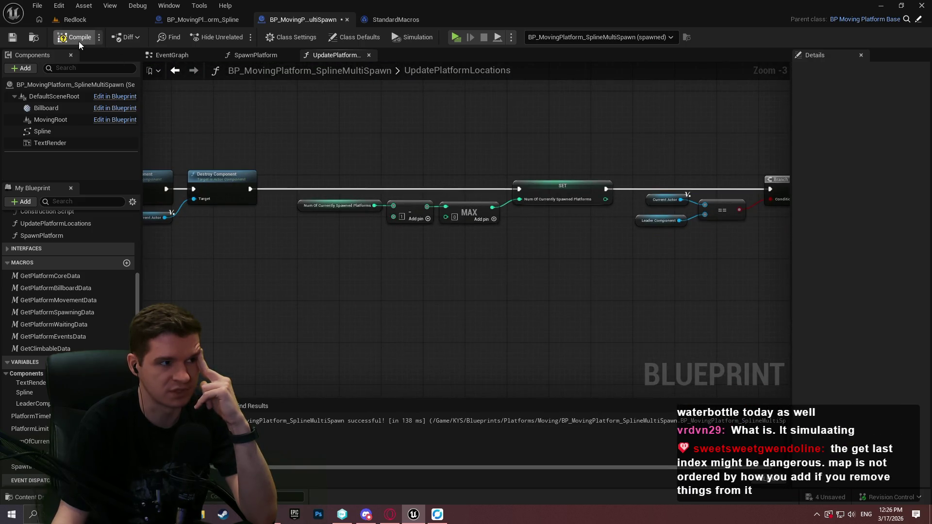
pyautogui.hotkey('ctrl', 's')
pyautogui.click(78, 20)
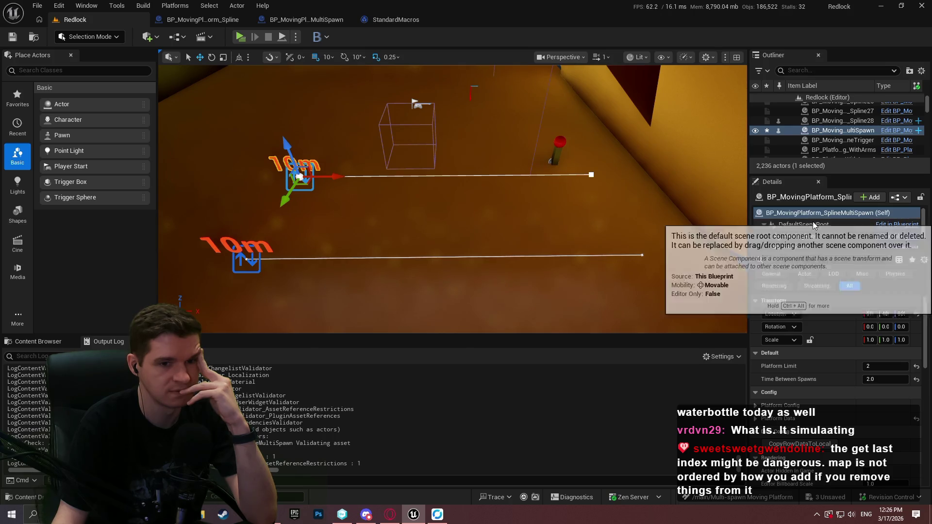
# Frame the multi-spawn actor in the viewport and open its blueprint's EventGraph.
pyautogui.press('f')
pyautogui.moveTo(437, 194); pyautogui.dragTo(316, 194)
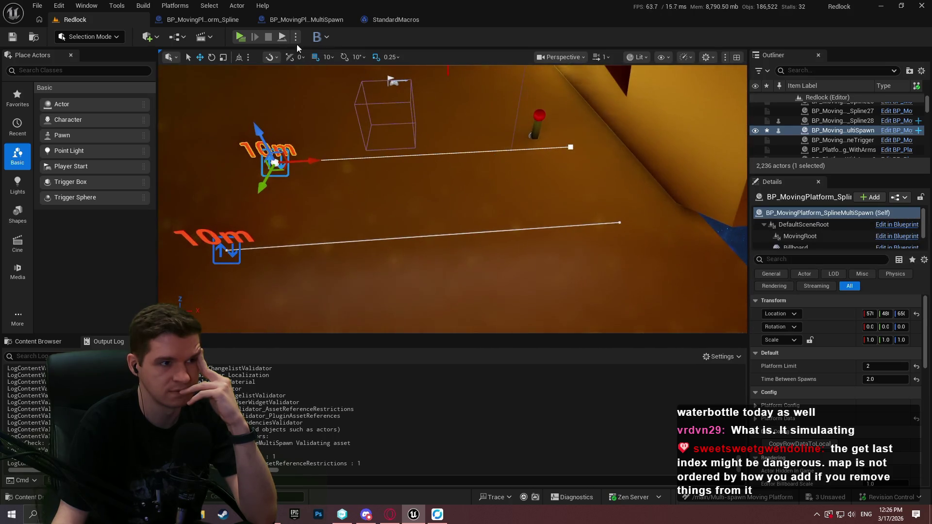
pyautogui.click(315, 21)
pyautogui.click(193, 55)
pyautogui.scroll(-3, 367, 158)
pyautogui.scroll(3, 390, 181)
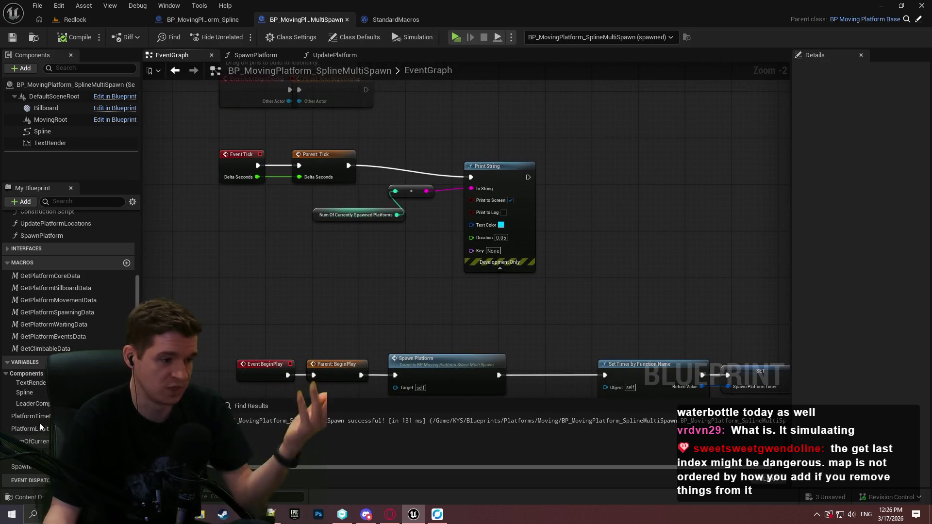
# Feed LeaderComponent's Get World Location into the Tick Print String, then return to Redlock.
pyautogui.moveTo(30, 403)
pyautogui.mouseDown()
pyautogui.moveTo(165, 267)
pyautogui.moveTo(354, 249)
pyautogui.mouseUp()
pyautogui.click(214, 289)
pyautogui.scroll(2, 215, 272)
pyautogui.write('get world loca')
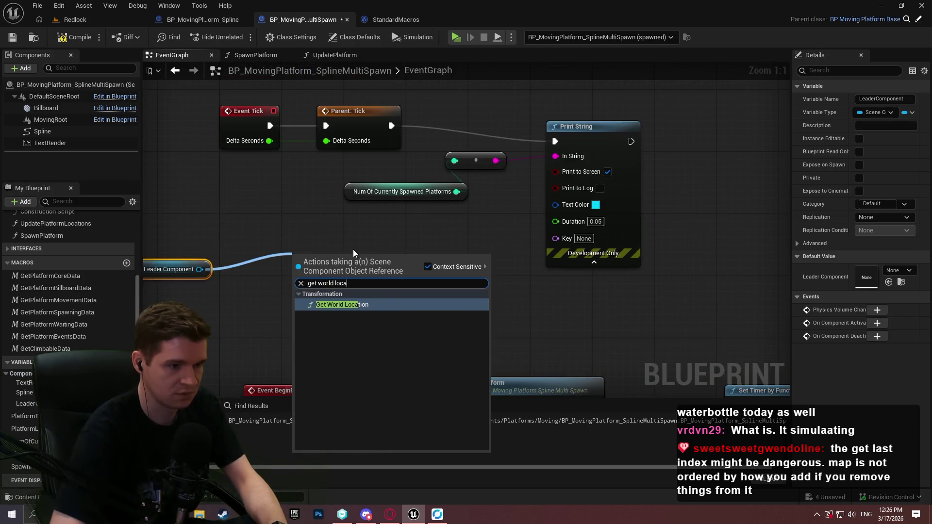
pyautogui.press('Return')
pyautogui.moveTo(381, 280)
pyautogui.mouseDown()
pyautogui.moveTo(466, 233)
pyautogui.moveTo(555, 155)
pyautogui.mouseUp()
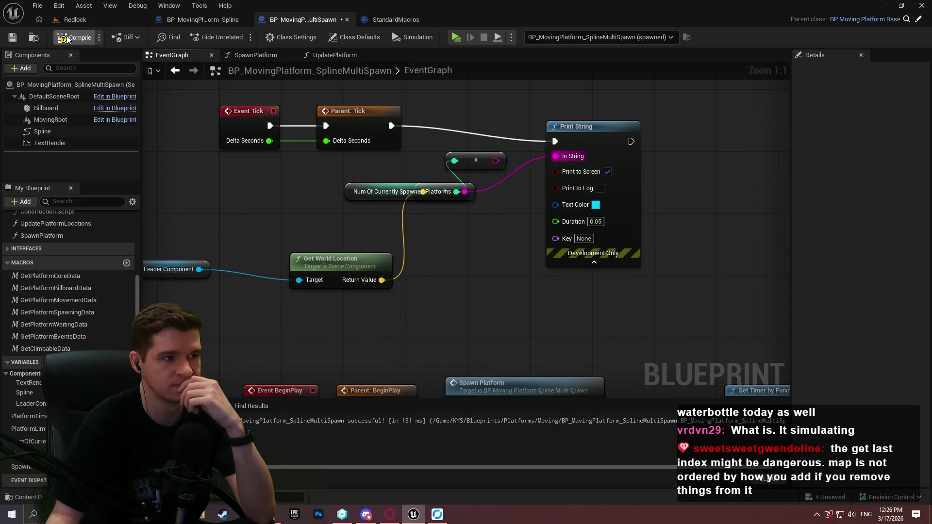
pyautogui.click(75, 19)
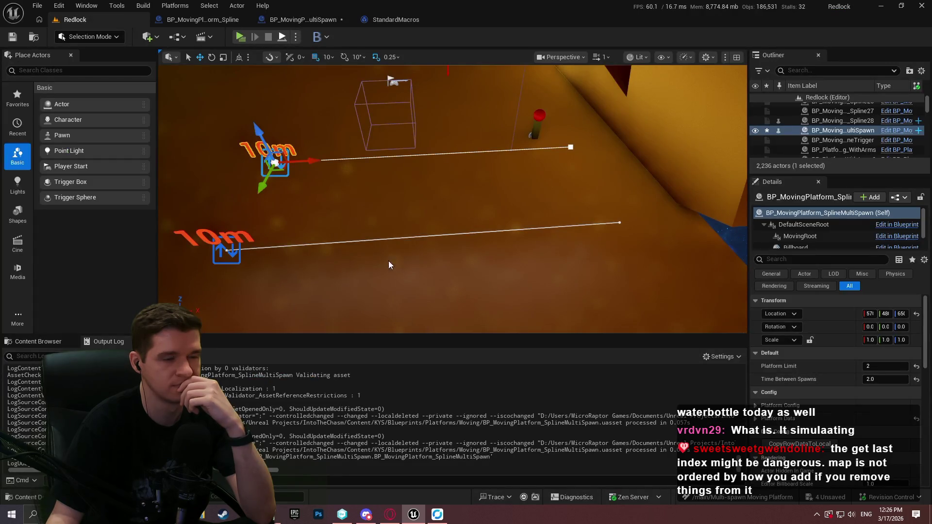
pyautogui.hotkey('alt', 'p')
# Run two Redlock play tests, dismissing the welcome dialog each time, until the Accessed None error appears.
pyautogui.click(453, 280)
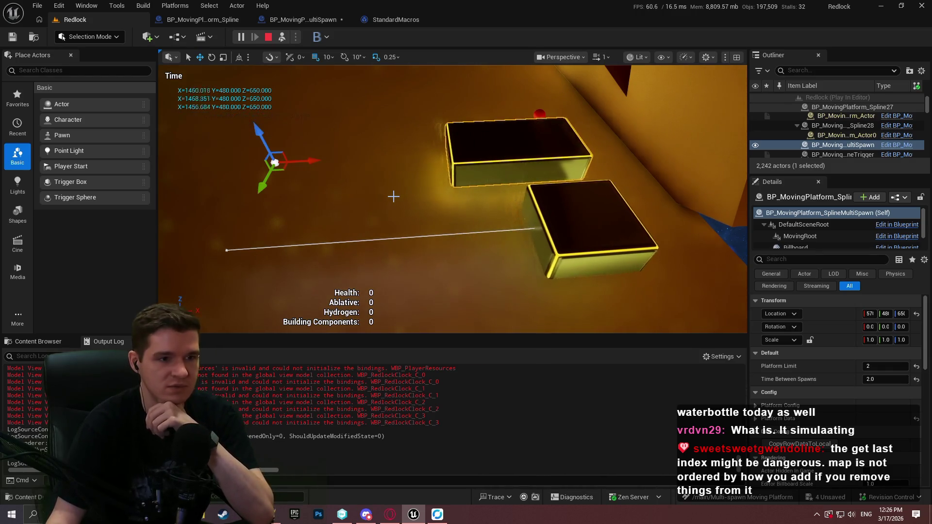
pyautogui.click(270, 38)
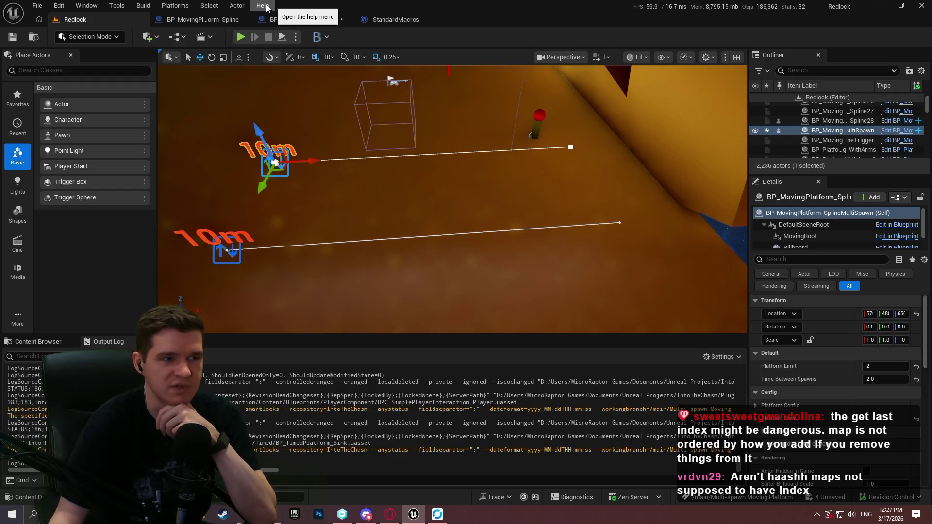
pyautogui.hotkey('alt', 'p')
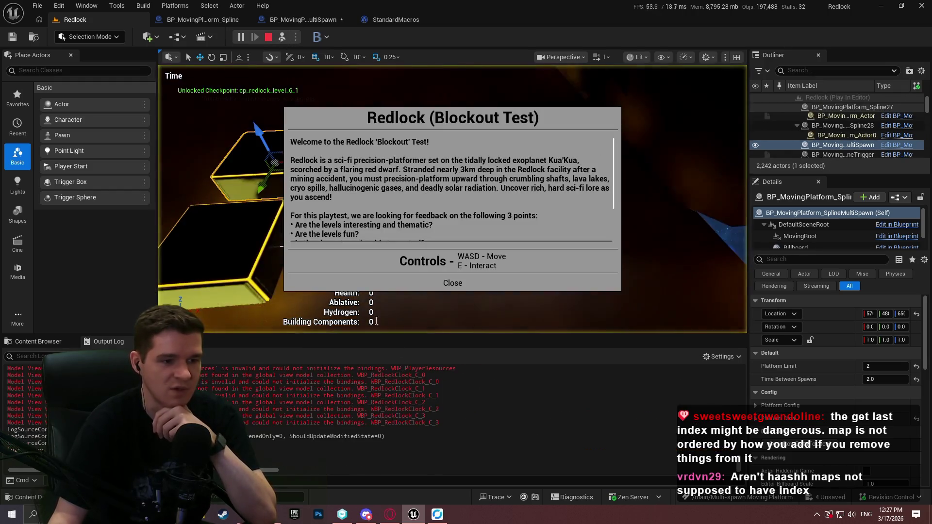
pyautogui.click(452, 281)
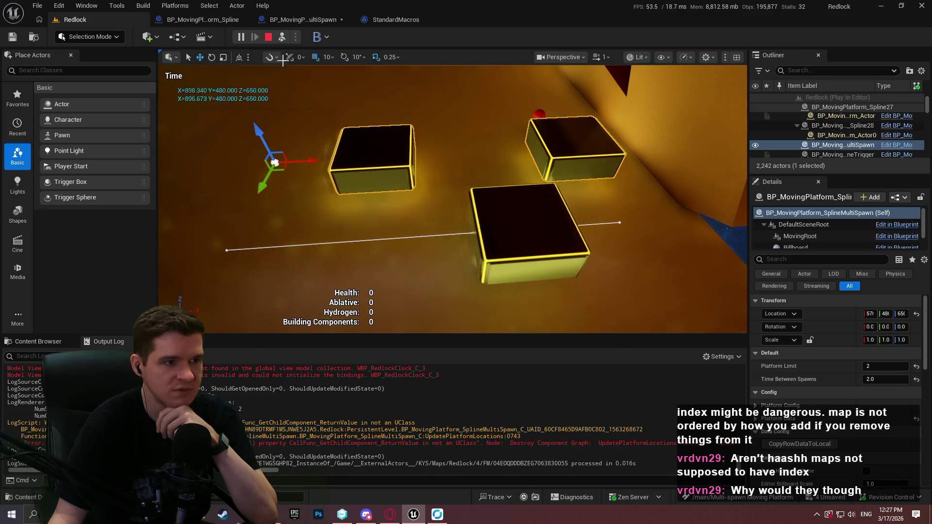
pyautogui.press('Escape')
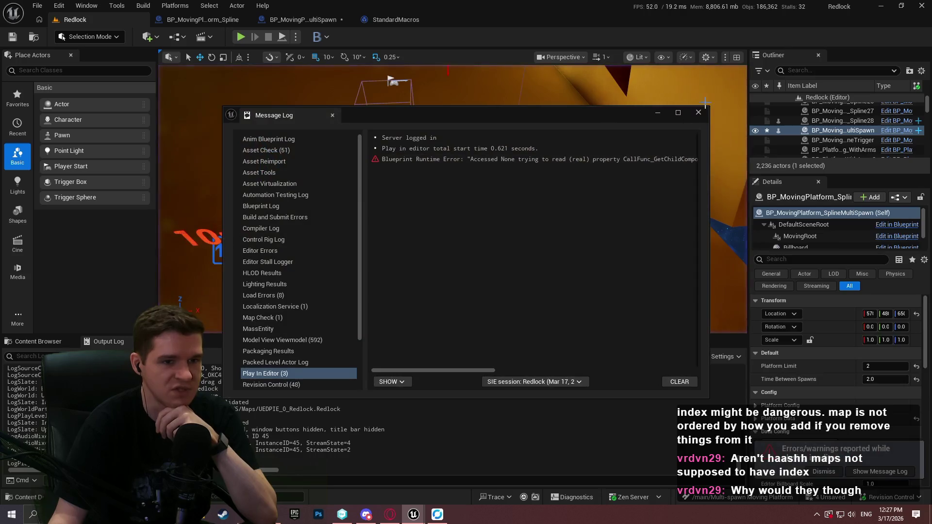
# In SpawnPlatform, wire SpawnedBase into the Attach Component To Component node's Parent pin.
pyautogui.click(301, 19)
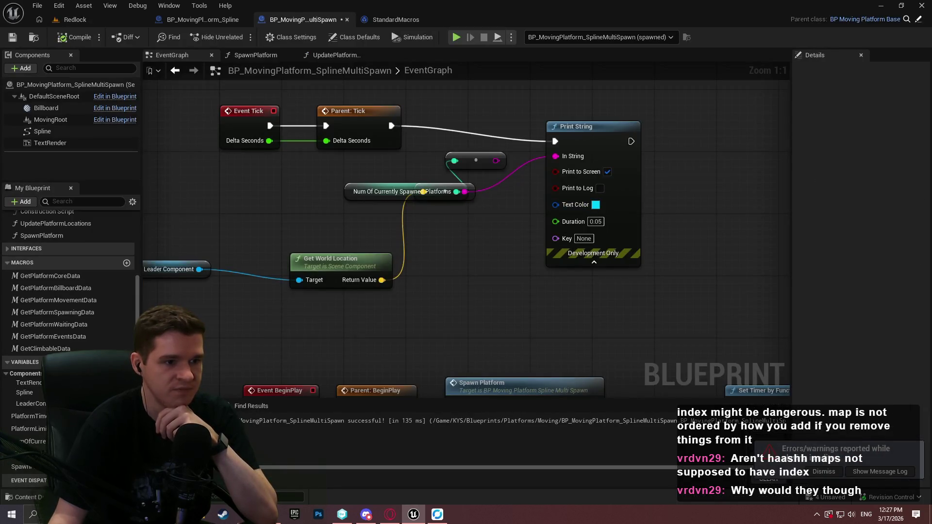
pyautogui.doubleClick(662, 188)
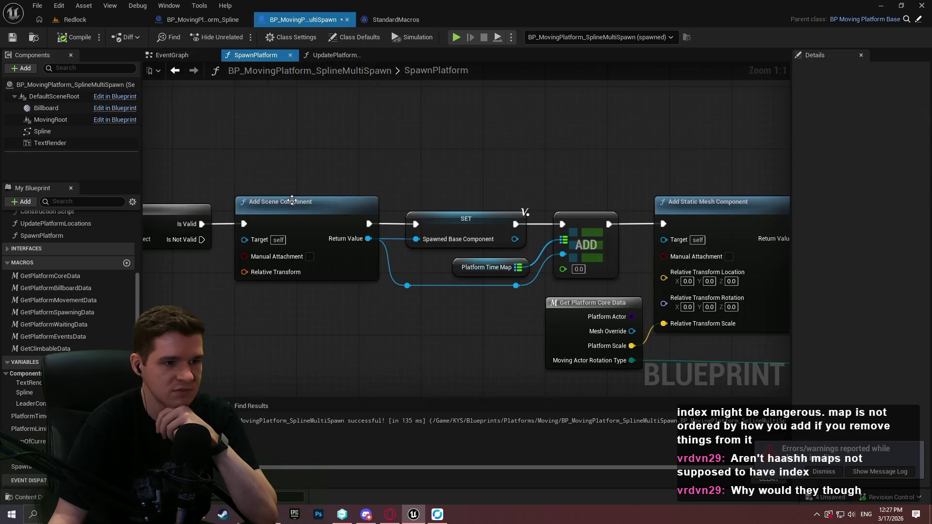
pyautogui.scroll(-5, 292, 200)
pyautogui.scroll(5, 291, 201)
pyautogui.scroll(-1, 397, 179)
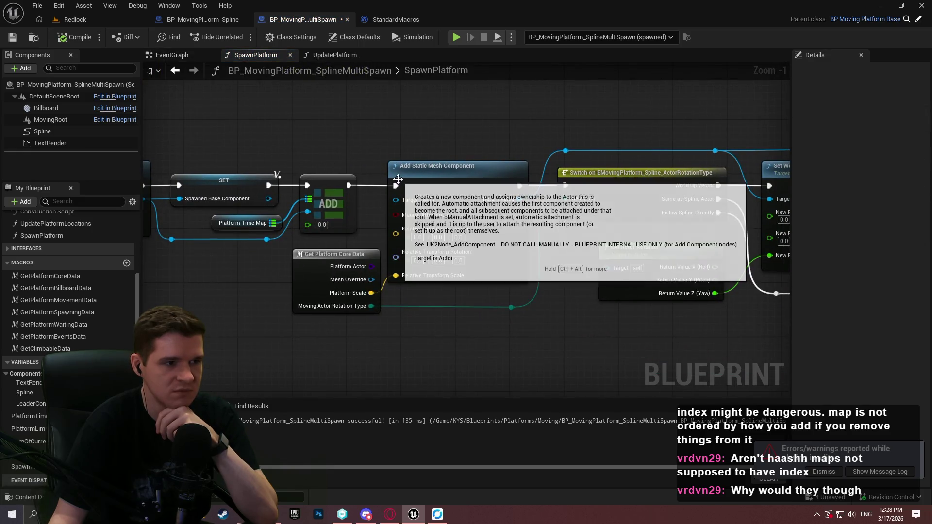
pyautogui.moveTo(776, 194)
pyautogui.mouseDown()
pyautogui.moveTo(259, 184)
pyautogui.moveTo(165, 196)
pyautogui.mouseUp()
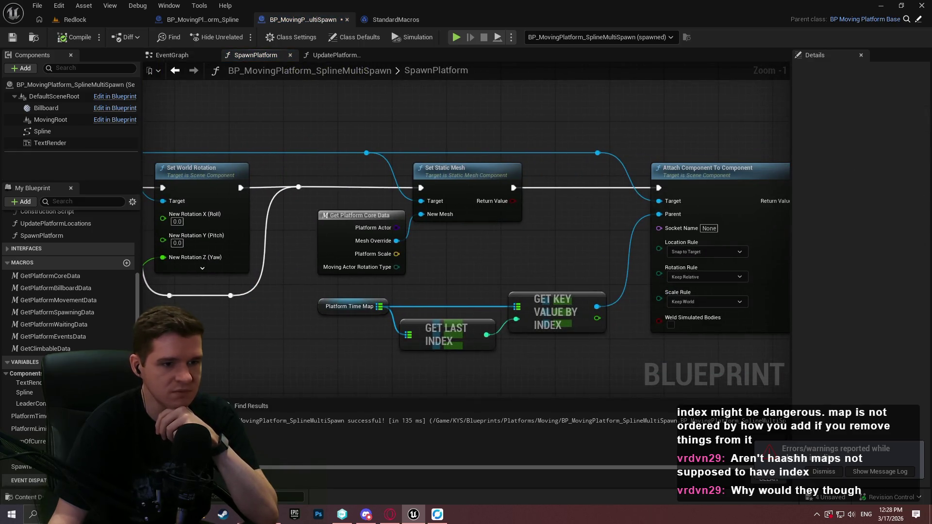
pyautogui.moveTo(336, 348)
pyautogui.mouseDown()
pyautogui.moveTo(485, 335)
pyautogui.moveTo(322, 291)
pyautogui.mouseUp()
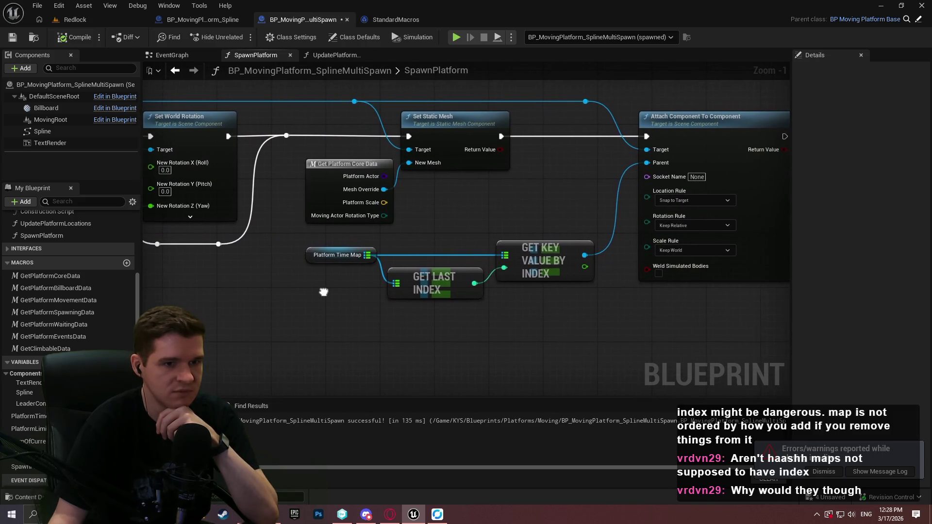
pyautogui.scroll(-1, 26, 476)
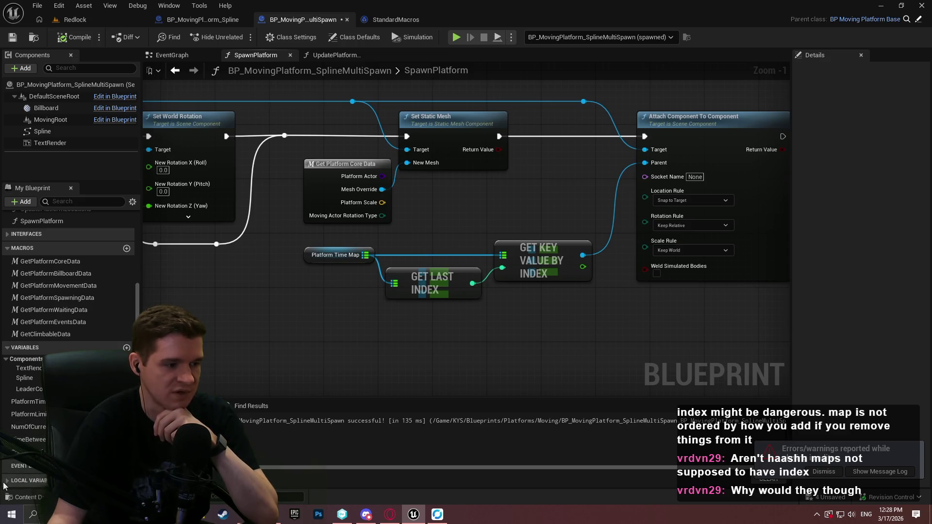
pyautogui.scroll(-1, 4, 486)
pyautogui.moveTo(29, 481); pyautogui.dragTo(646, 163)
pyautogui.moveTo(584, 150)
pyautogui.mouseDown()
pyautogui.moveTo(530, 198)
pyautogui.moveTo(553, 184)
pyautogui.mouseUp()
# Delete the Platform Time Map, Get Last Index and Get Key Value nodes and save the blueprint.
pyautogui.moveTo(296, 263); pyautogui.dragTo(595, 289)
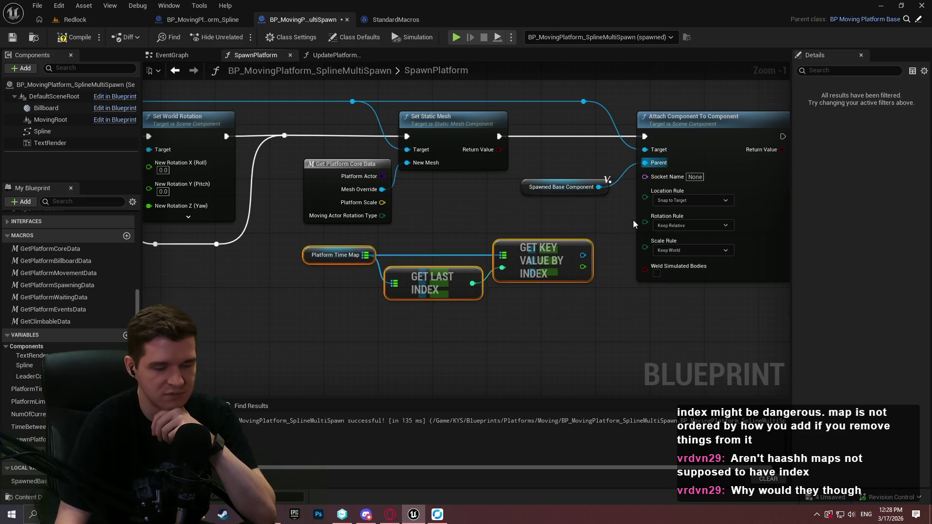
pyautogui.press('Delete')
pyautogui.click(11, 38)
# Start a fresh Redlock play test and dismiss the welcome dialog.
pyautogui.click(99, 24)
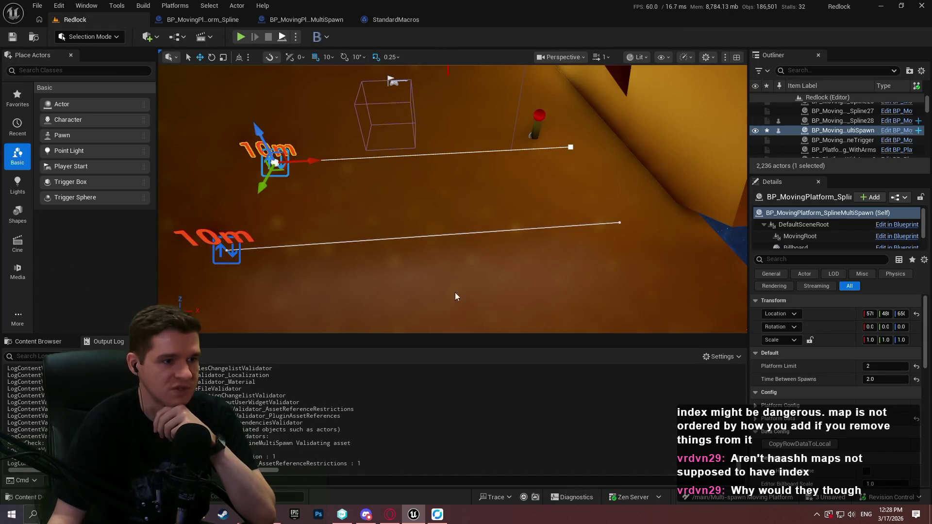
pyautogui.hotkey('alt', 'p')
pyautogui.click(453, 281)
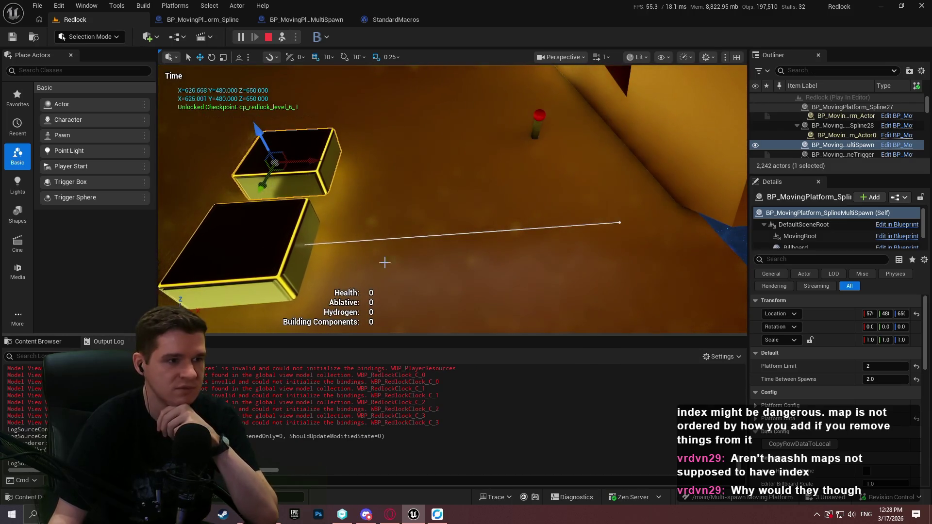
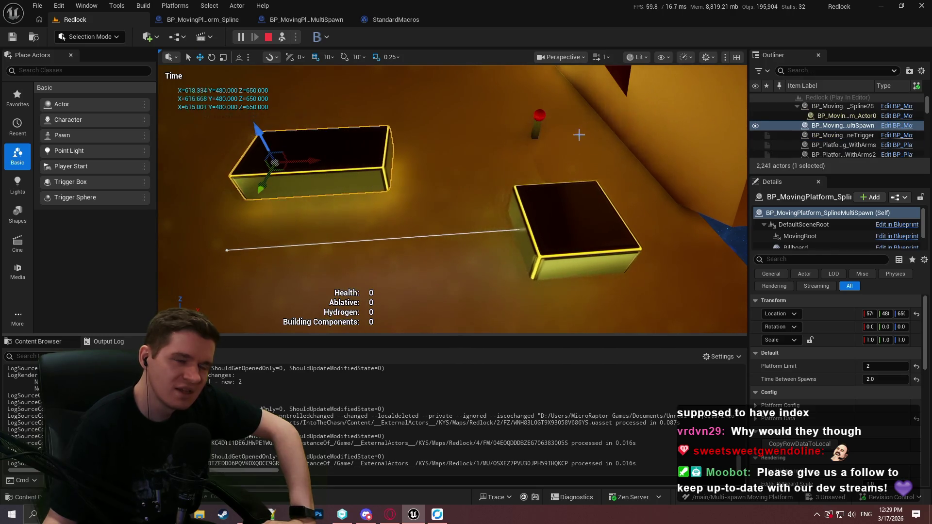
# End the Play In Editor test and return to the BP_MovingPlatform_SplineMultiSpawn SpawnPlatform graph.
pyautogui.click(268, 37)
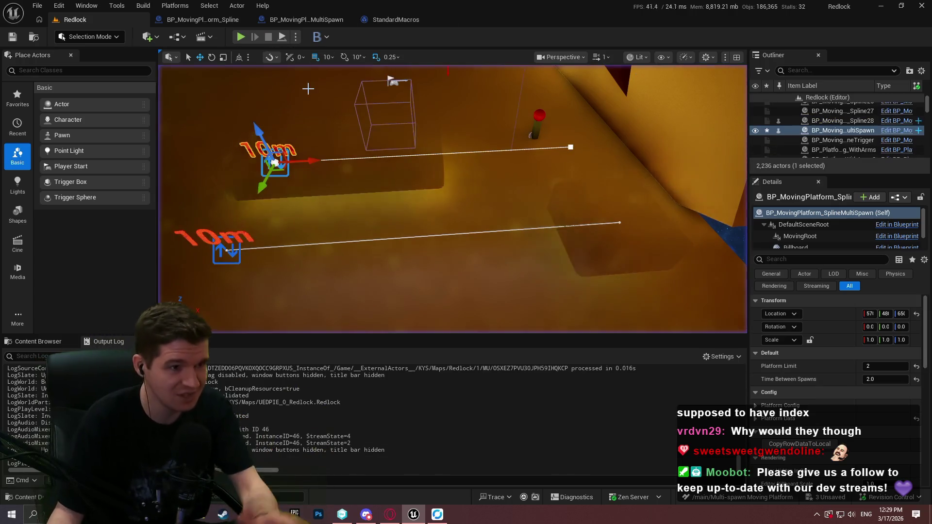
pyautogui.click(306, 20)
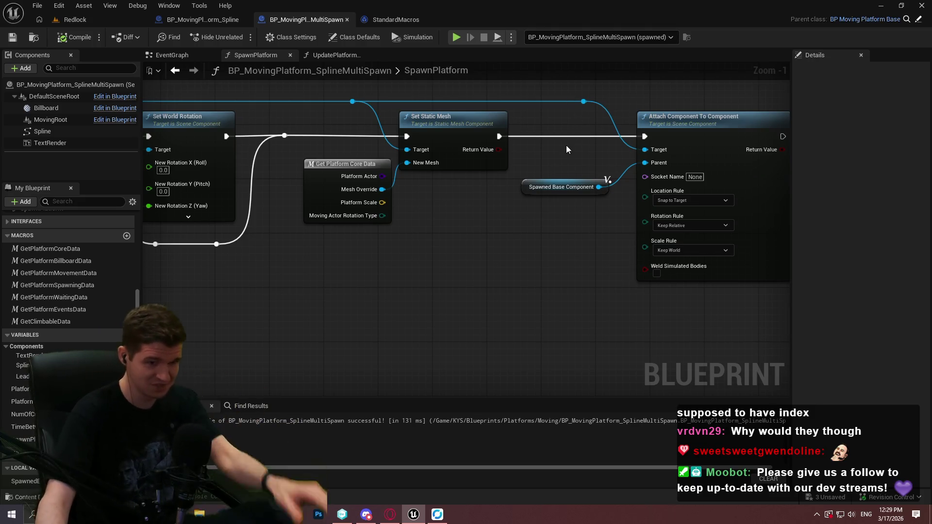
# Undo the Set Static Mesh edit with Ctrl+Z, then redo with Ctrl+Y, to restore Set Child Actor Class.
pyautogui.click(553, 187)
pyautogui.scroll(-2, 531, 137)
pyautogui.hotkey('ctrl', 'z')
pyautogui.hotkey('ctrl', 'z')
pyautogui.hotkey('ctrl', 'z')
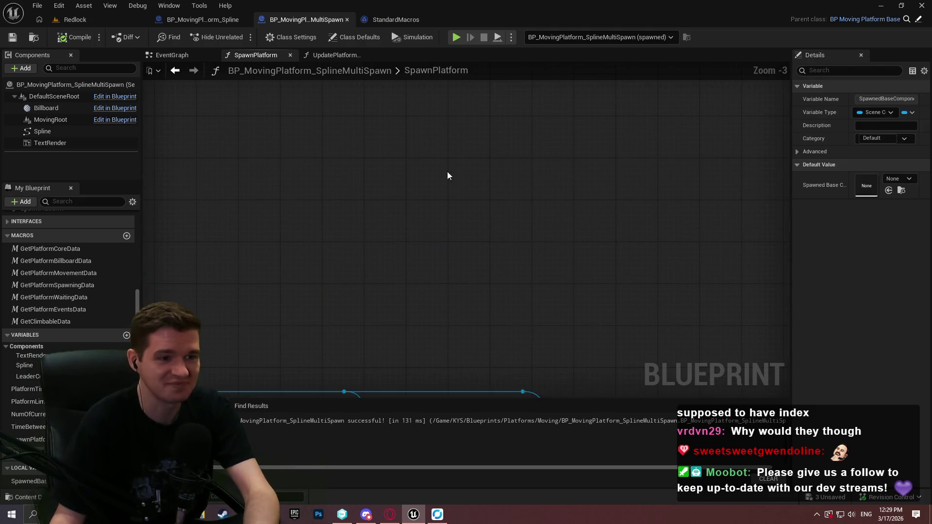
pyautogui.hotkey('ctrl', 'y')
pyautogui.scroll(3, 402, 258)
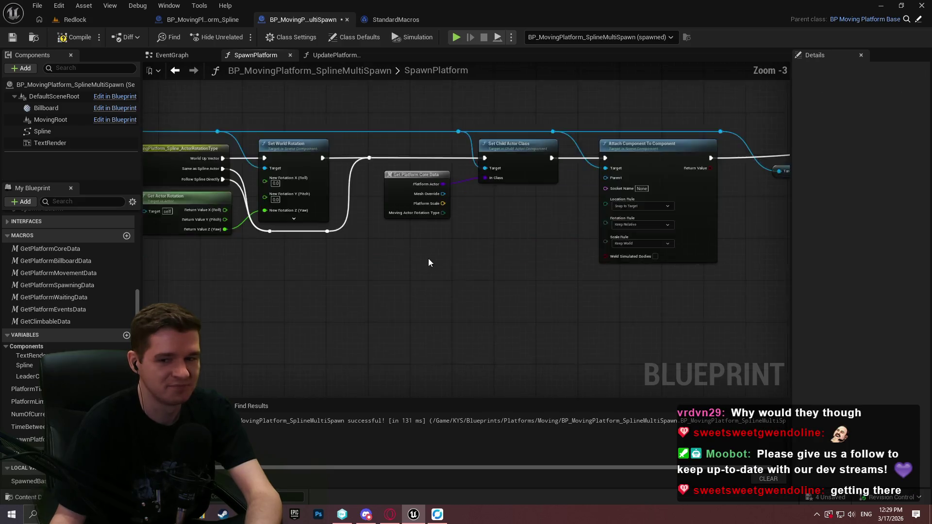
# Wire Spawned Base Component into the Attach node's Parent pin, then go back to the Redlock level.
pyautogui.moveTo(599, 220)
pyautogui.mouseDown()
pyautogui.moveTo(660, 167)
pyautogui.moveTo(658, 155)
pyautogui.mouseUp()
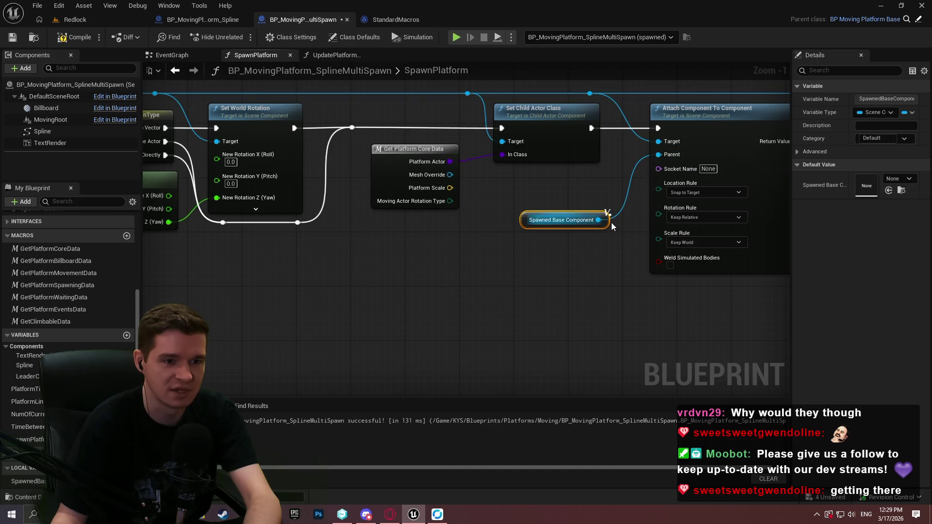
pyautogui.moveTo(605, 222); pyautogui.dragTo(598, 203)
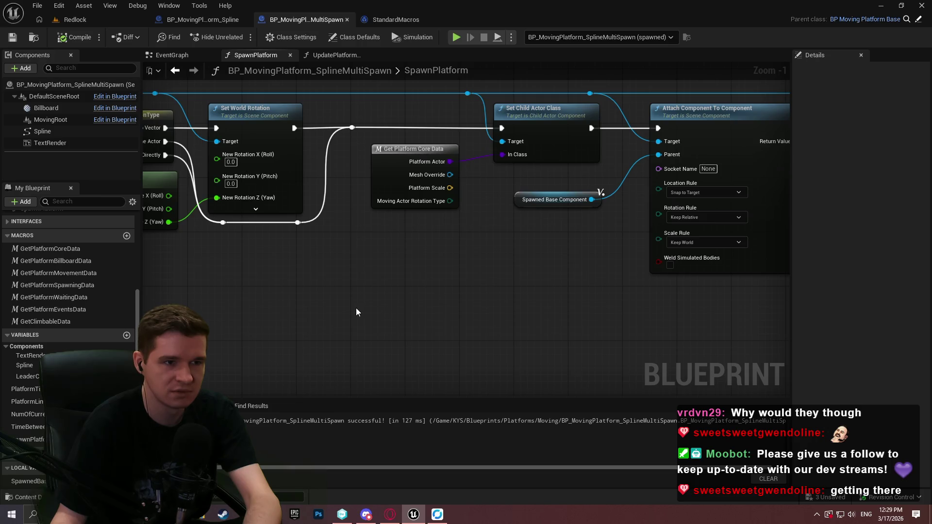
pyautogui.scroll(-3, 445, 281)
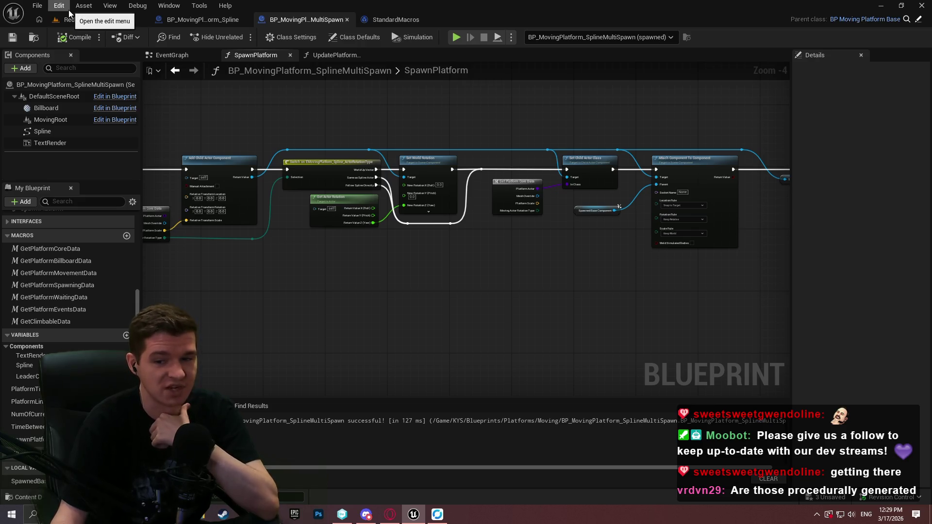
pyautogui.click(72, 19)
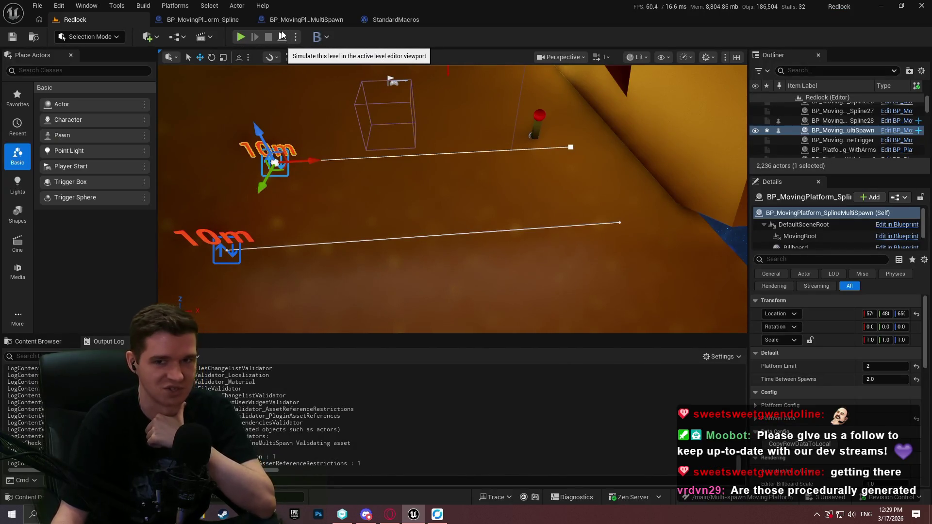
# Review SpawnPlatform's entry, increment and Branch nodes, then move on to the UpdatePlatformLocations graph.
pyautogui.click(296, 19)
pyautogui.scroll(-3, 441, 257)
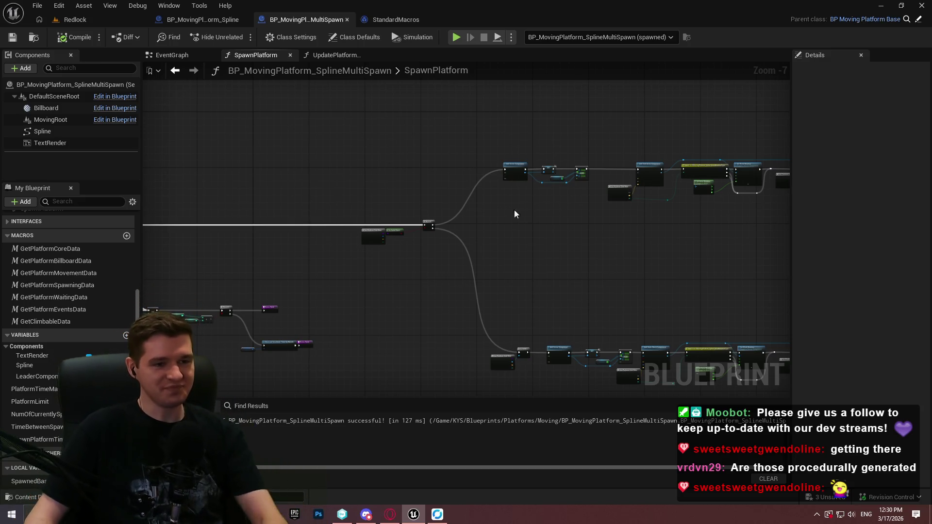
pyautogui.scroll(3, 472, 235)
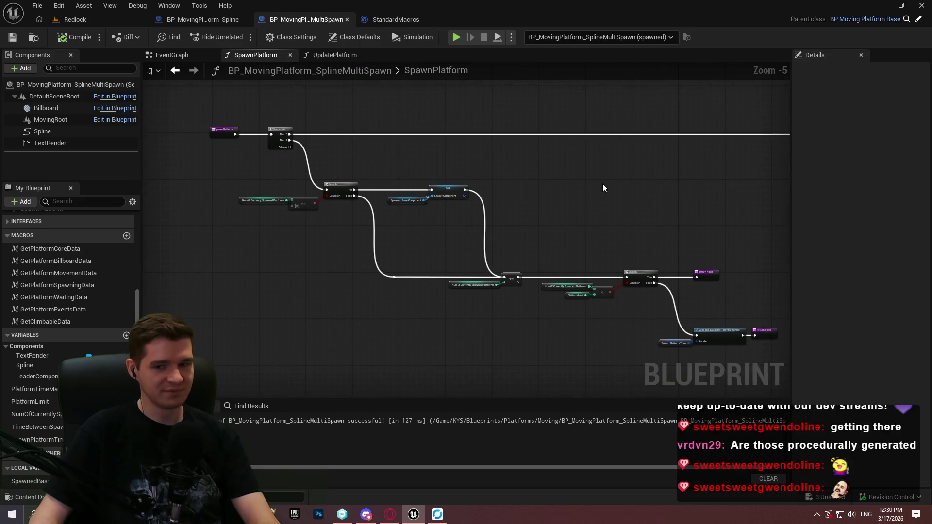
pyautogui.scroll(4, 463, 306)
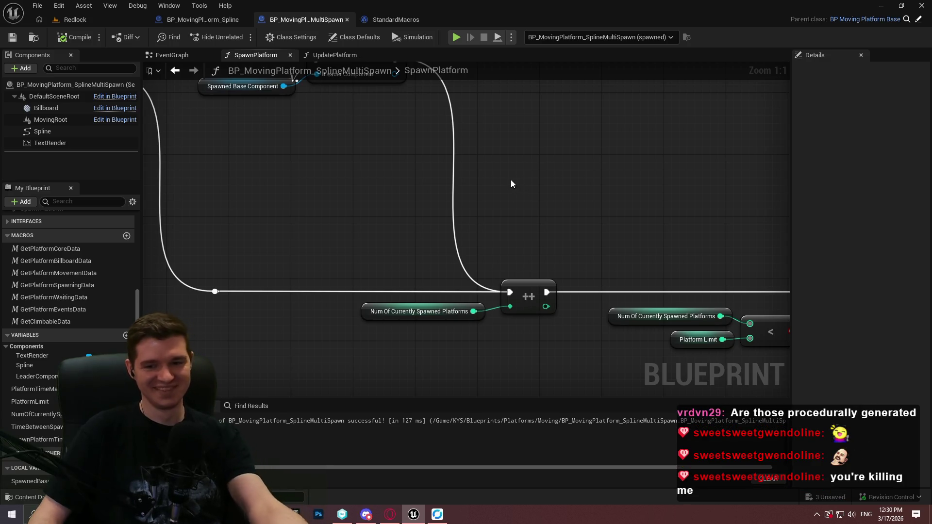
pyautogui.scroll(-2, 521, 172)
pyautogui.moveTo(622, 190); pyautogui.dragTo(481, 164)
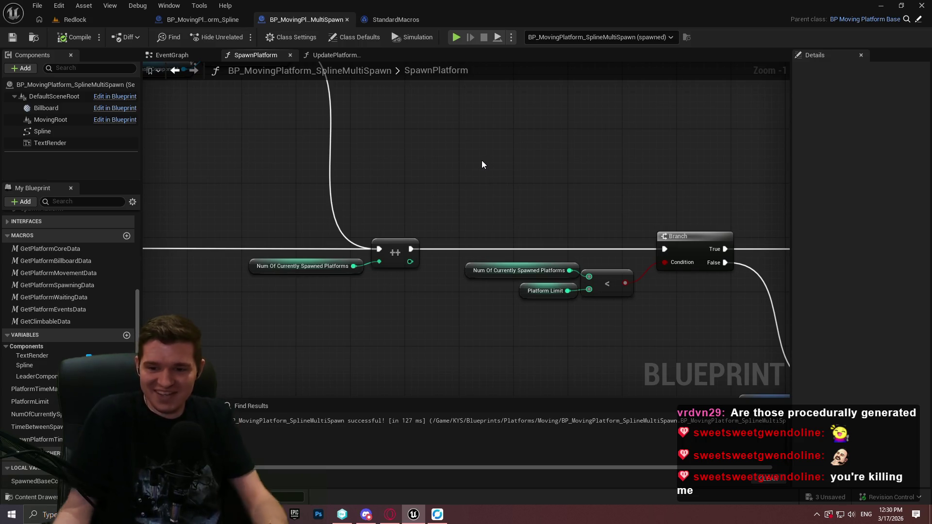
pyautogui.scroll(-3, 500, 170)
pyautogui.moveTo(470, 141); pyautogui.dragTo(592, 226)
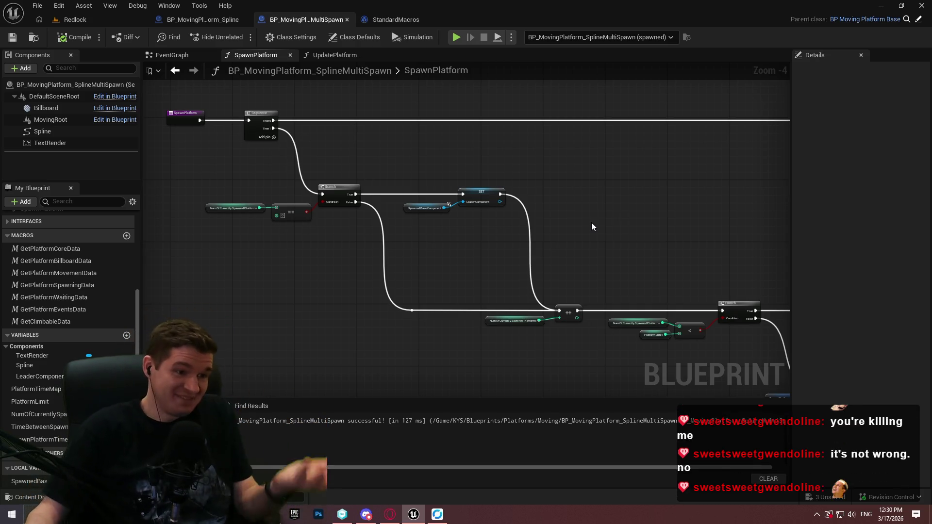
pyautogui.scroll(-2, 607, 194)
pyautogui.scroll(3, 412, 187)
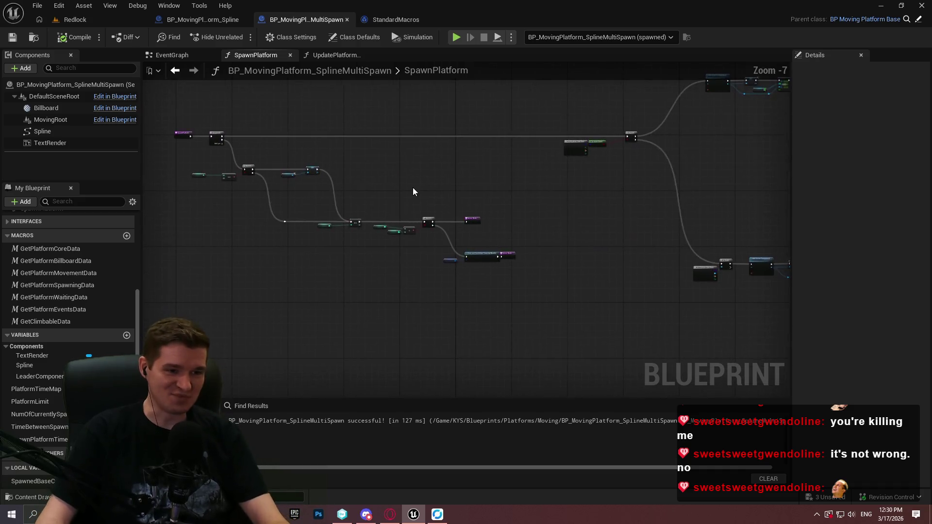
pyautogui.scroll(2, 412, 245)
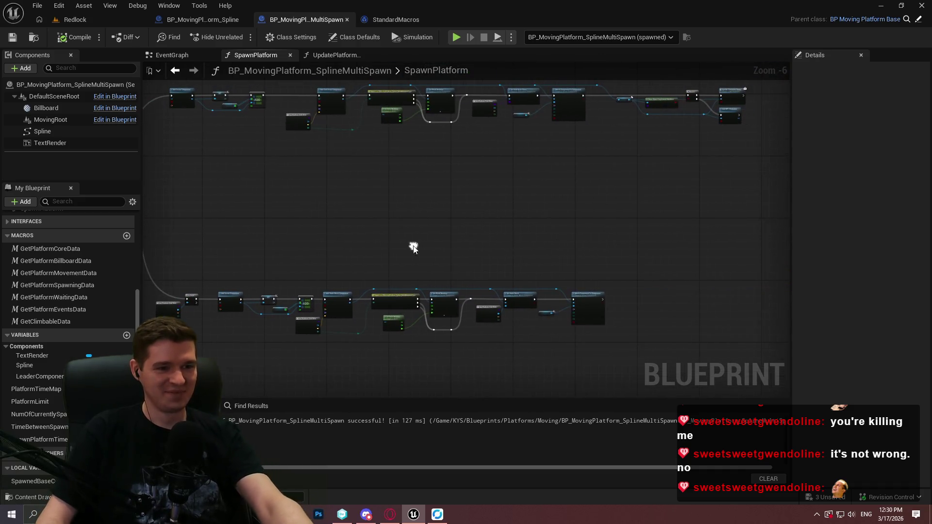
pyautogui.click(339, 55)
pyautogui.scroll(3, 407, 232)
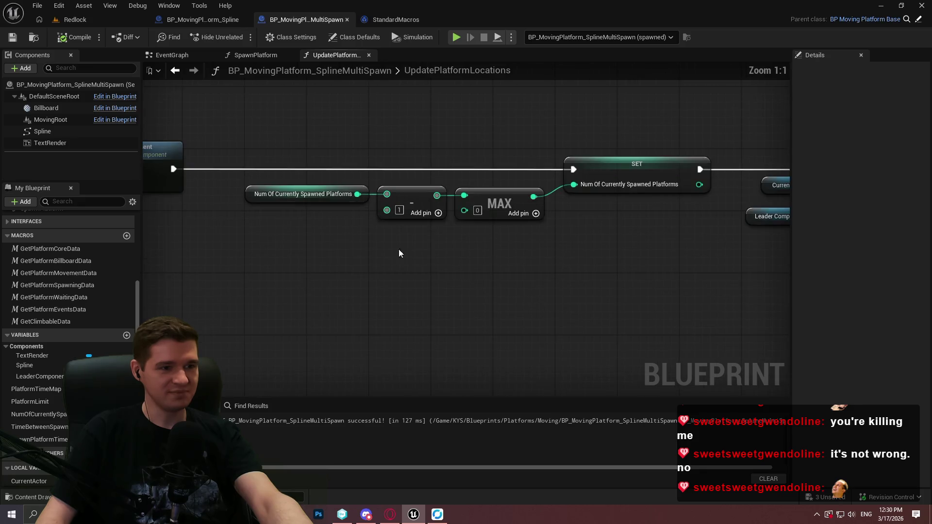
# Switch between the Redlock level and MultiSpawn Blueprint, opening and closing the StandardMacros asset.
pyautogui.scroll(-3, 400, 249)
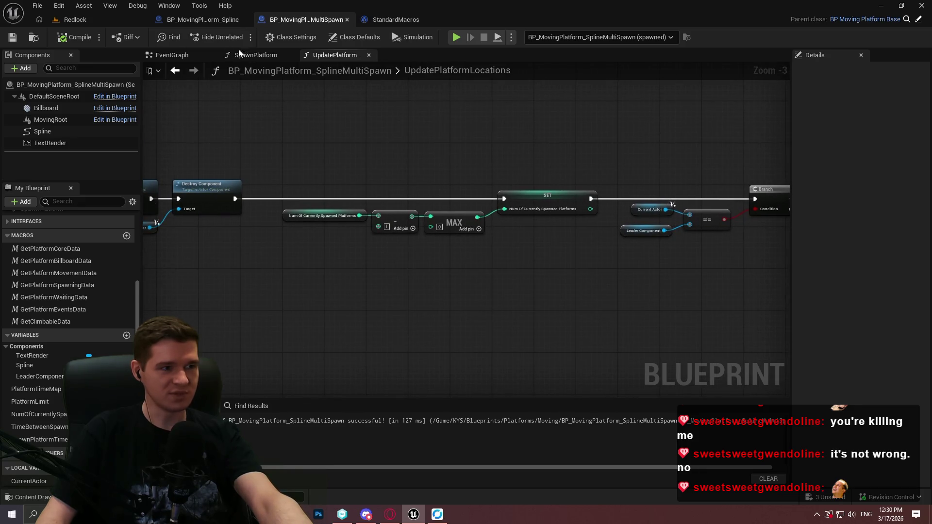
pyautogui.click(69, 19)
pyautogui.click(304, 20)
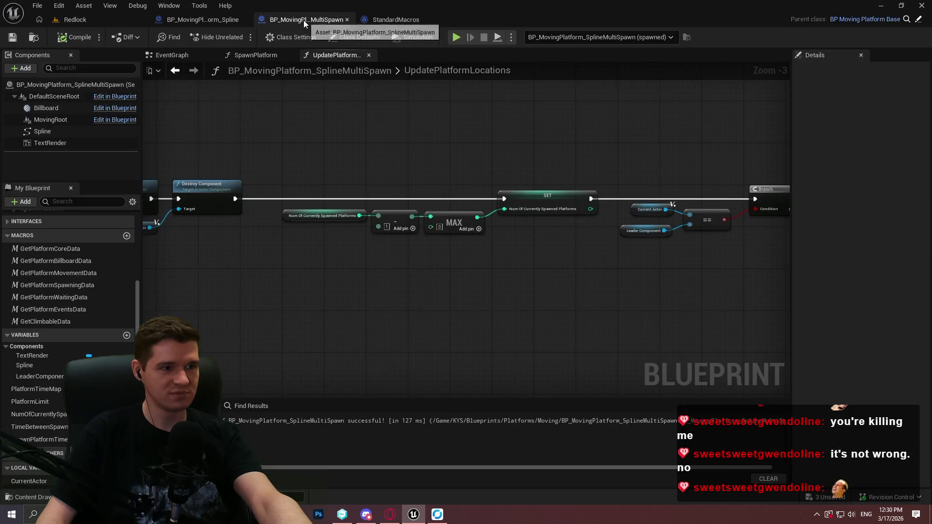
pyautogui.click(422, 20)
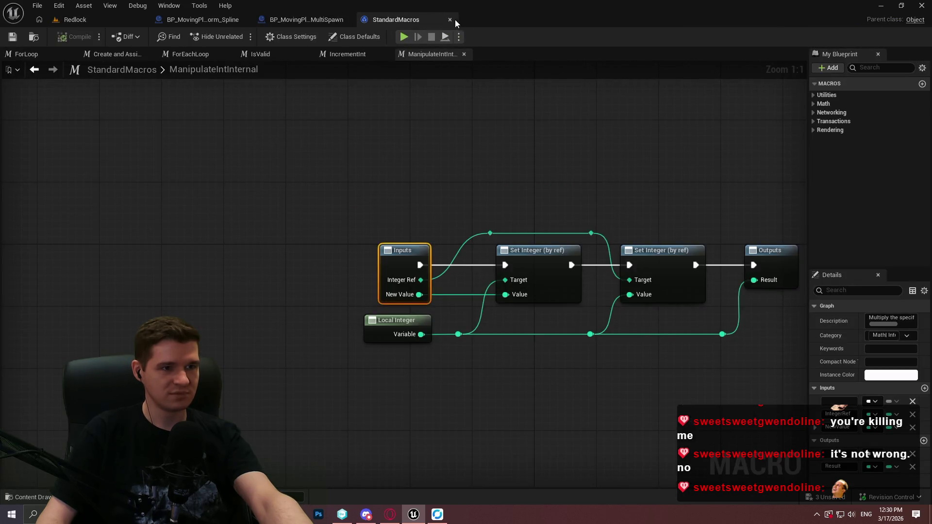
pyautogui.click(449, 20)
pyautogui.scroll(-2, 474, 283)
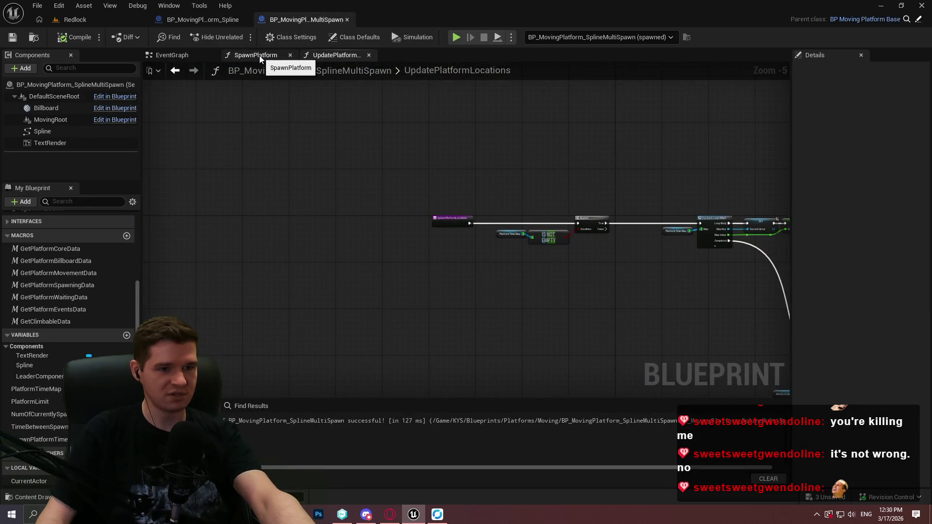
pyautogui.click(115, 20)
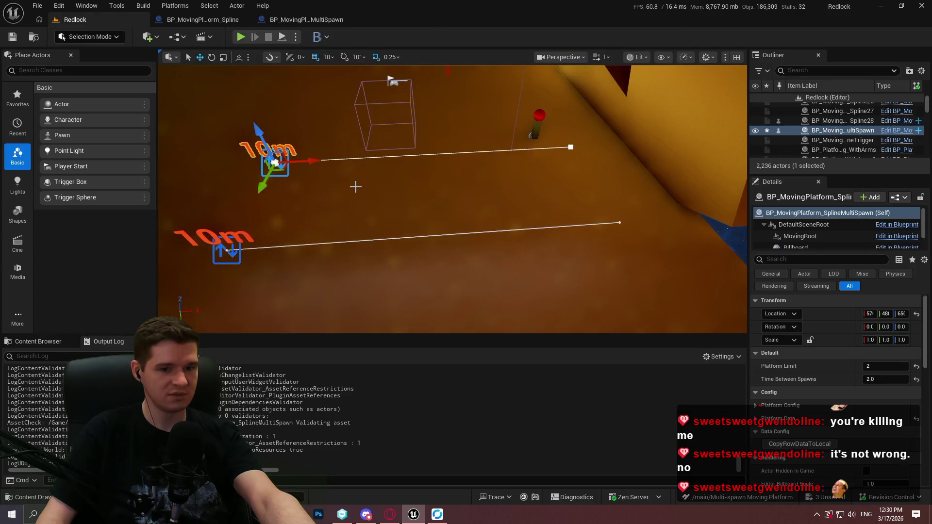
pyautogui.click(307, 20)
pyautogui.moveTo(697, 193); pyautogui.dragTo(319, 115)
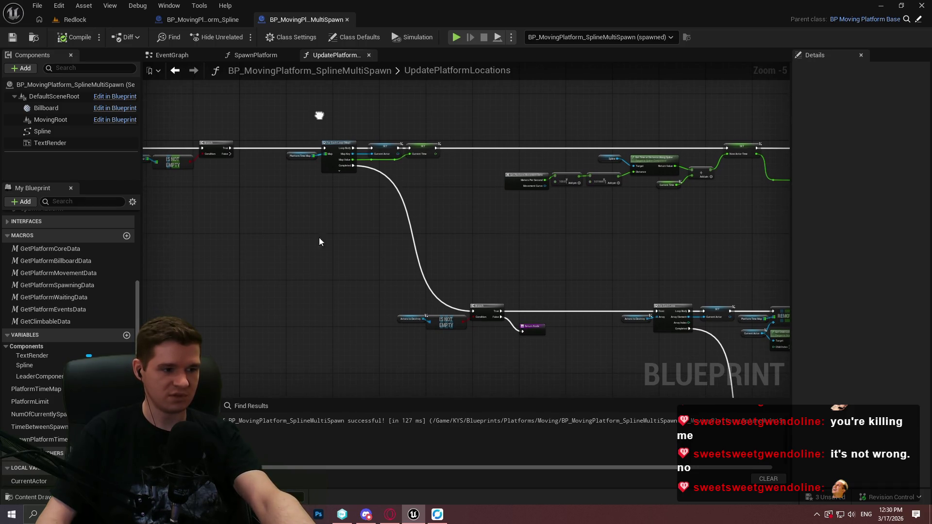
# Jump from Find Results to the Num Of Currently Spawned Platforms < Platform Limit comparison.
pyautogui.click(251, 406)
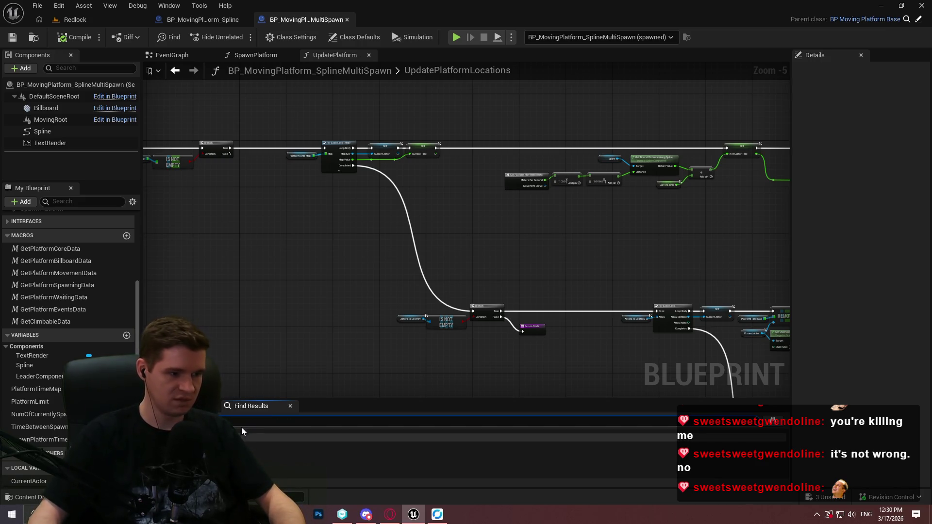
pyautogui.doubleClick(247, 447)
pyautogui.moveTo(416, 231)
pyautogui.mouseDown()
pyautogui.moveTo(499, 264)
pyautogui.moveTo(240, 256)
pyautogui.moveTo(542, 244)
pyautogui.mouseUp()
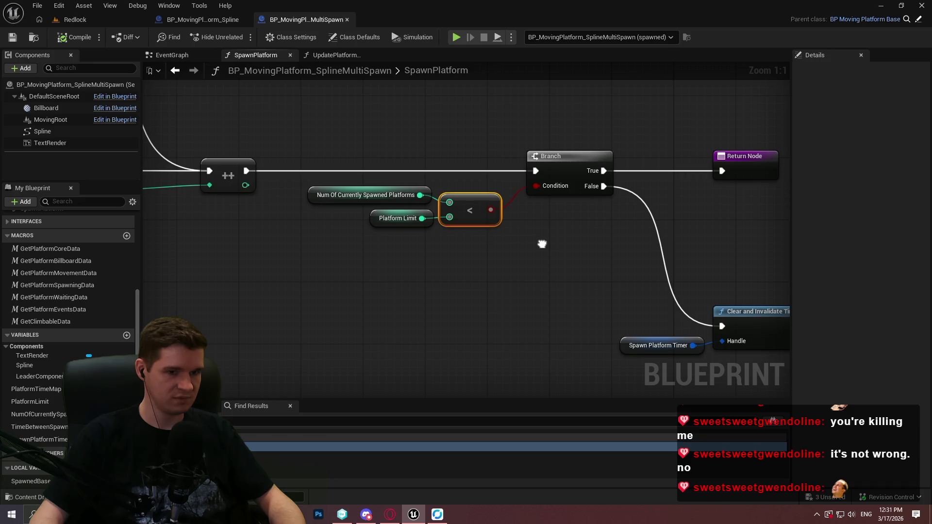
# Try a >= comparison of spawned platform count against Platform Limit, then delete it.
pyautogui.moveTo(542, 244); pyautogui.dragTo(535, 238)
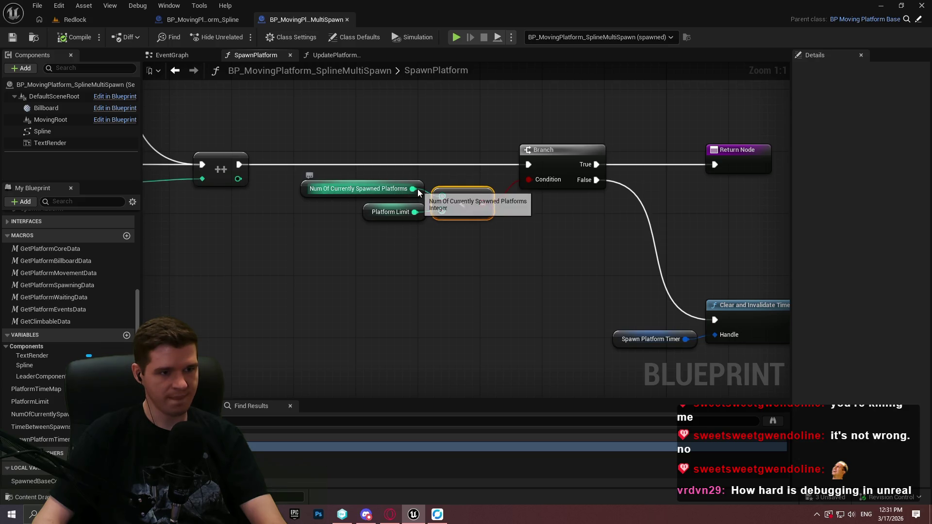
pyautogui.moveTo(413, 188)
pyautogui.mouseDown()
pyautogui.moveTo(514, 260)
pyautogui.moveTo(507, 264)
pyautogui.mouseUp()
pyautogui.write('>')
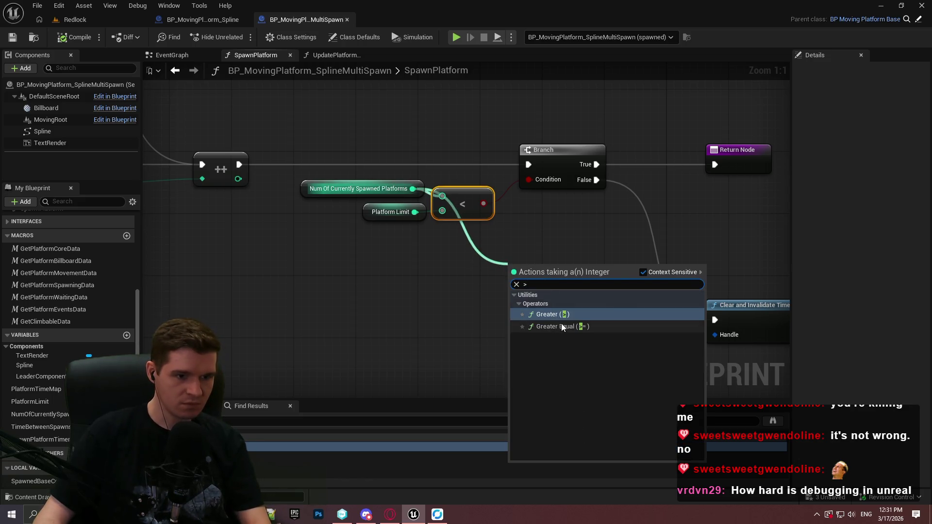
pyautogui.click(558, 326)
pyautogui.moveTo(415, 211); pyautogui.dragTo(514, 285)
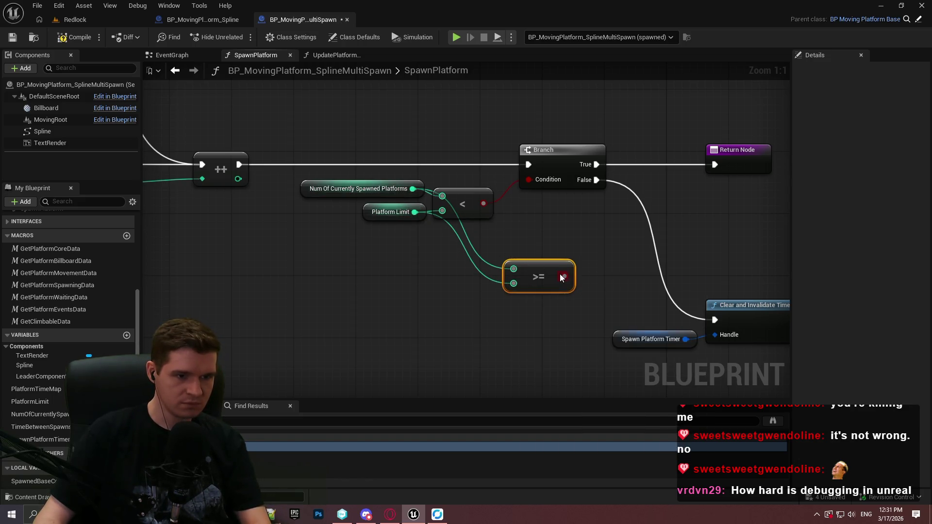
pyautogui.moveTo(563, 246); pyautogui.dragTo(497, 305)
pyautogui.click(509, 202)
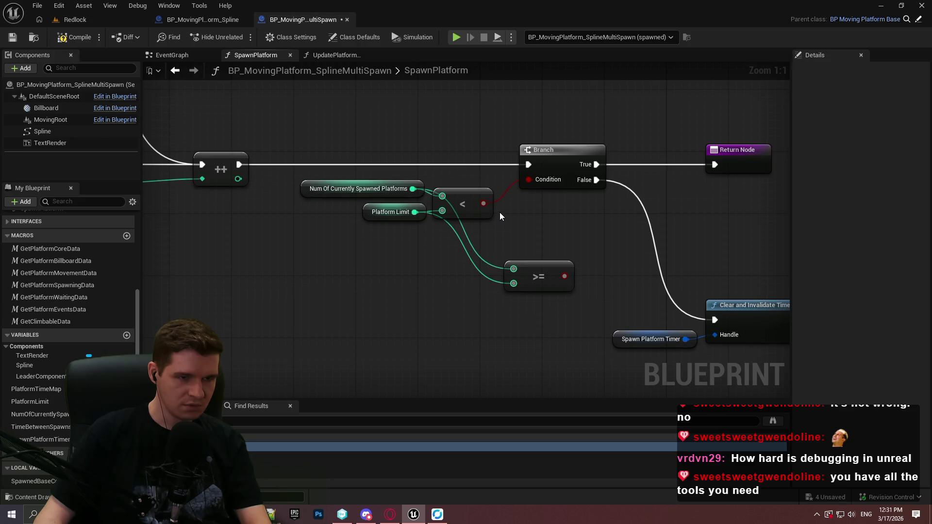
pyautogui.moveTo(500, 212); pyautogui.dragTo(499, 314)
pyautogui.press('Delete')
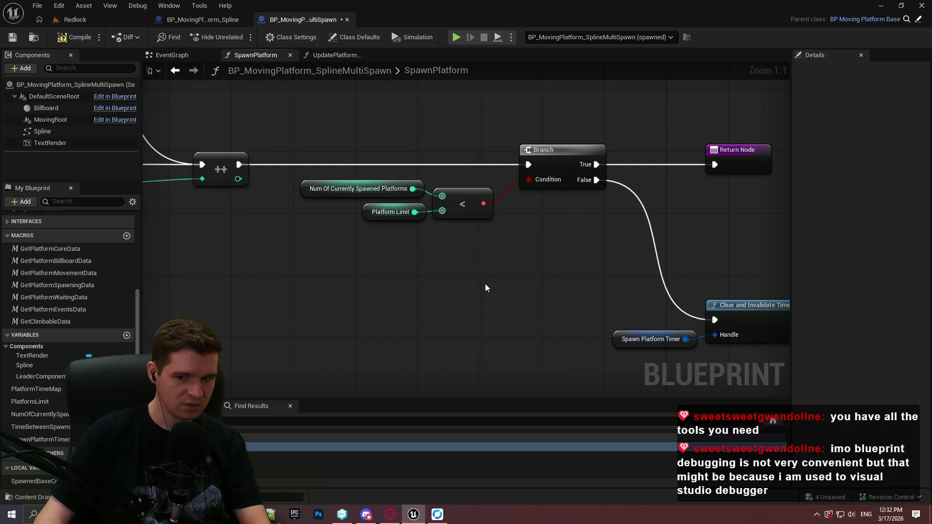
pyautogui.moveTo(514, 270)
pyautogui.mouseDown()
pyautogui.moveTo(308, 291)
pyautogui.moveTo(534, 297)
pyautogui.mouseUp()
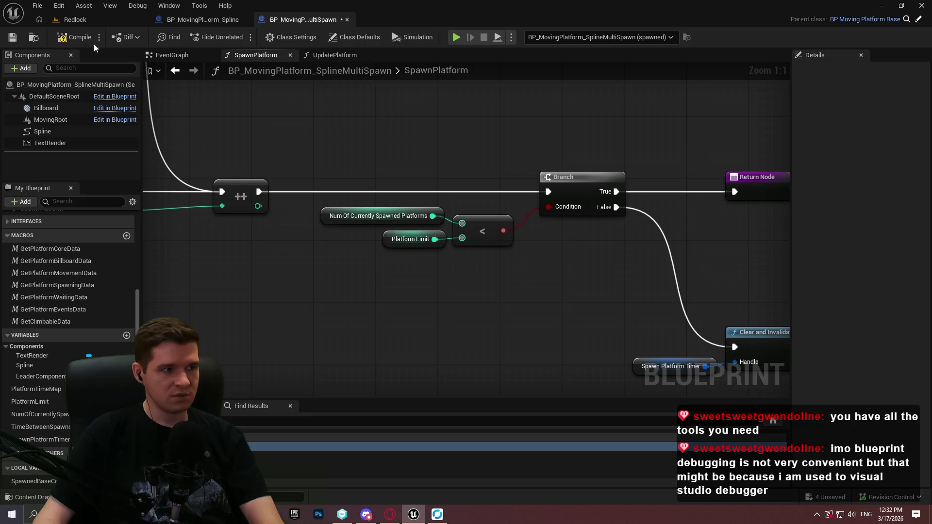
# Save the MultiSpawn Blueprint, check UpdatePlatformLocations, and return to SpawnPlatform.
pyautogui.click(22, 39)
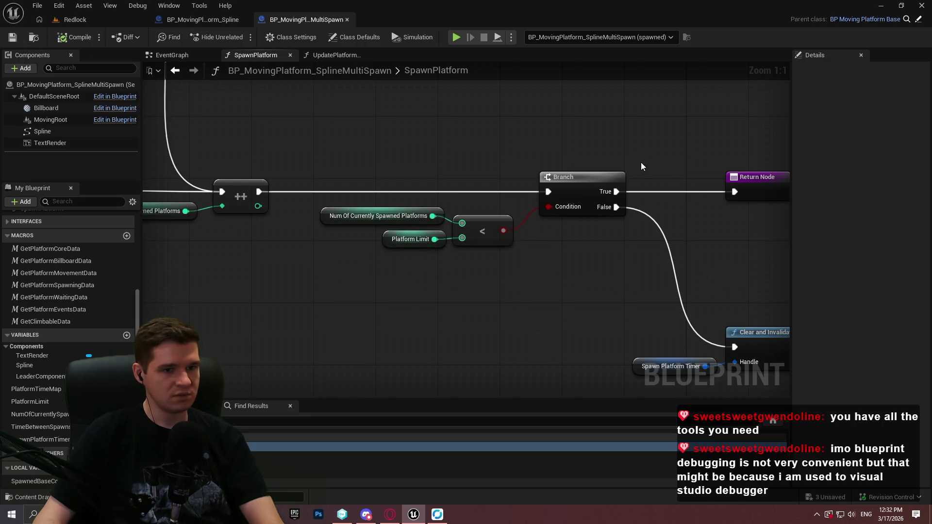
pyautogui.scroll(-2, 641, 165)
pyautogui.click(330, 55)
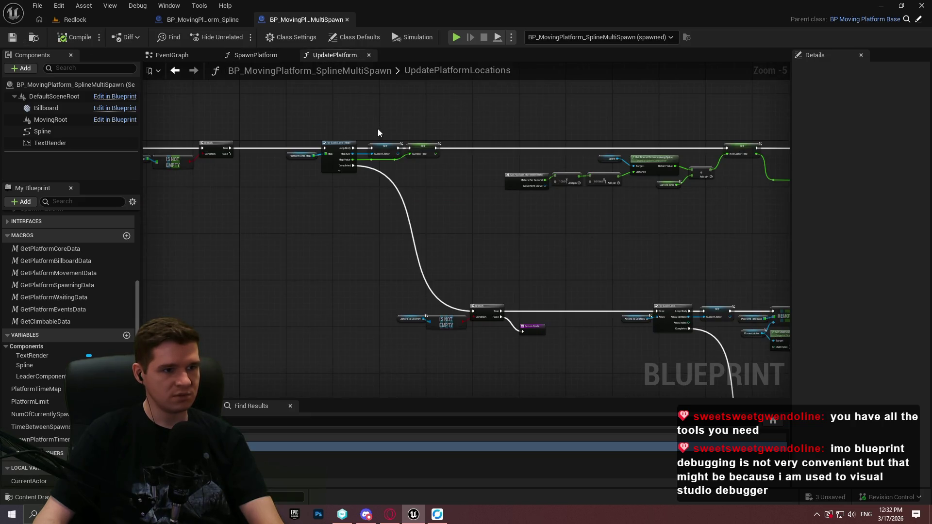
pyautogui.click(254, 56)
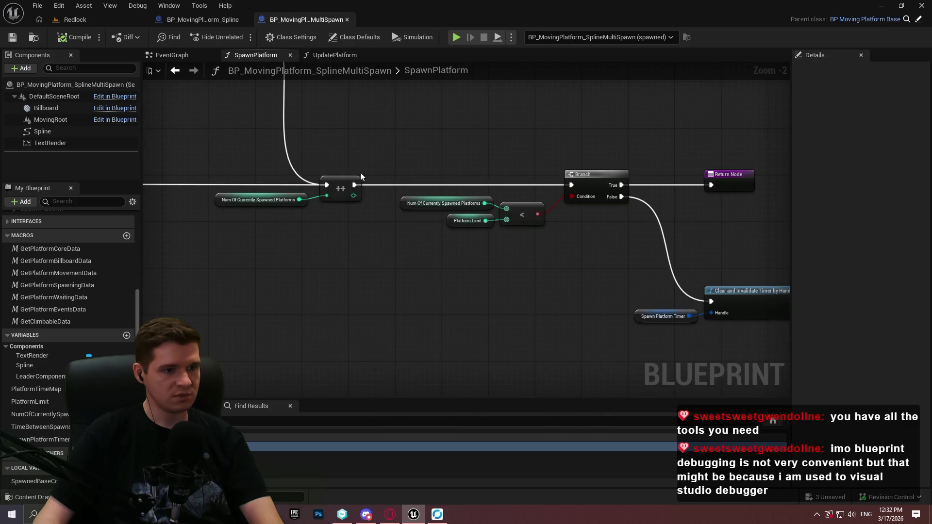
pyautogui.scroll(-2, 521, 291)
# Add a breakpoint on the SpawnPlatform entry and play the level, resuming and closing the welcome dialog.
pyautogui.rightClick(316, 149)
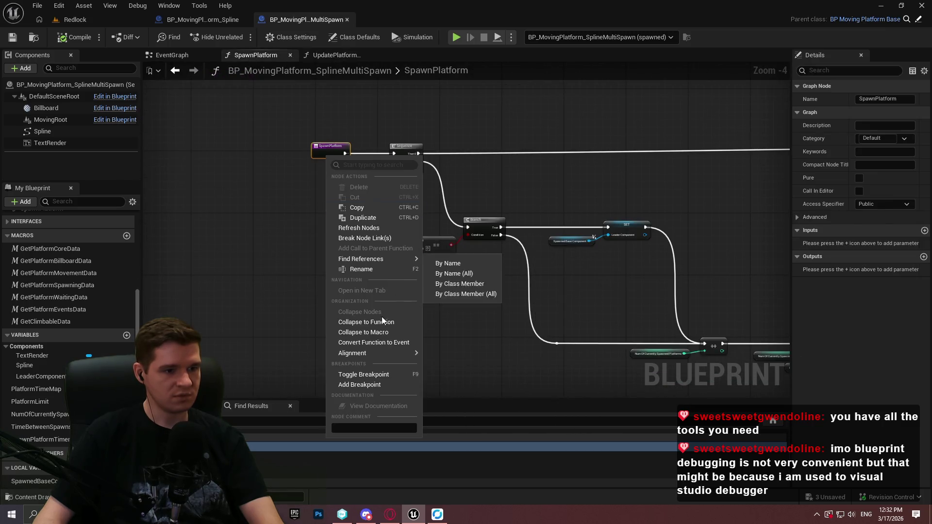
pyautogui.click(360, 384)
pyautogui.click(497, 37)
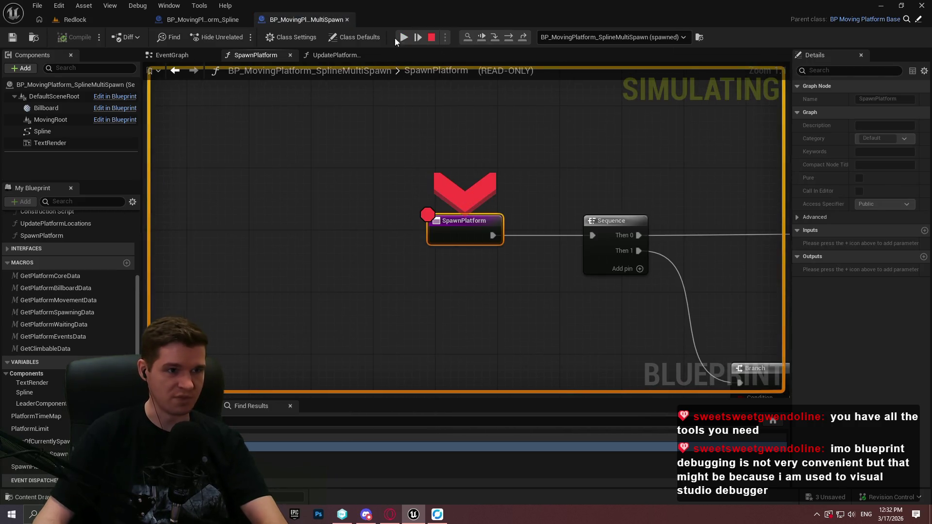
pyautogui.click(403, 37)
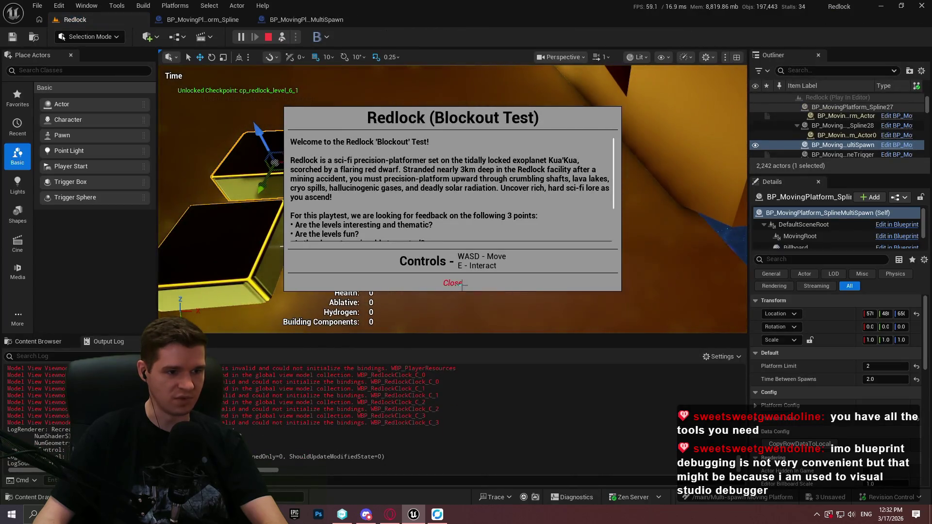
pyautogui.click(451, 285)
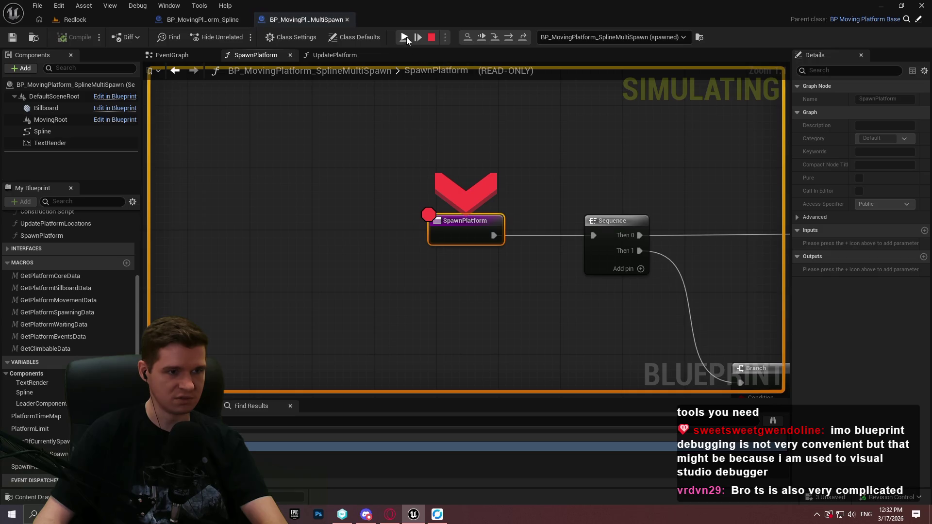
pyautogui.click(404, 38)
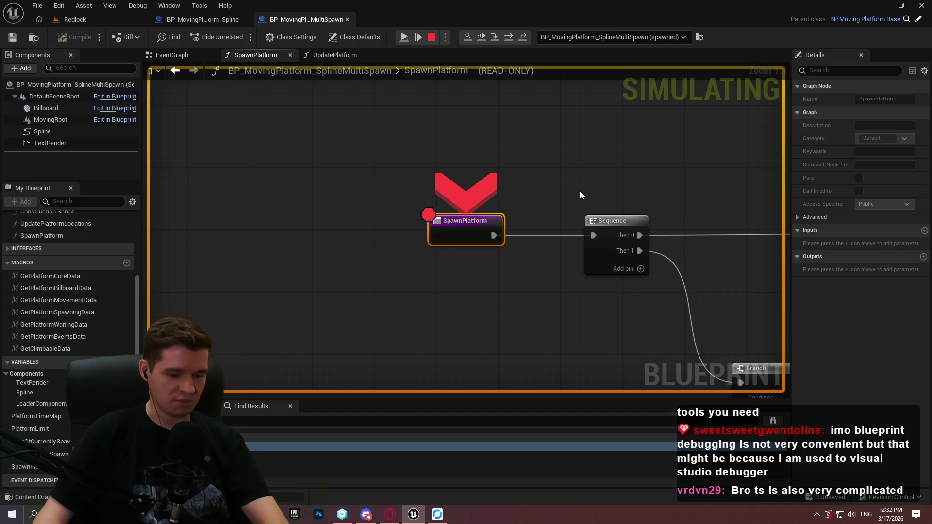
# Resume execution from the SpawnPlatform breakpoint until it hits again.
pyautogui.moveTo(643, 197); pyautogui.dragTo(479, 162)
pyautogui.scroll(-3, 333, 146)
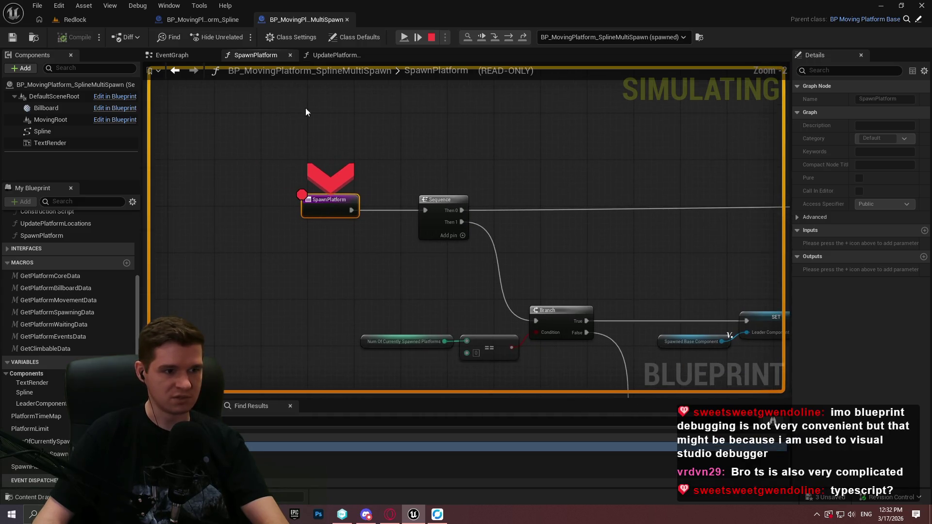
pyautogui.click(404, 37)
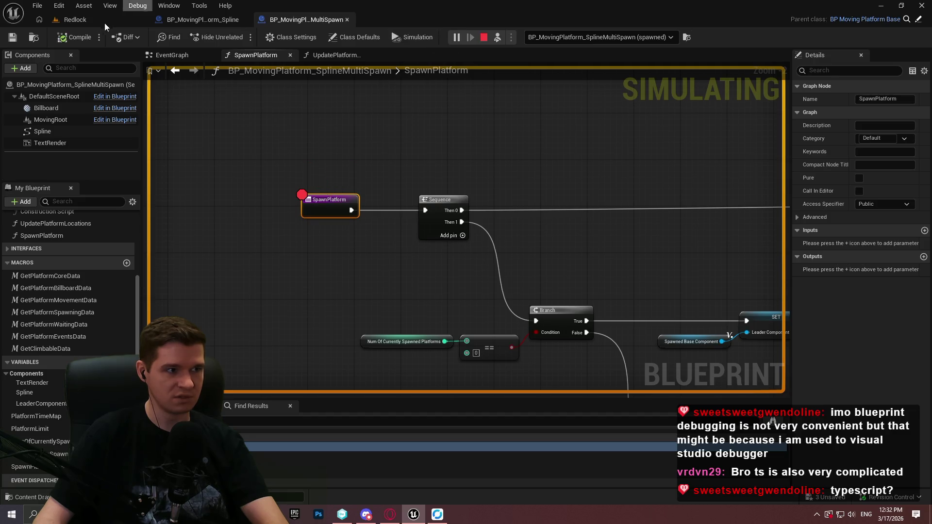
pyautogui.click(70, 19)
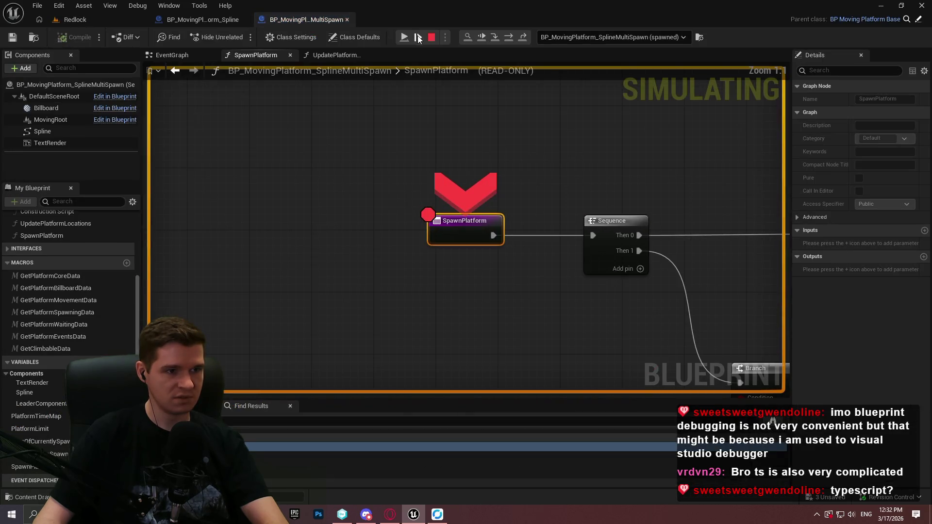
pyautogui.click(97, 21)
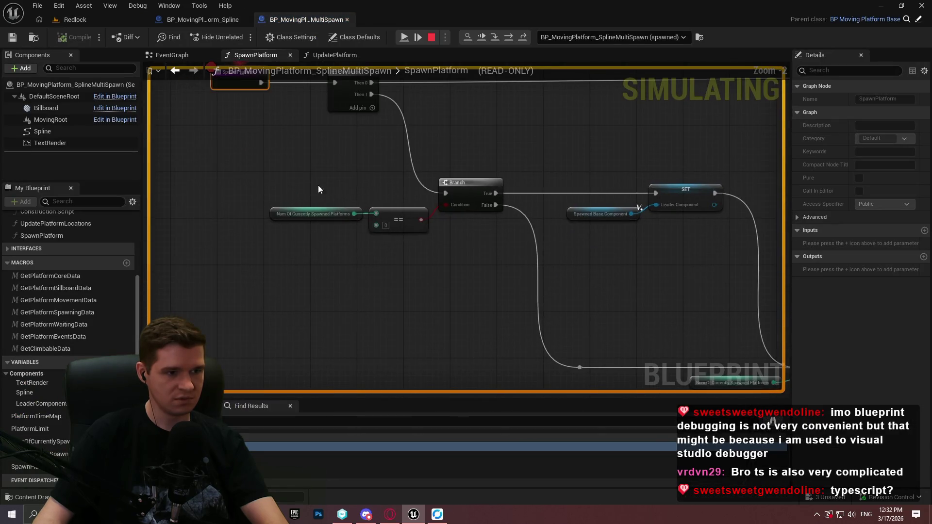
# Inspect the spawn logic's debug values, expanding the Platform Time Map entries.
pyautogui.moveTo(317, 212)
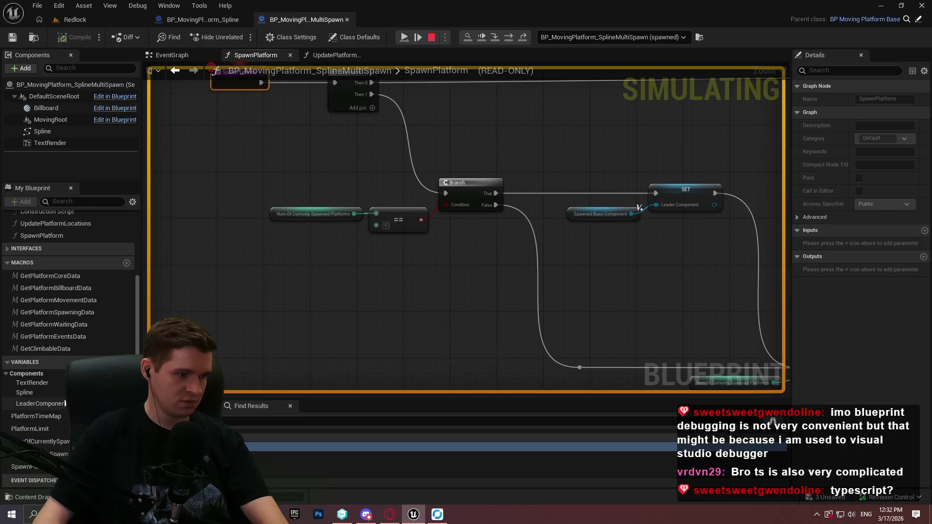
pyautogui.scroll(-3, 228, 151)
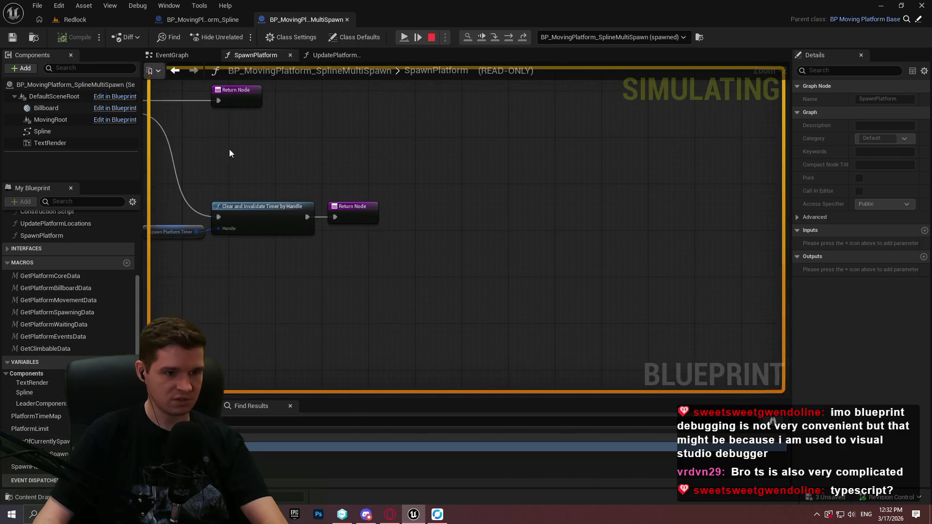
pyautogui.scroll(4, 196, 208)
pyautogui.moveTo(439, 246)
pyautogui.click(479, 261)
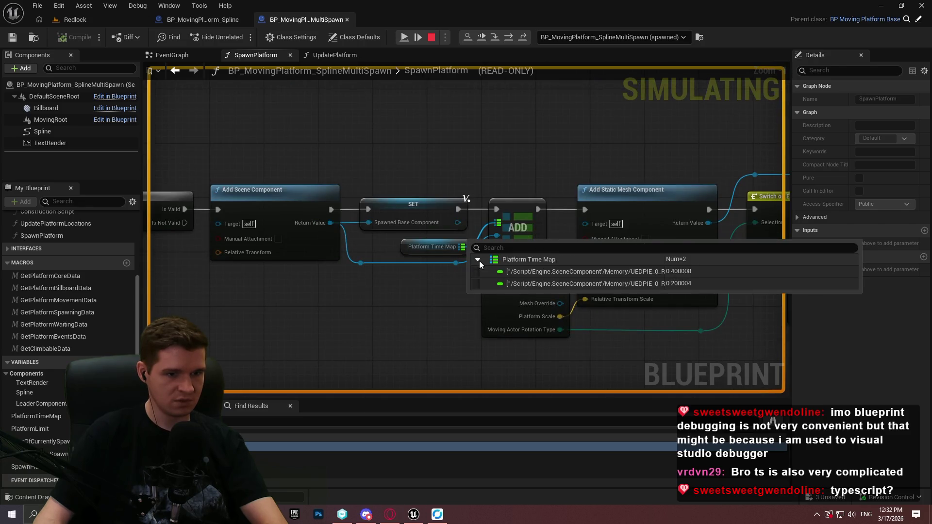
pyautogui.scroll(-4, 471, 261)
pyautogui.moveTo(386, 224)
pyautogui.mouseDown()
pyautogui.moveTo(745, 323)
pyautogui.moveTo(910, 320)
pyautogui.mouseUp()
pyautogui.moveTo(466, 262)
pyautogui.mouseDown()
pyautogui.moveTo(301, 194)
pyautogui.moveTo(262, 209)
pyautogui.moveTo(347, 319)
pyautogui.moveTo(529, 384)
pyautogui.mouseUp()
pyautogui.scroll(3, 630, 292)
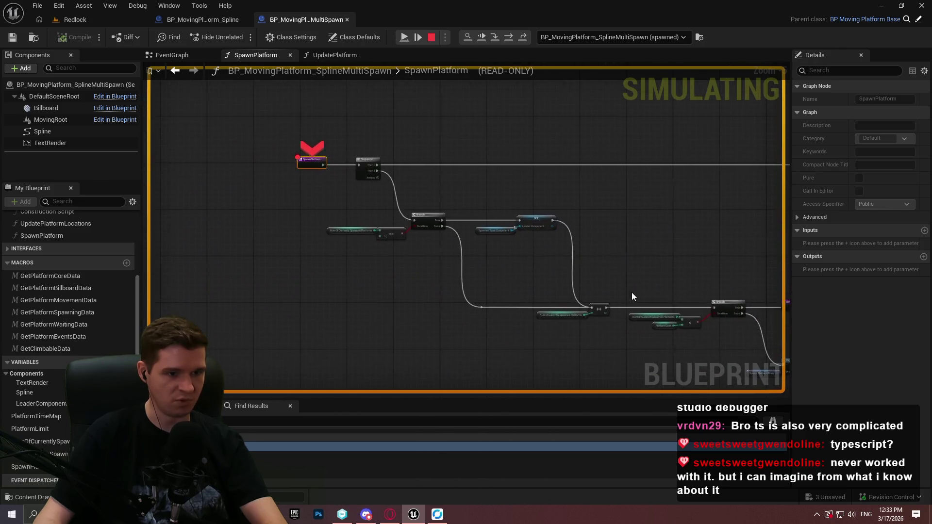
pyautogui.moveTo(552, 303)
pyautogui.mouseDown()
pyautogui.moveTo(432, 261)
pyautogui.moveTo(254, 224)
pyautogui.moveTo(208, 108)
pyautogui.moveTo(558, 277)
pyautogui.moveTo(462, 226)
pyautogui.moveTo(420, 231)
pyautogui.moveTo(312, 208)
pyautogui.moveTo(341, 219)
pyautogui.mouseUp()
# Stop the session and feed Num Of Currently Spawned Platforms into the Tick's Print String.
pyautogui.click(431, 38)
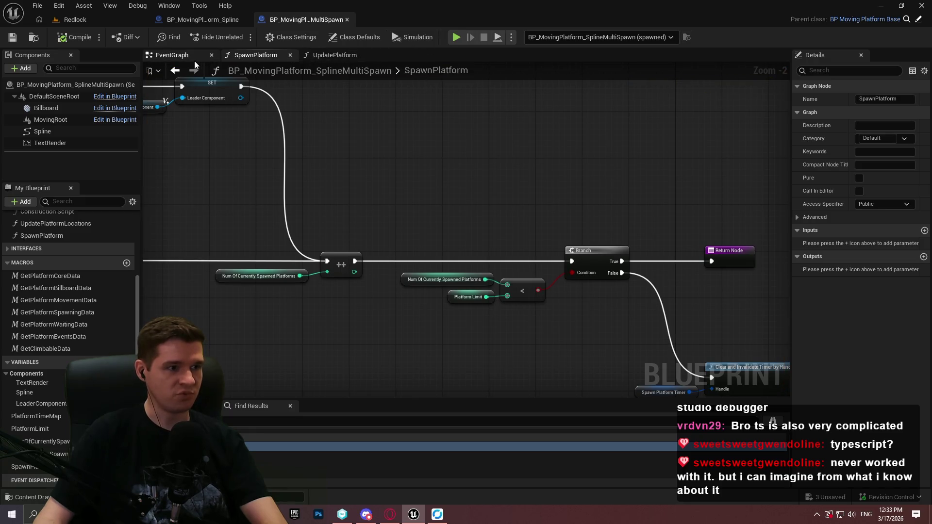
pyautogui.click(194, 59)
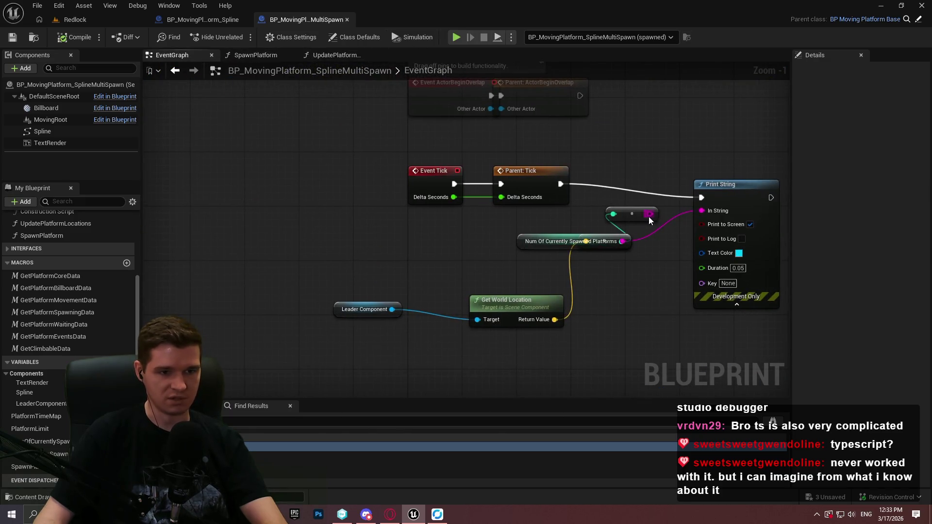
pyautogui.moveTo(720, 213); pyautogui.dragTo(719, 211)
pyautogui.click(262, 56)
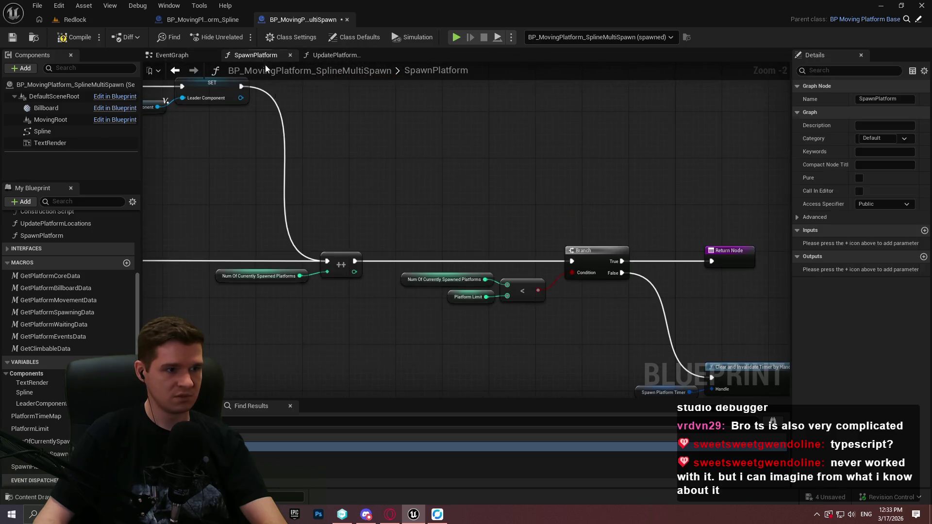
pyautogui.rightClick(672, 150)
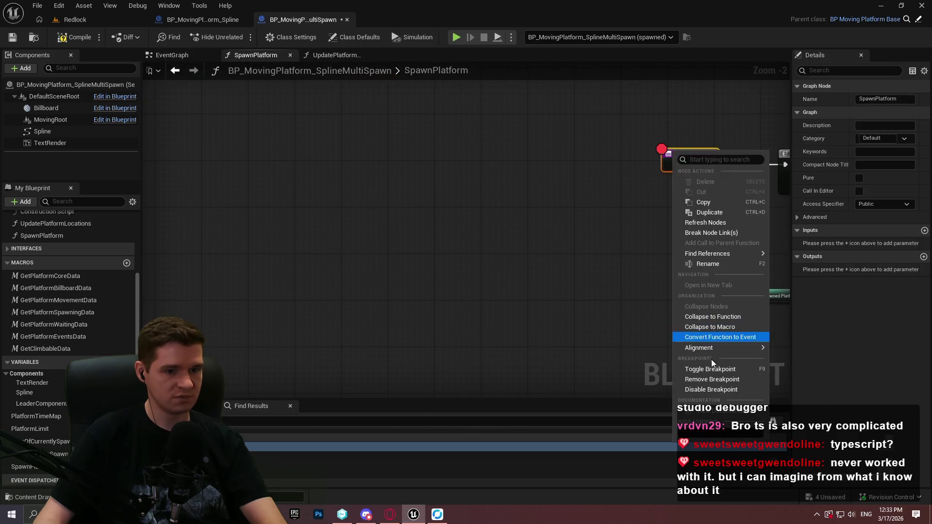
# Remove the SpawnPlatform breakpoint and play the level with Alt+P, dismissing the welcome dialog.
pyautogui.click(703, 379)
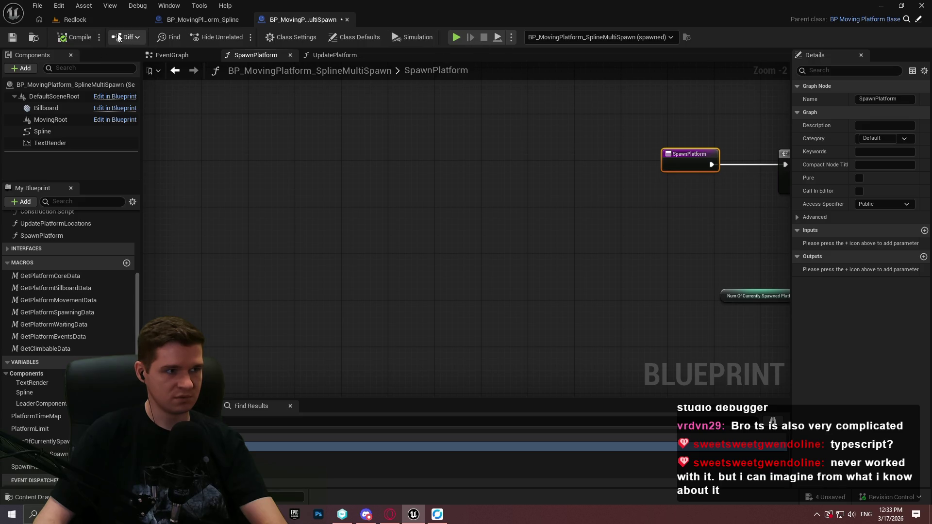
pyautogui.click(76, 19)
pyautogui.hotkey('alt', 'p')
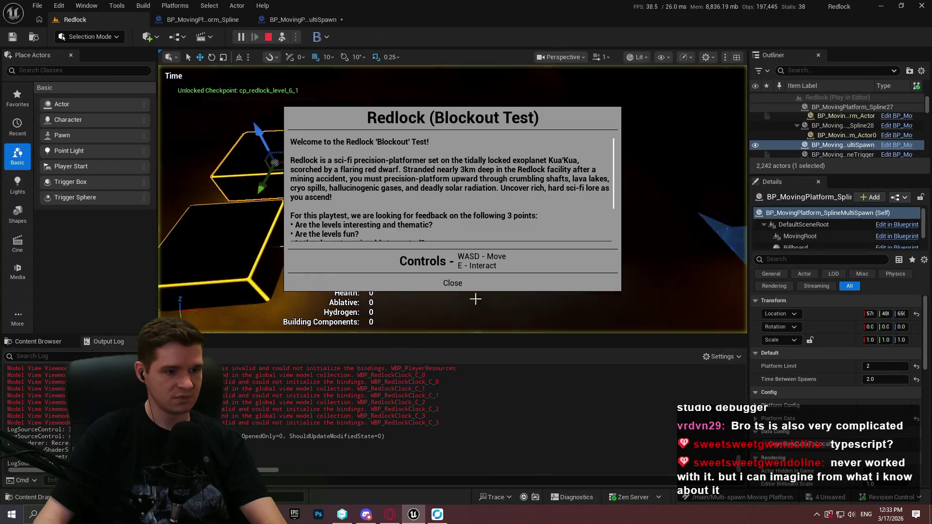
pyautogui.click(455, 283)
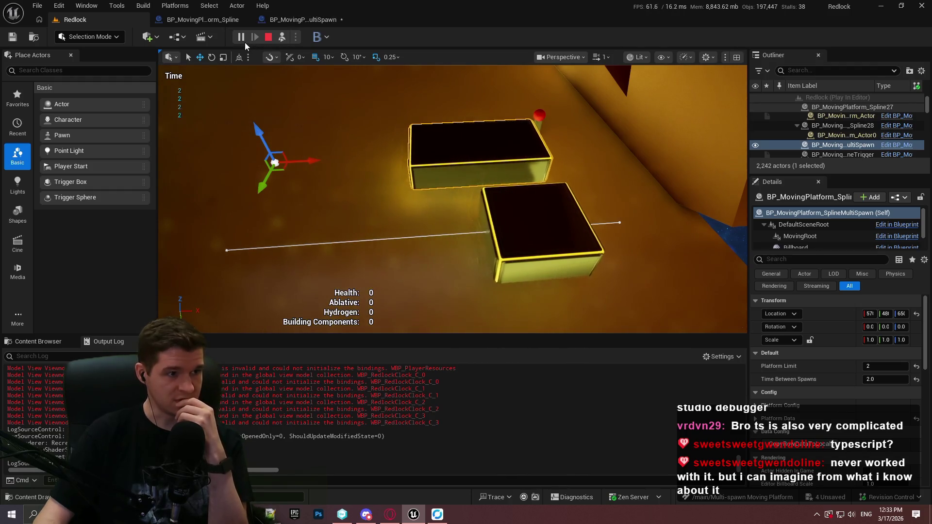
# Check the UpdatePlatformLocations and SpawnPlatform graphs during the run, then stop playing.
pyautogui.click(325, 19)
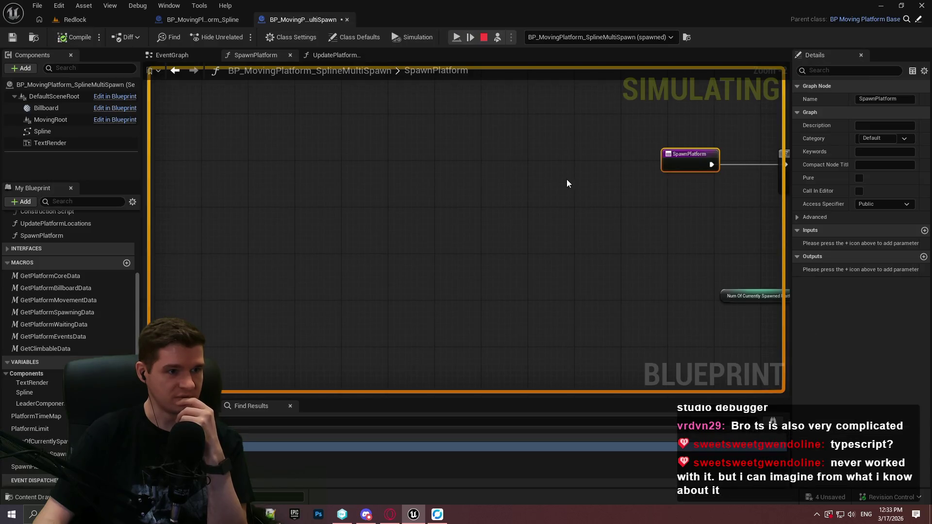
pyautogui.scroll(-3, 566, 180)
pyautogui.click(351, 57)
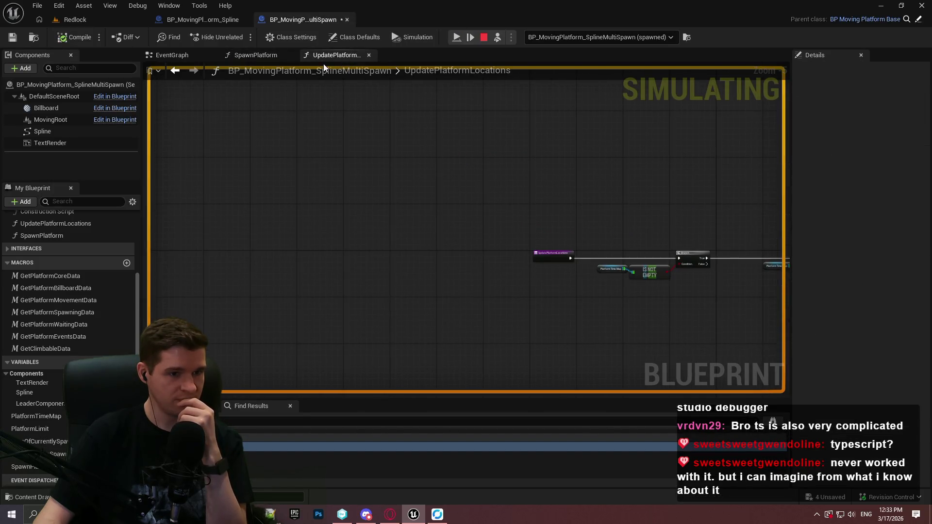
pyautogui.click(264, 56)
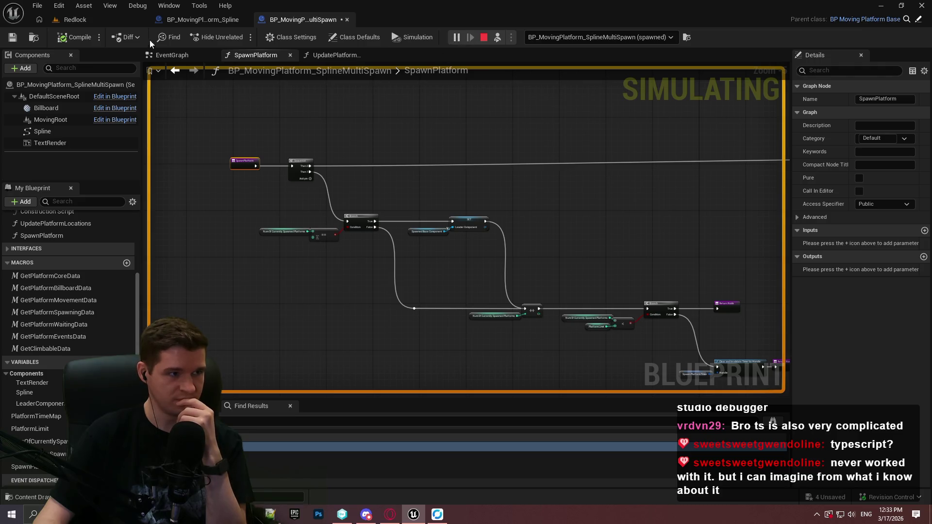
pyautogui.click(104, 18)
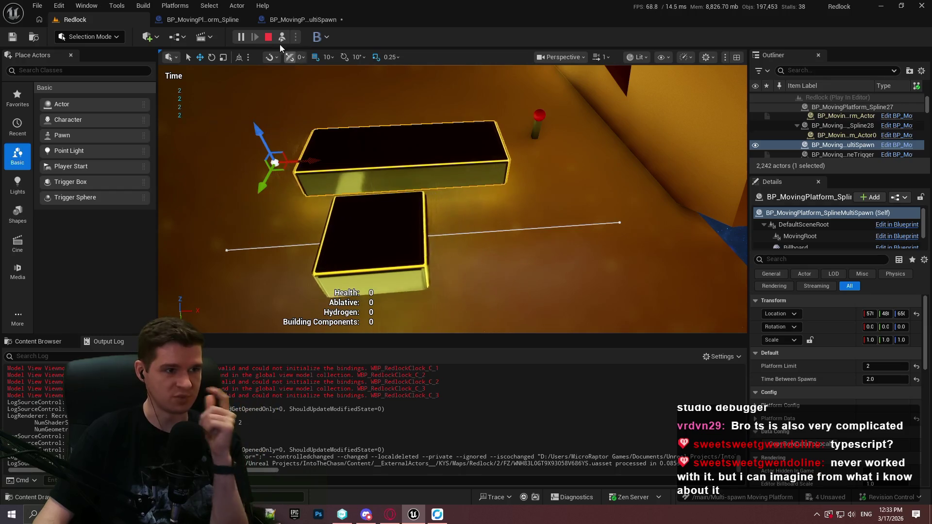
pyautogui.click(268, 38)
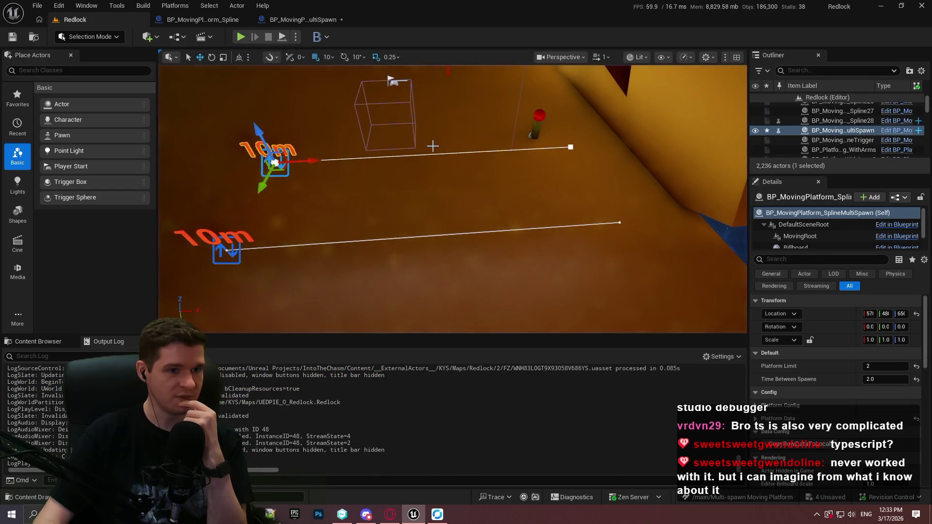
pyautogui.click(203, 19)
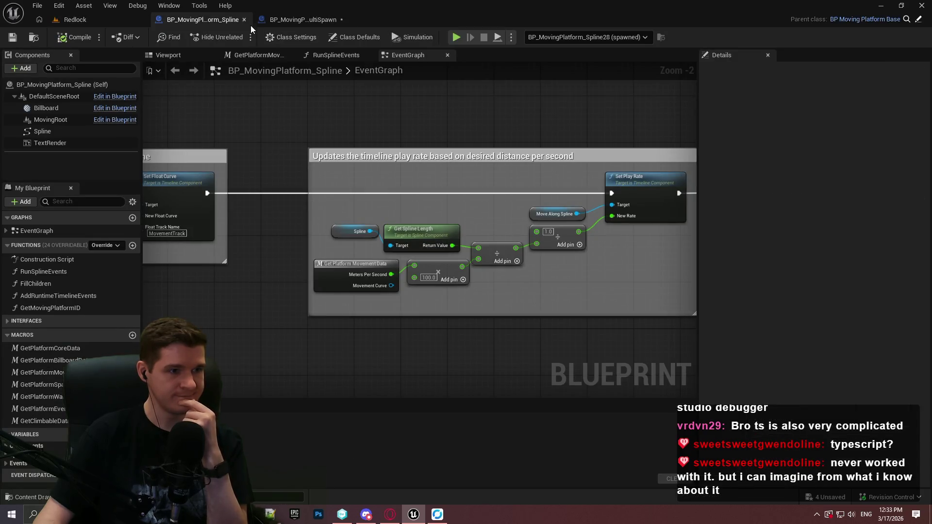
# Find references to Num Of Currently Spawned Platforms and jump to where it is reset.
pyautogui.click(301, 20)
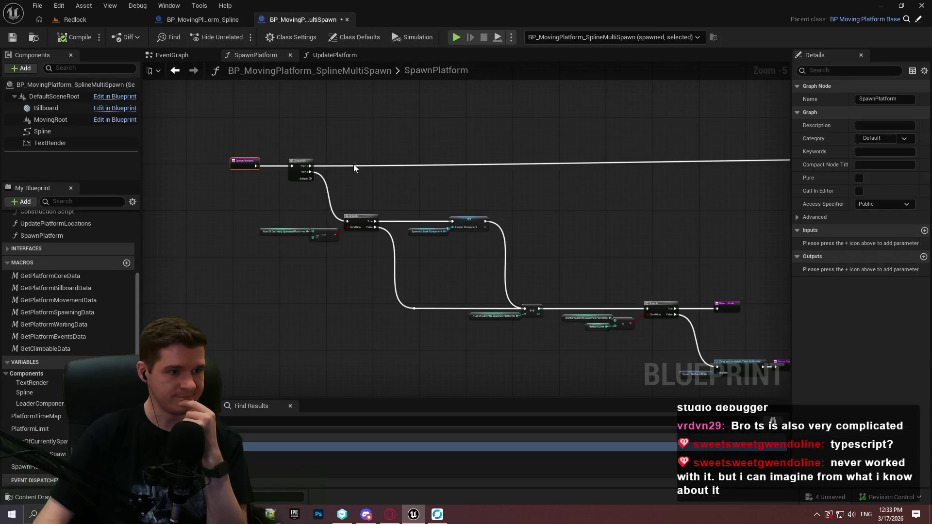
pyautogui.click(183, 57)
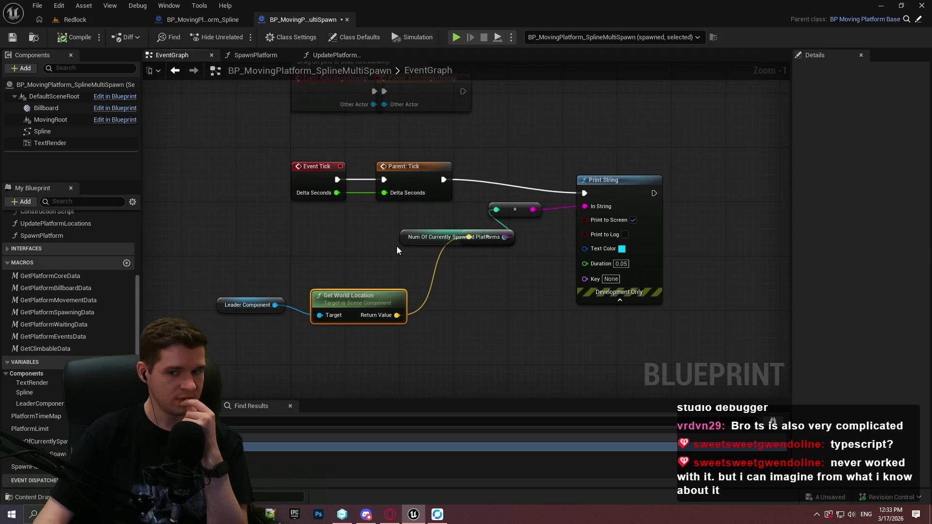
pyautogui.moveTo(407, 238); pyautogui.dragTo(340, 231)
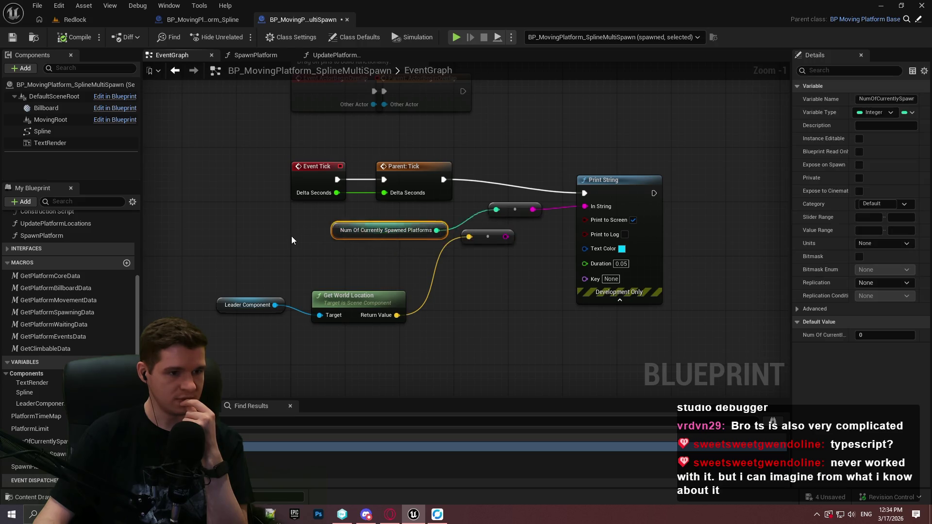
pyautogui.rightClick(292, 236)
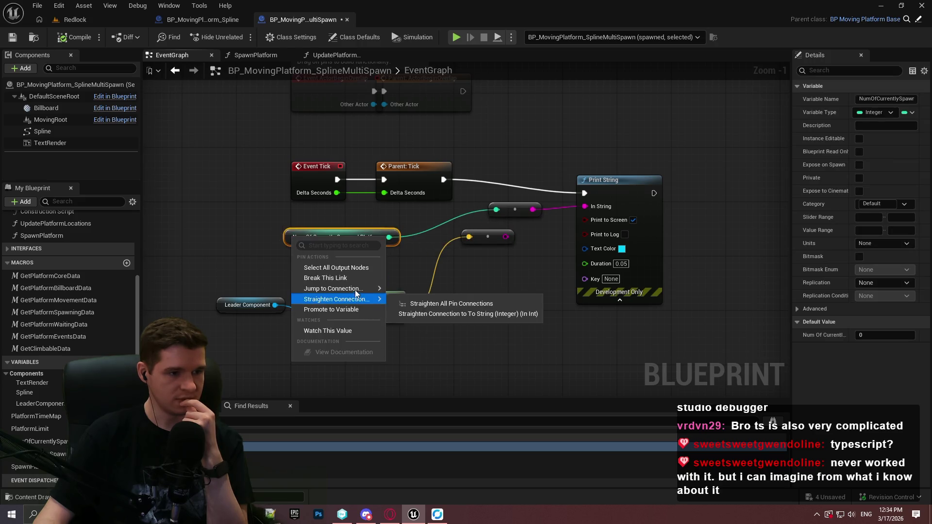
pyautogui.rightClick(287, 236)
pyautogui.moveTo(362, 324)
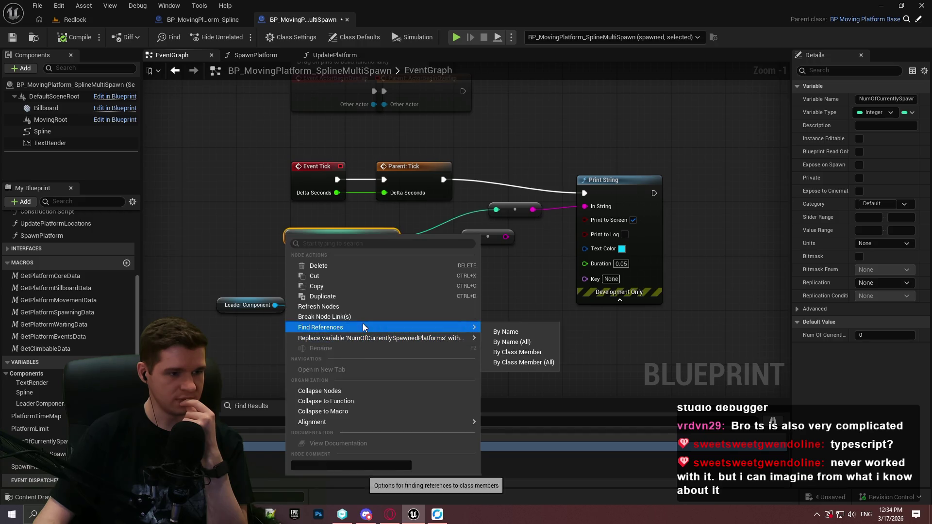
pyautogui.click(515, 343)
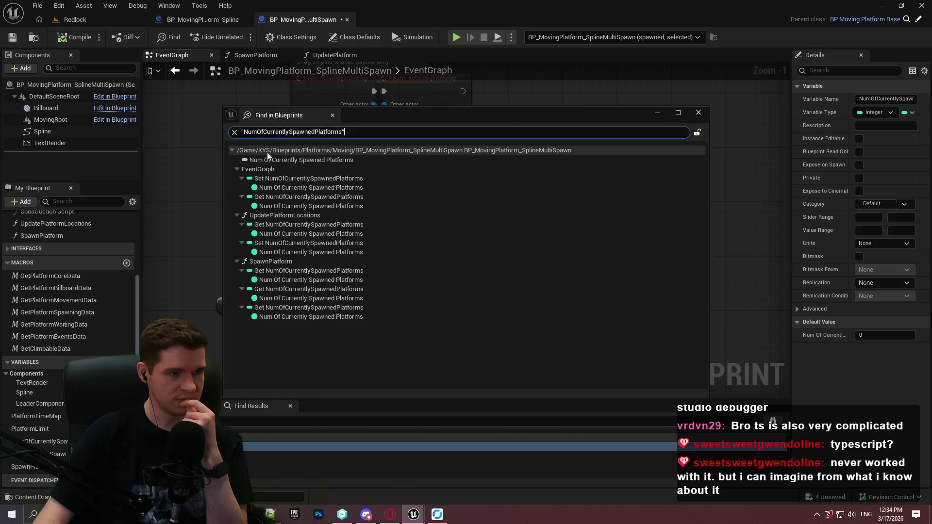
pyautogui.doubleClick(311, 188)
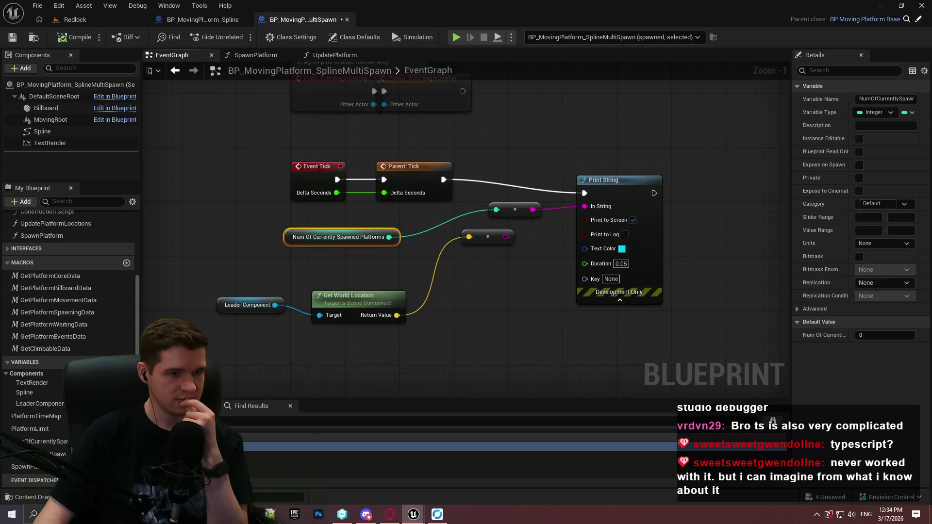
# Delete the SET node in RespawnLeader that resets the platform count.
pyautogui.scroll(-3, 591, 187)
pyautogui.moveTo(299, 96)
pyautogui.mouseDown()
pyautogui.moveTo(372, 222)
pyautogui.moveTo(461, 210)
pyautogui.moveTo(648, 222)
pyautogui.mouseUp()
pyautogui.scroll(2, 367, 205)
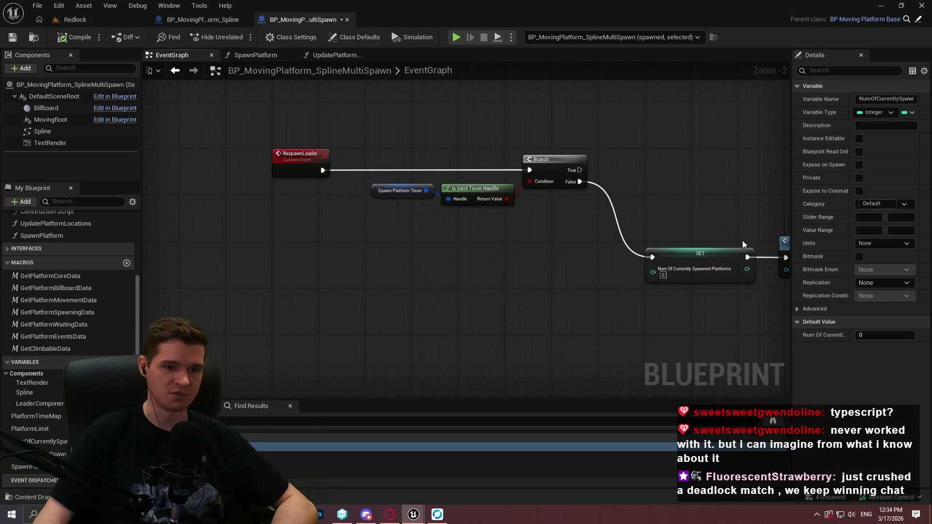
pyautogui.scroll(2, 741, 241)
pyautogui.press('Delete')
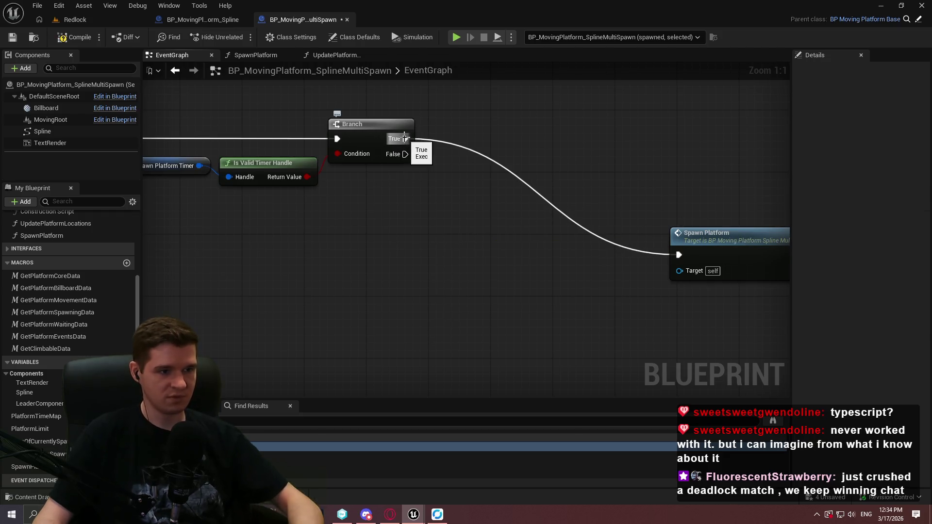
# Wire the Branch's False output to Spawn Platform, tidy the spawn chain, and return to Redlock.
pyautogui.moveTo(404, 138); pyautogui.dragTo(519, 198)
pyautogui.moveTo(672, 259)
pyautogui.mouseDown()
pyautogui.moveTo(407, 182)
pyautogui.moveTo(390, 190)
pyautogui.mouseUp()
pyautogui.scroll(-1, 445, 189)
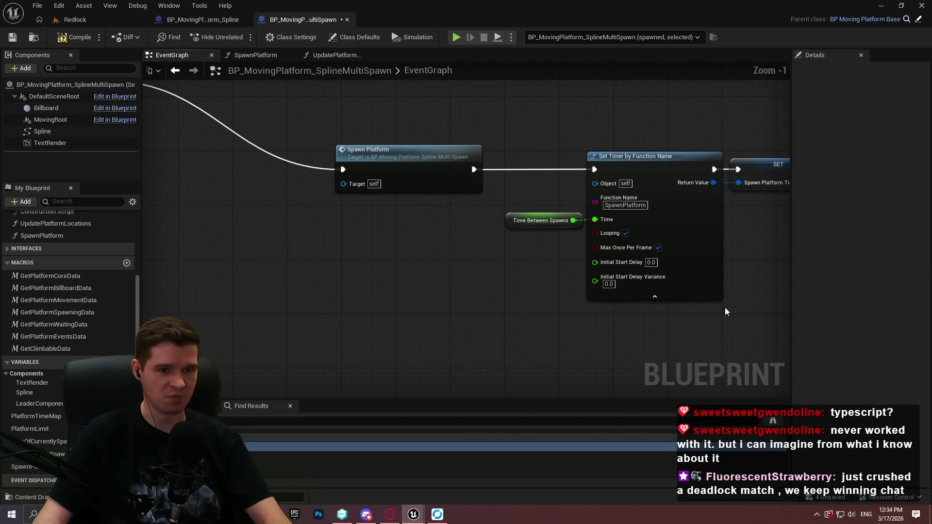
pyautogui.scroll(-1, 709, 295)
pyautogui.moveTo(718, 323)
pyautogui.mouseDown()
pyautogui.moveTo(587, 260)
pyautogui.moveTo(233, 146)
pyautogui.mouseUp()
pyautogui.moveTo(248, 151)
pyautogui.mouseDown()
pyautogui.moveTo(584, 205)
pyautogui.moveTo(455, 231)
pyautogui.mouseUp()
pyautogui.click(458, 155)
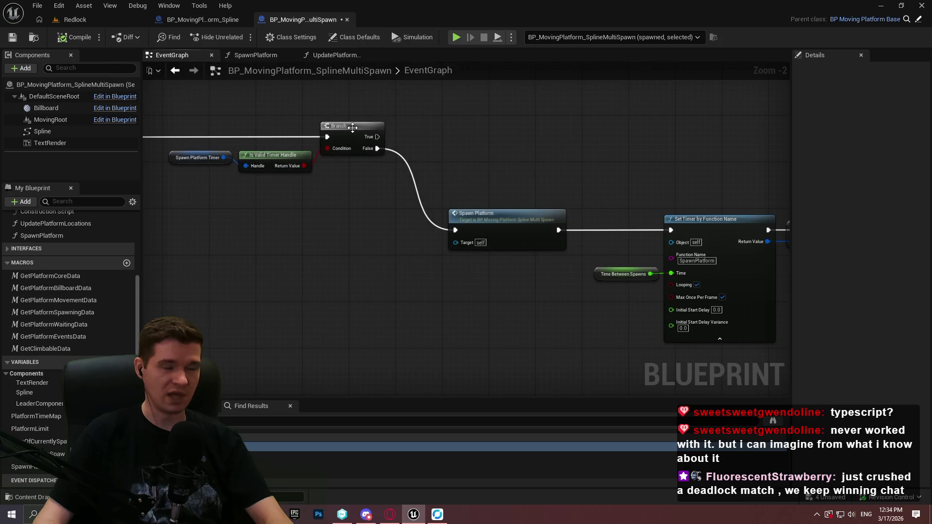
pyautogui.click(91, 22)
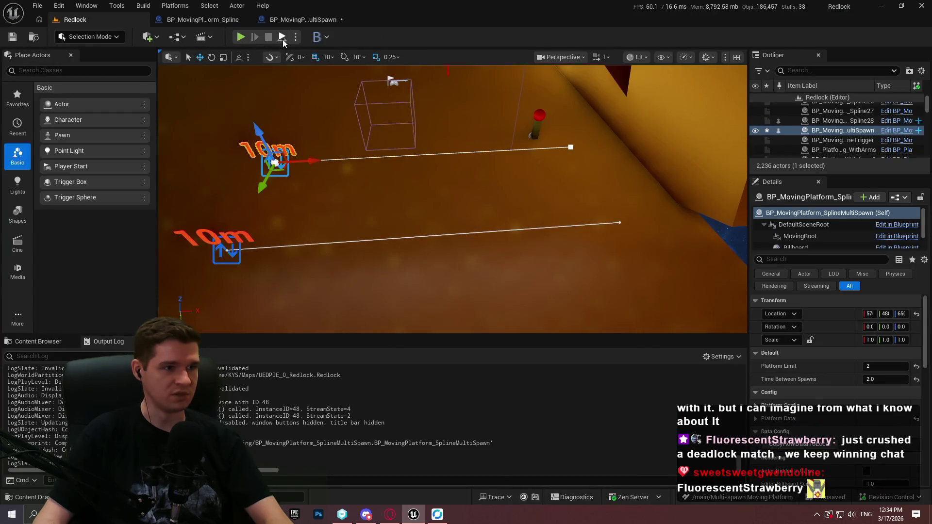
pyautogui.hotkey('alt', 'p')
pyautogui.click(453, 279)
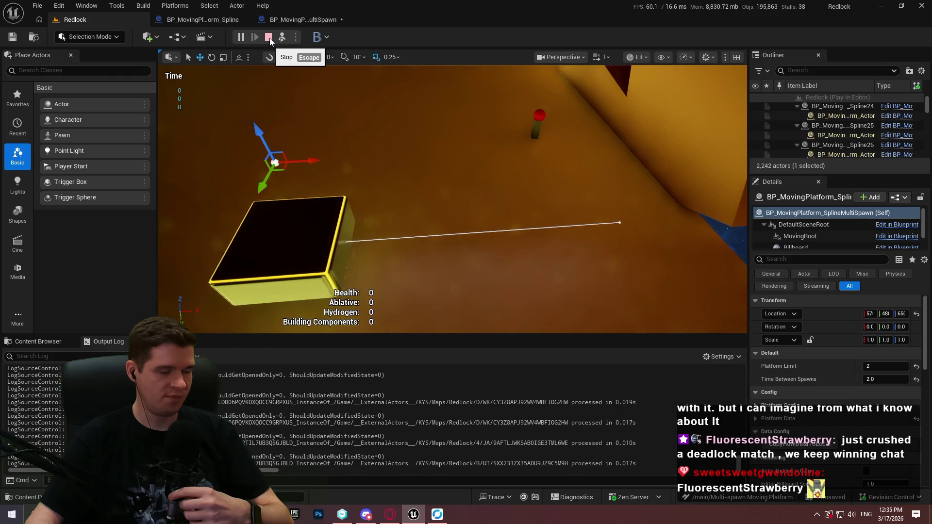
pyautogui.click(270, 38)
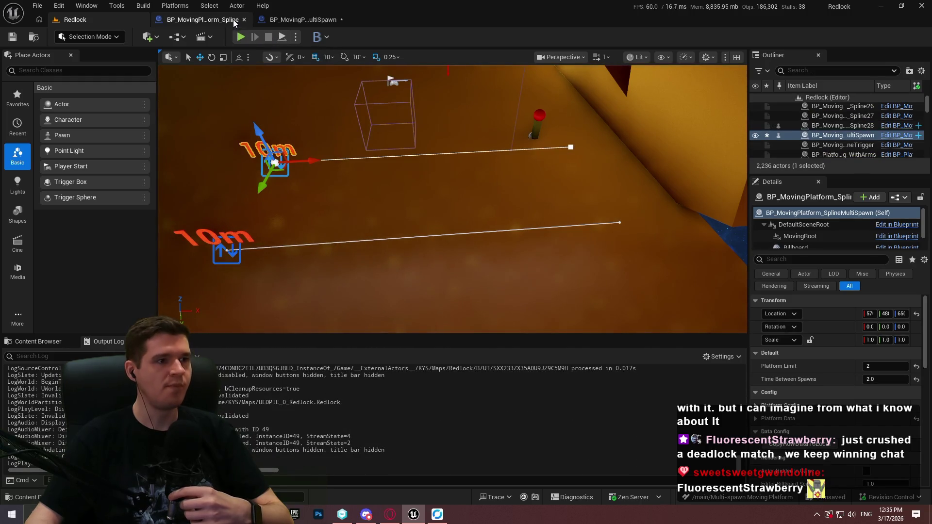
# Open and close BP_MovingPlatform_Spline for comparison, then locate the RespawnLeader event.
pyautogui.click(338, 19)
pyautogui.click(200, 19)
pyautogui.scroll(-4, 402, 125)
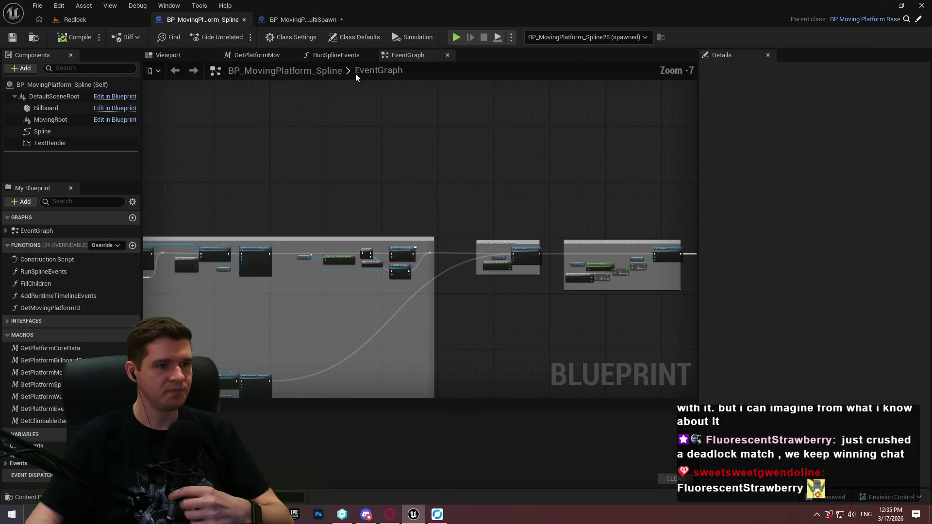
pyautogui.click(245, 20)
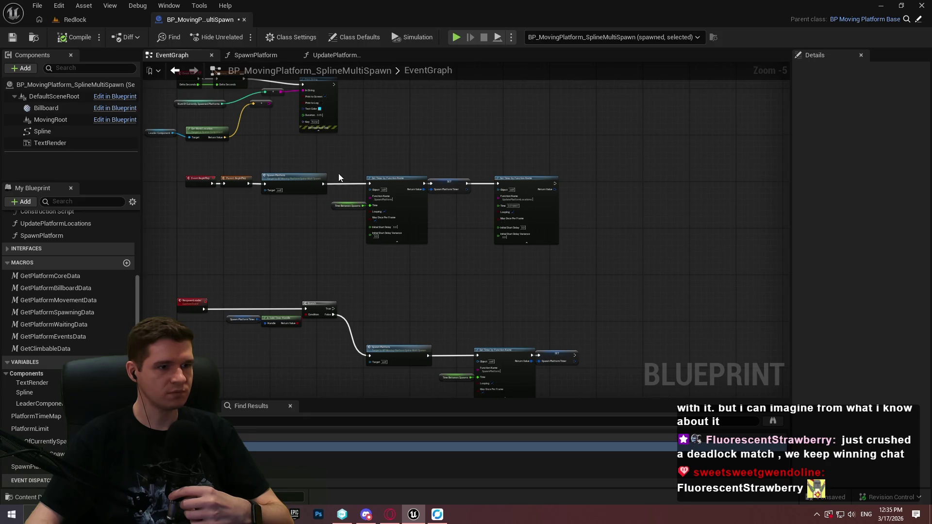
pyautogui.scroll(3, 345, 290)
pyautogui.moveTo(287, 258)
pyautogui.mouseDown()
pyautogui.moveTo(509, 287)
pyautogui.moveTo(499, 275)
pyautogui.moveTo(282, 218)
pyautogui.mouseUp()
pyautogui.moveTo(413, 212); pyautogui.dragTo(553, 236)
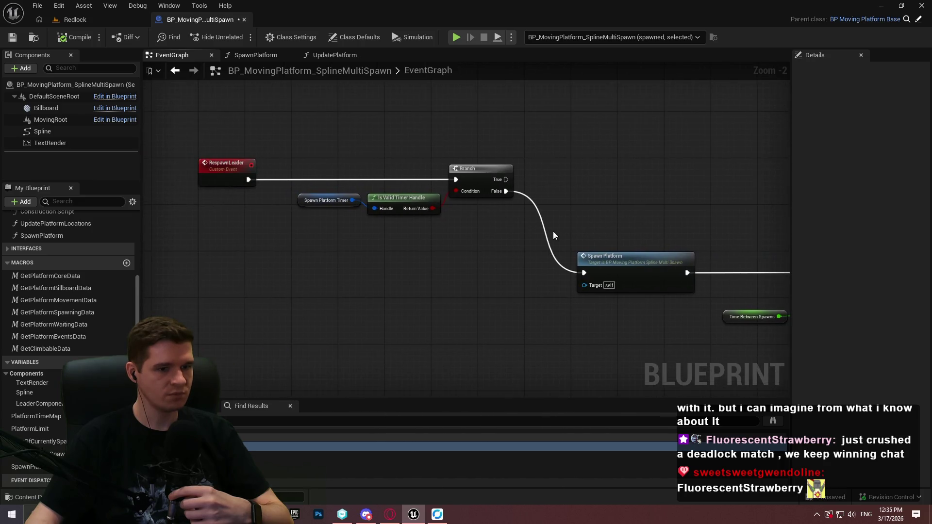
# Open SpawnPlatform from its node and survey its leader Branch and timer-clearing nodes.
pyautogui.doubleClick(627, 267)
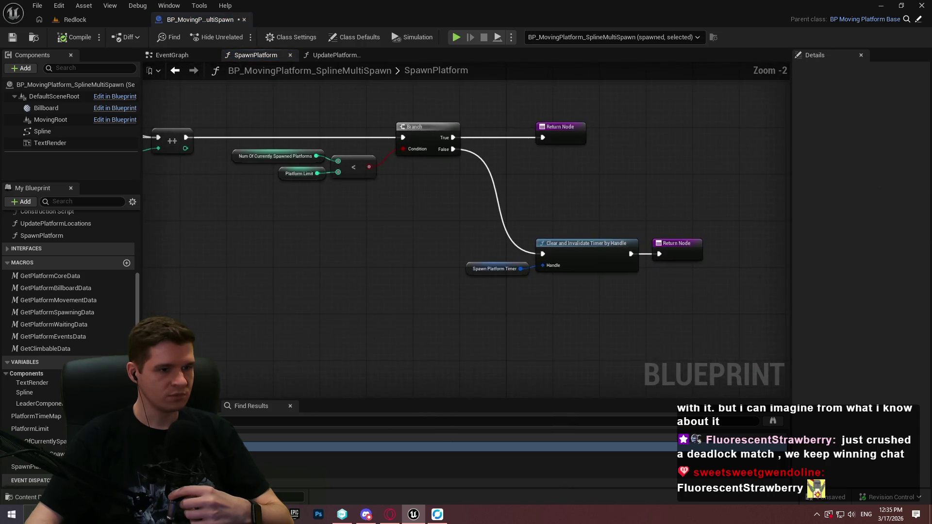
pyautogui.moveTo(202, 98)
pyautogui.mouseDown()
pyautogui.moveTo(533, 174)
pyautogui.moveTo(674, 279)
pyautogui.mouseUp()
pyautogui.scroll(-2, 674, 279)
pyautogui.moveTo(251, 163)
pyautogui.mouseDown()
pyautogui.moveTo(551, 165)
pyautogui.moveTo(229, 250)
pyautogui.moveTo(534, 266)
pyautogui.moveTo(647, 261)
pyautogui.mouseUp()
pyautogui.scroll(-3, 551, 164)
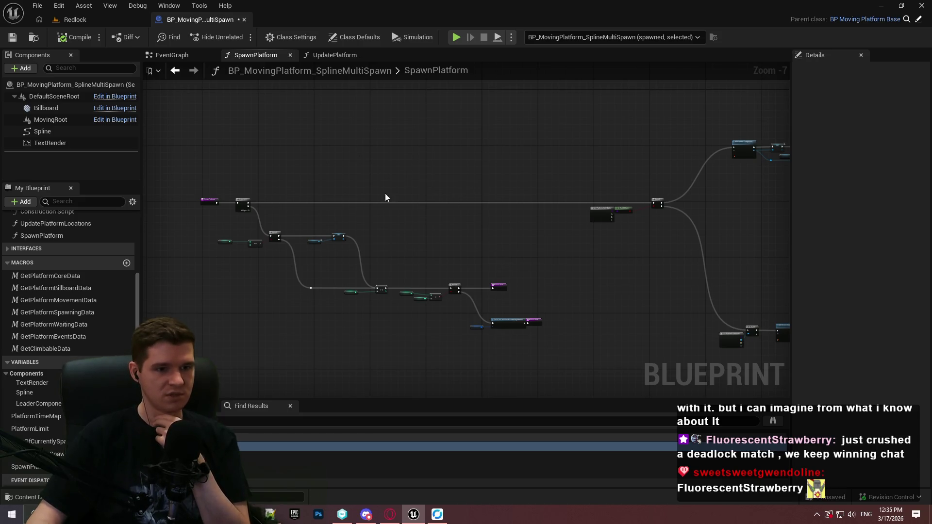
pyautogui.scroll(3, 502, 175)
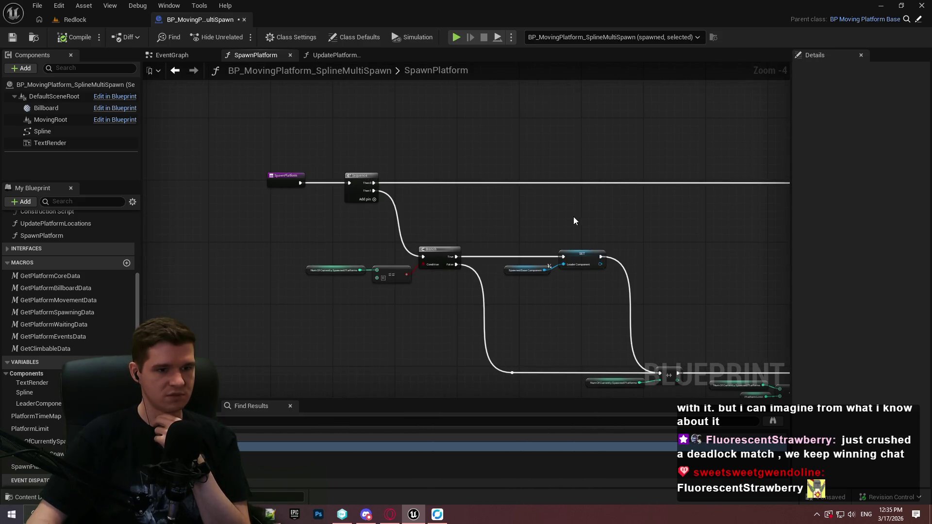
pyautogui.moveTo(668, 220)
pyautogui.mouseDown()
pyautogui.moveTo(352, 124)
pyautogui.moveTo(347, 132)
pyautogui.moveTo(561, 173)
pyautogui.mouseUp()
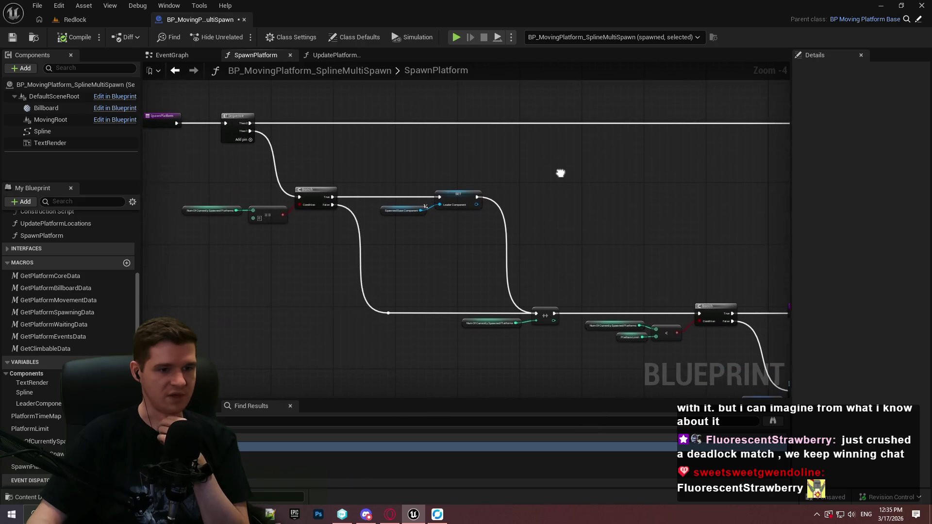
pyautogui.click(341, 57)
# Review the Remove, Get Child Component, platform count and SET/MAX/== nodes in UpdatePlatformLocations.
pyautogui.moveTo(400, 158); pyautogui.dragTo(368, 116)
pyautogui.scroll(-2, 485, 239)
pyautogui.scroll(1, 442, 212)
pyautogui.scroll(2, 441, 212)
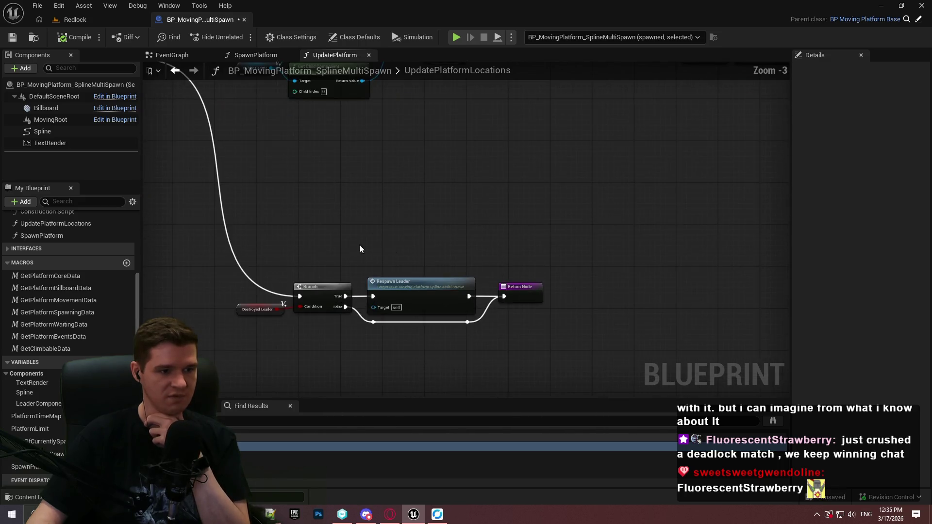
pyautogui.scroll(2, 261, 256)
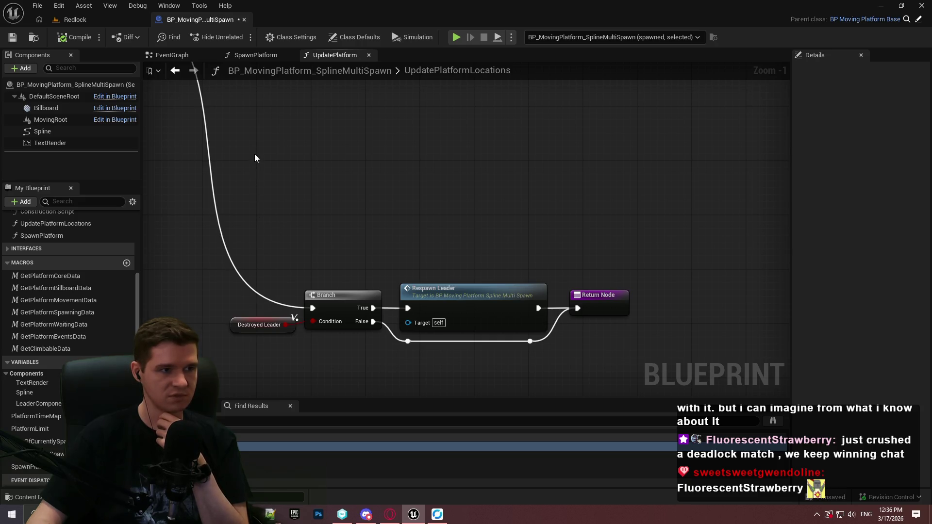
pyautogui.moveTo(254, 158)
pyautogui.mouseDown()
pyautogui.moveTo(374, 212)
pyautogui.moveTo(691, 297)
pyautogui.mouseUp()
pyautogui.scroll(-2, 496, 212)
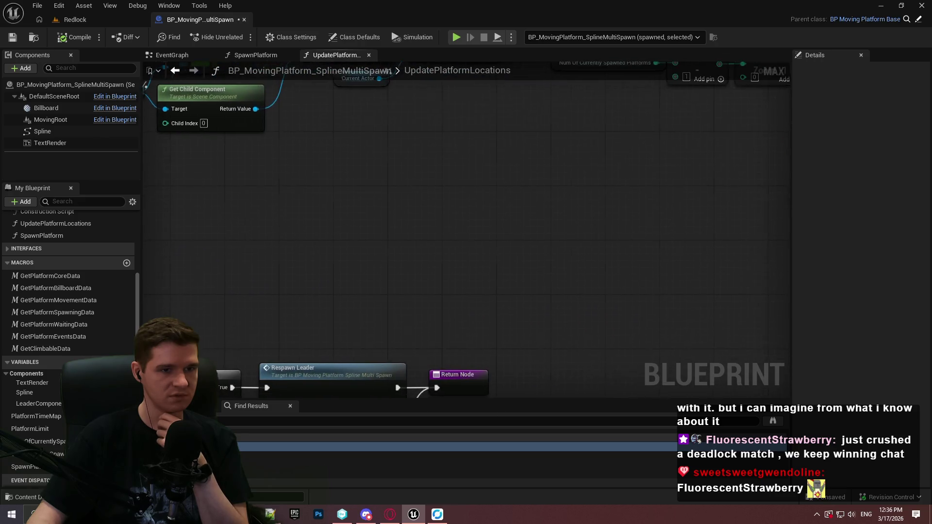
pyautogui.moveTo(496, 212); pyautogui.dragTo(404, 163)
pyautogui.moveTo(496, 138)
pyautogui.mouseDown()
pyautogui.moveTo(448, 192)
pyautogui.moveTo(217, 217)
pyautogui.moveTo(357, 88)
pyautogui.moveTo(505, 163)
pyautogui.moveTo(459, 168)
pyautogui.mouseUp()
pyautogui.scroll(3, 308, 139)
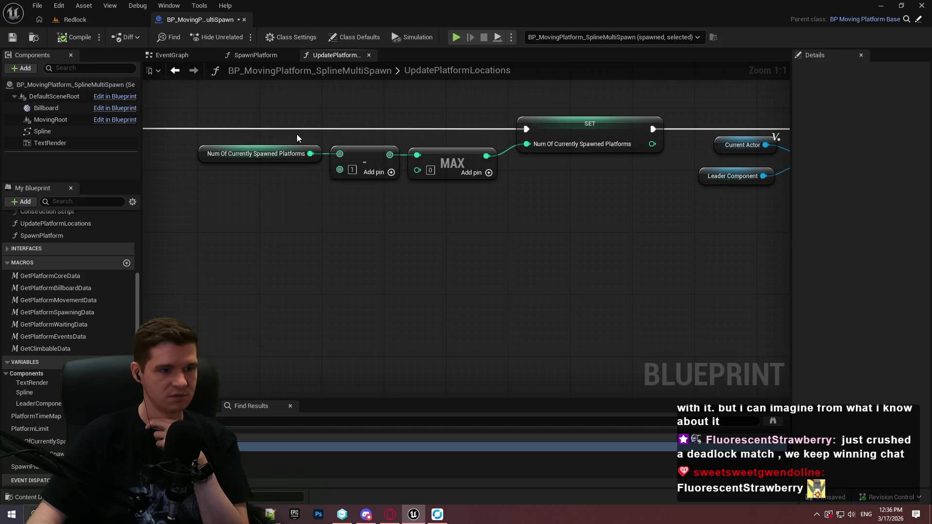
pyautogui.moveTo(348, 178); pyautogui.dragTo(348, 178)
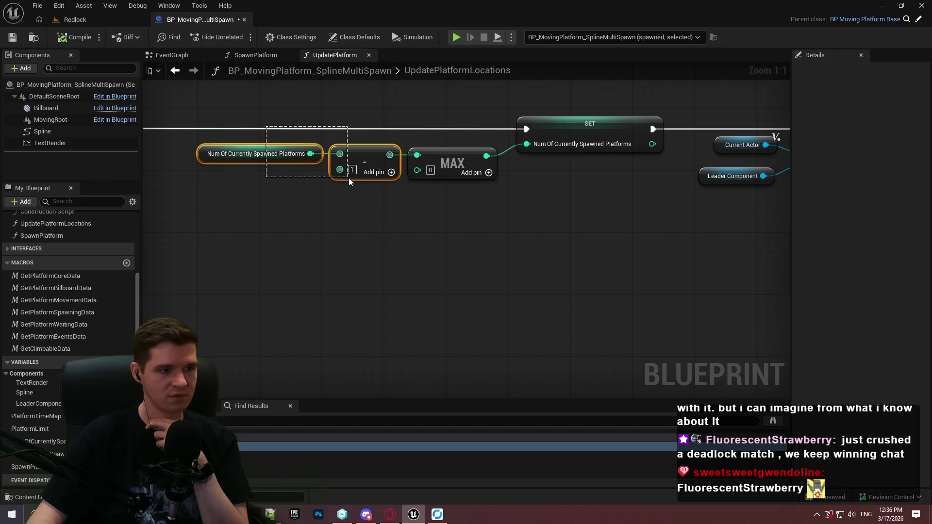
pyautogui.click(358, 203)
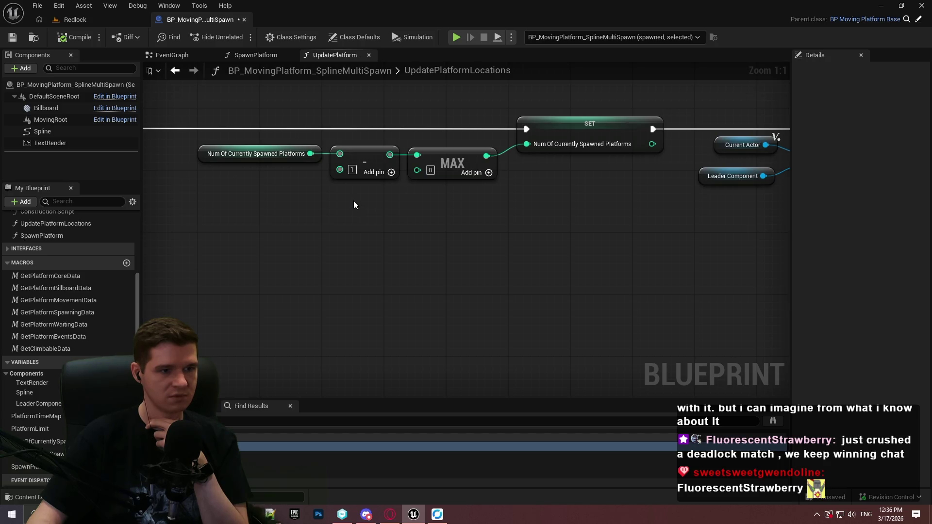
# Add a breakpoint on the Destroyed Leader Branch after the ForEach loop.
pyautogui.scroll(-3, 353, 201)
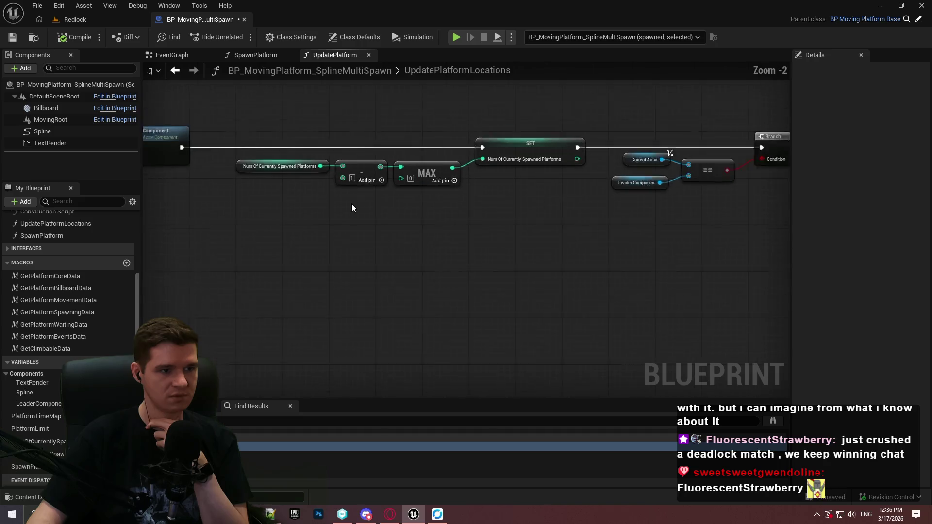
pyautogui.scroll(-1, 281, 126)
pyautogui.moveTo(372, 191)
pyautogui.mouseDown()
pyautogui.moveTo(484, 228)
pyautogui.moveTo(528, 190)
pyautogui.moveTo(634, 263)
pyautogui.mouseUp()
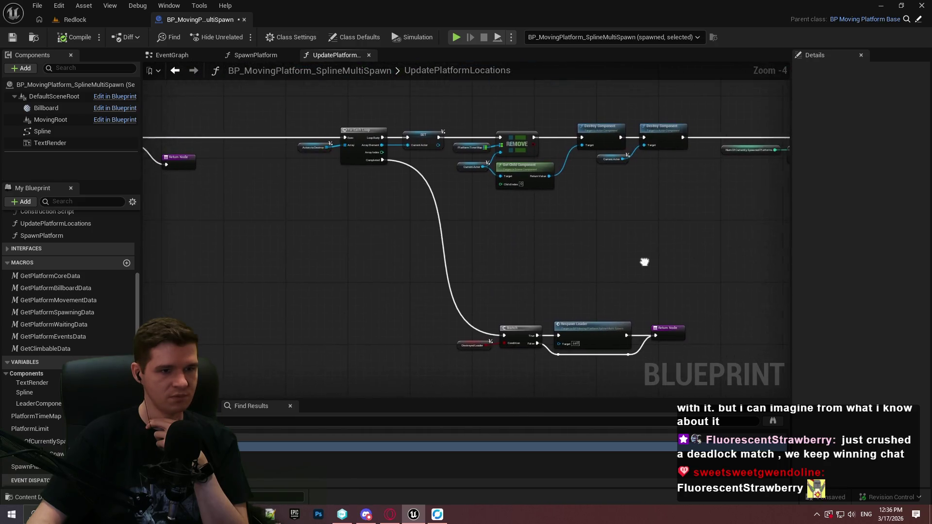
pyautogui.rightClick(516, 332)
pyautogui.click(555, 277)
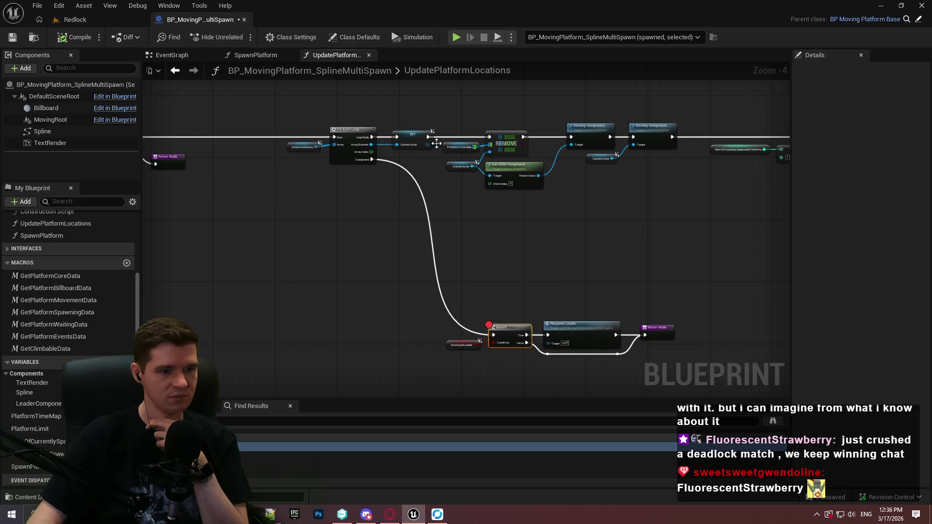
# Play the Redlock level with Alt+P and resume past the Branch breakpoint.
pyautogui.click(115, 16)
pyautogui.hotkey('alt', 'p')
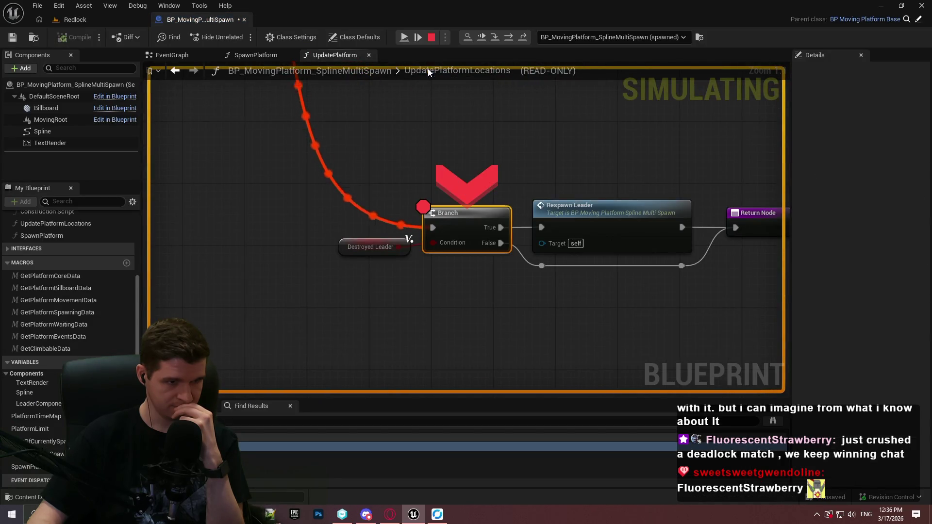
pyautogui.rightClick(441, 216)
pyautogui.click(406, 38)
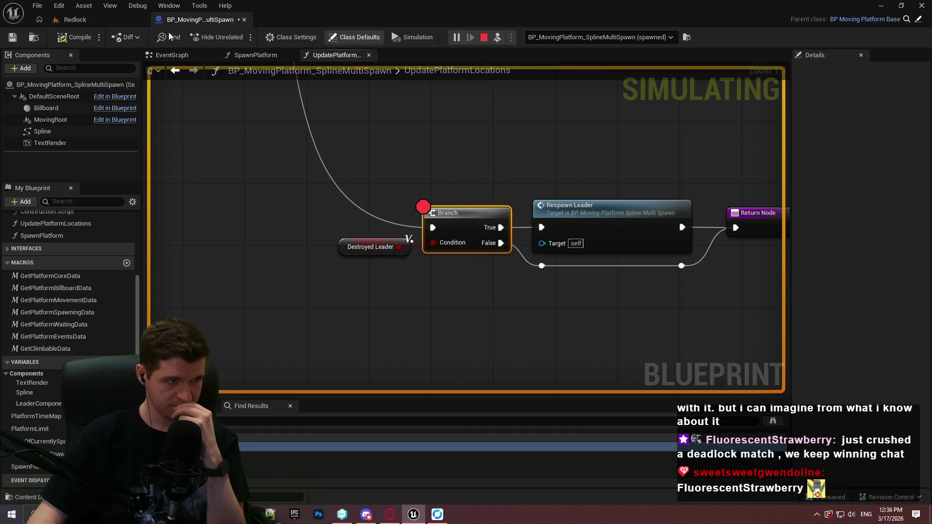
pyautogui.click(115, 20)
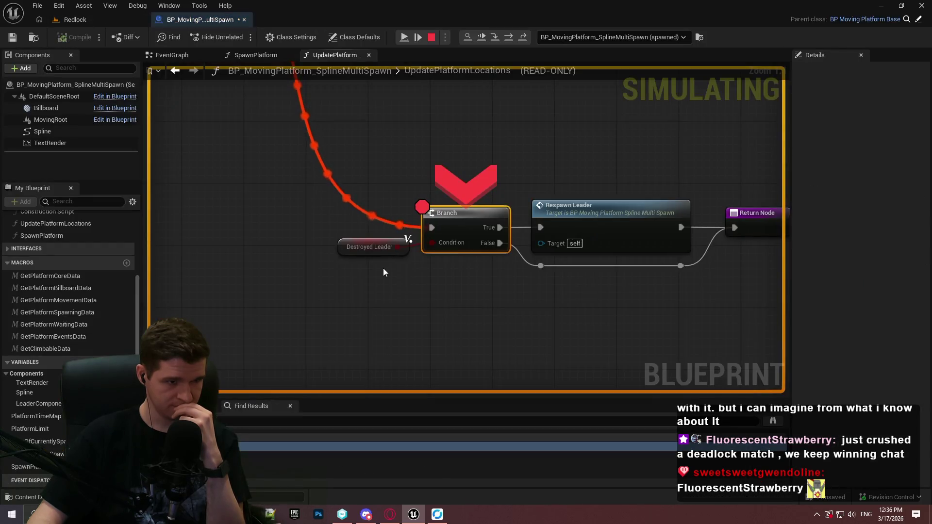
pyautogui.click(404, 38)
pyautogui.scroll(-3, 425, 150)
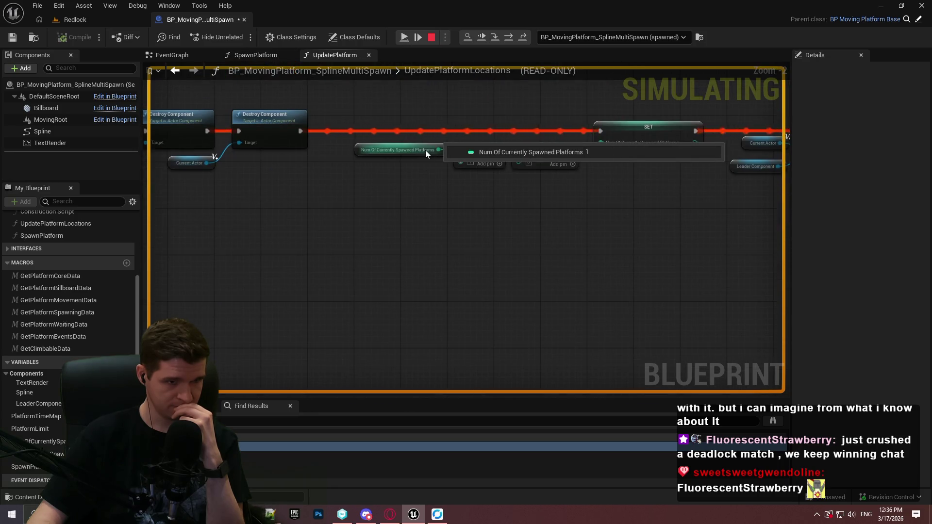
# Compare the simulating Redlock level with the blueprint graph at the breakpoint branch.
pyautogui.click(99, 18)
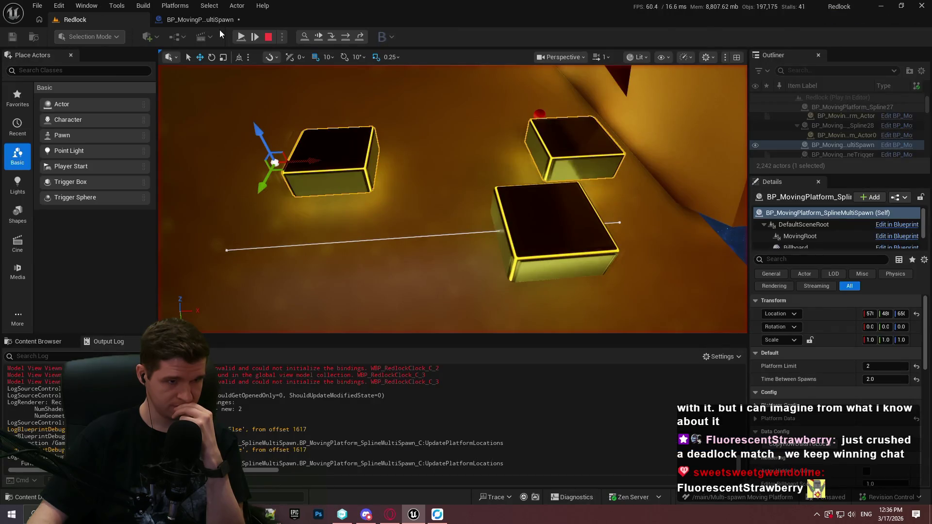
pyautogui.click(206, 21)
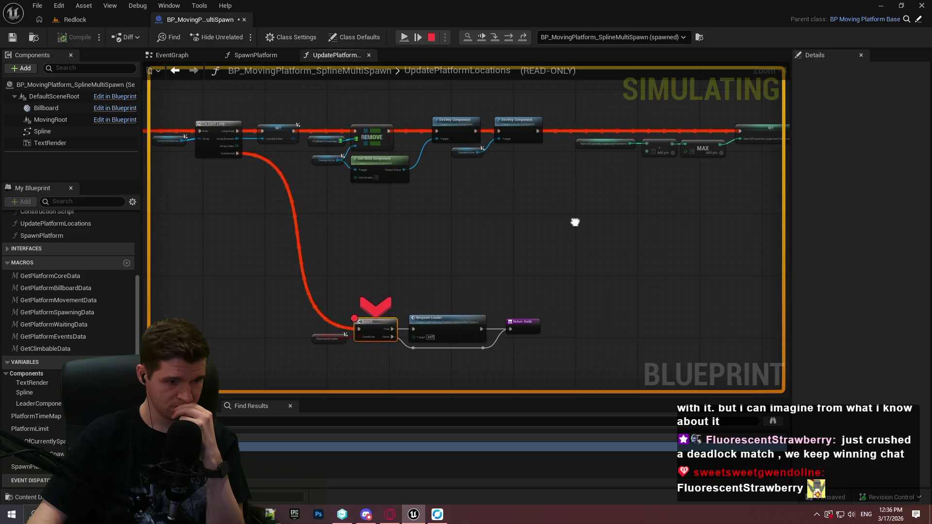
pyautogui.moveTo(573, 222); pyautogui.dragTo(531, 221)
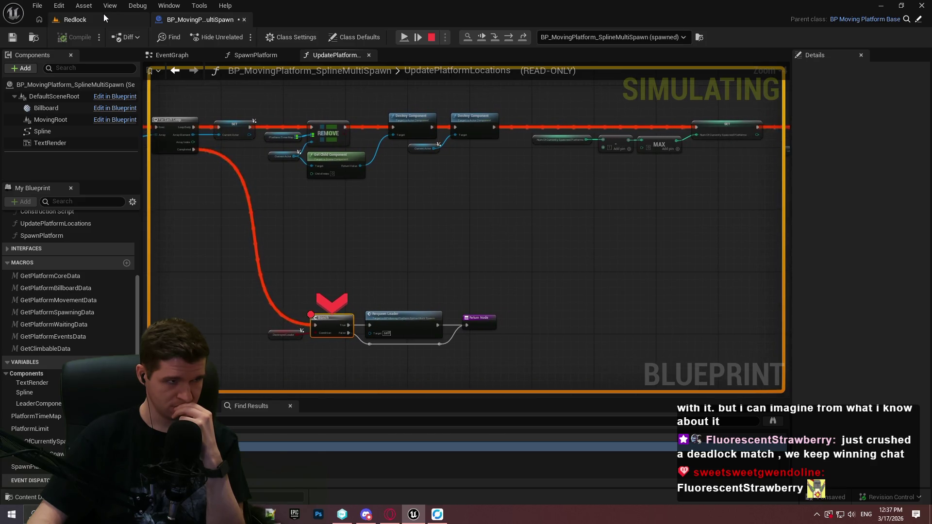
pyautogui.click(103, 14)
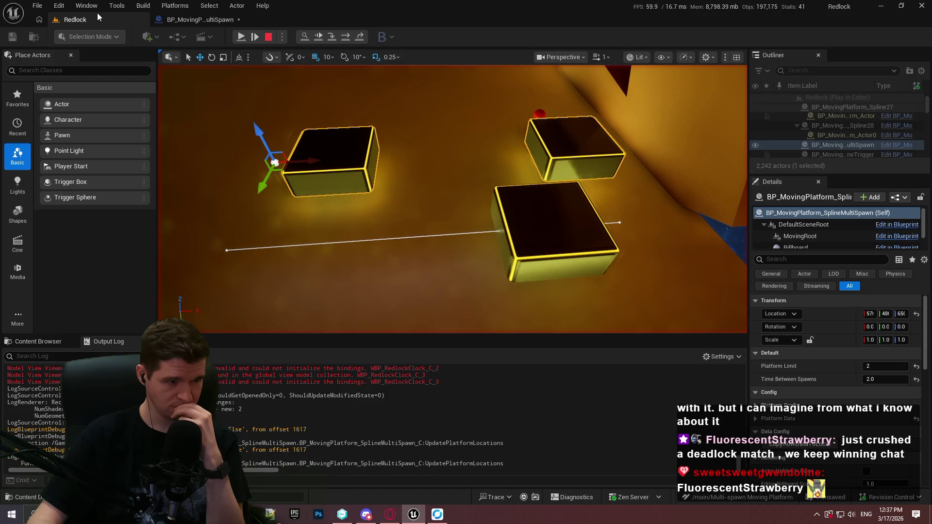
pyautogui.click(193, 20)
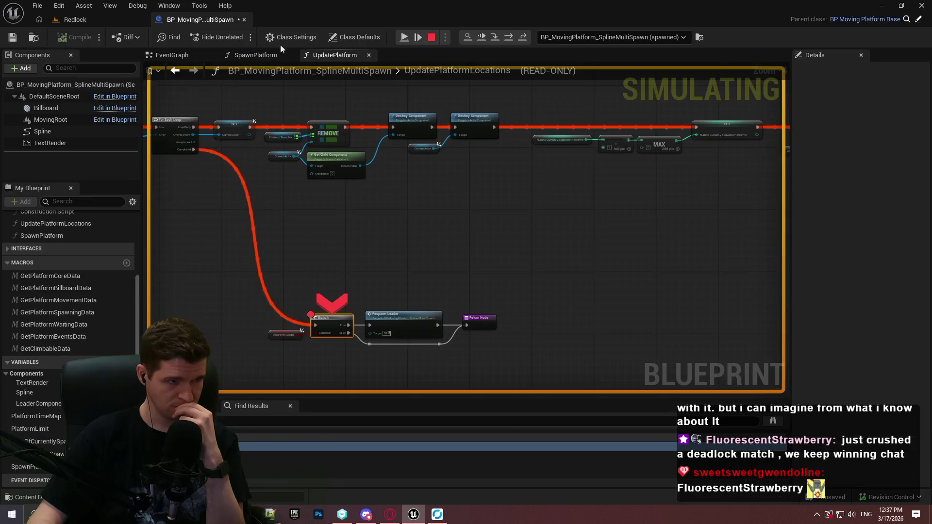
pyautogui.click(108, 17)
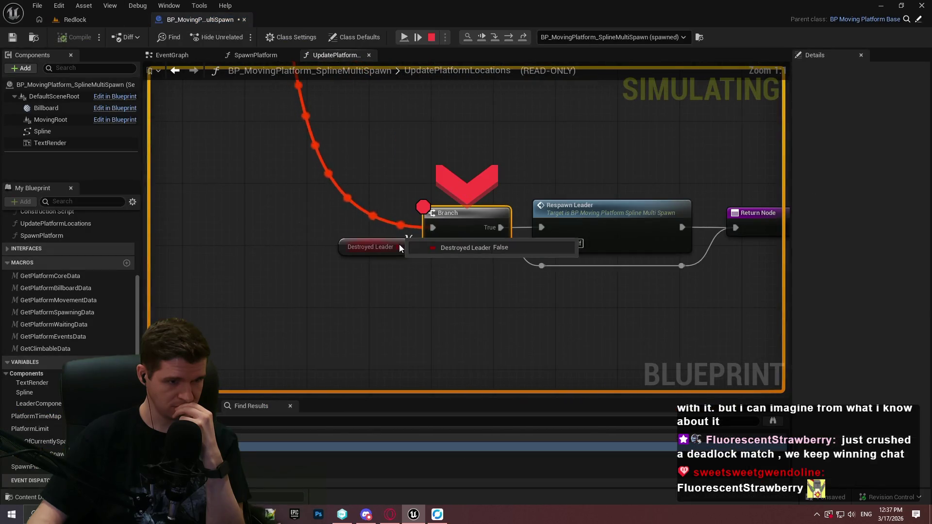
# Step Over to the Actors to Destroy loop and expand its debug value, showing one entry.
pyautogui.press('F10')
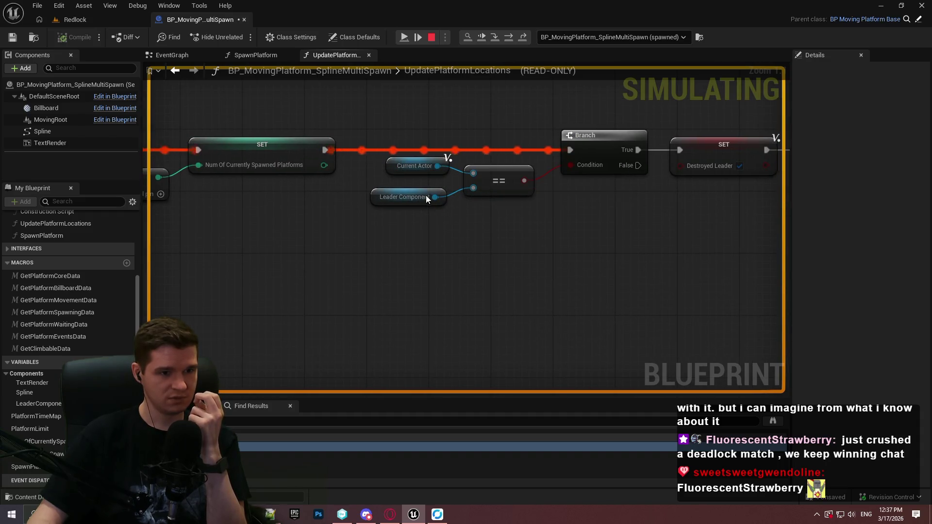
pyautogui.press('F10')
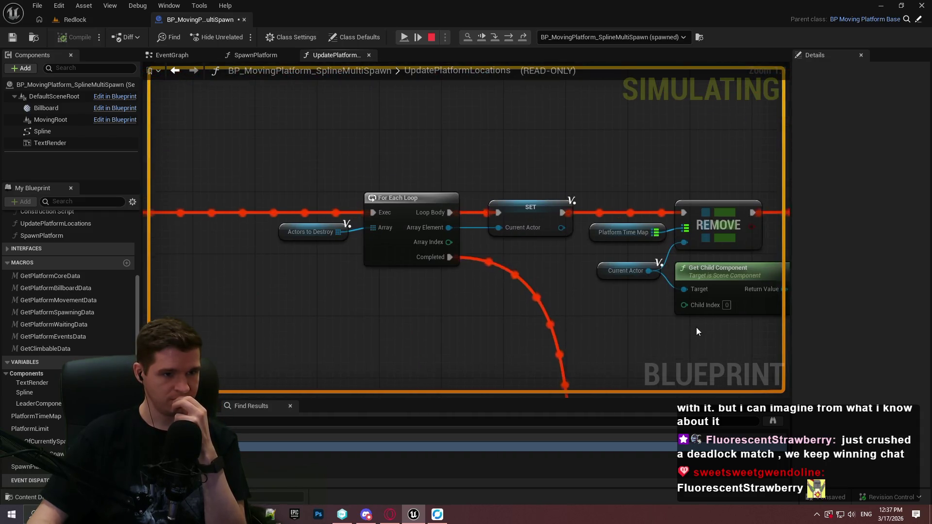
pyautogui.moveTo(322, 232)
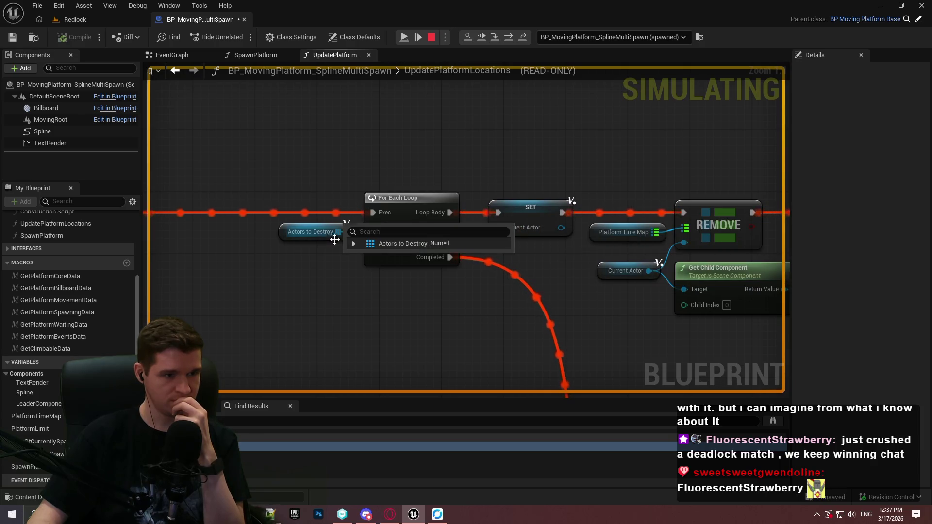
pyautogui.click(354, 243)
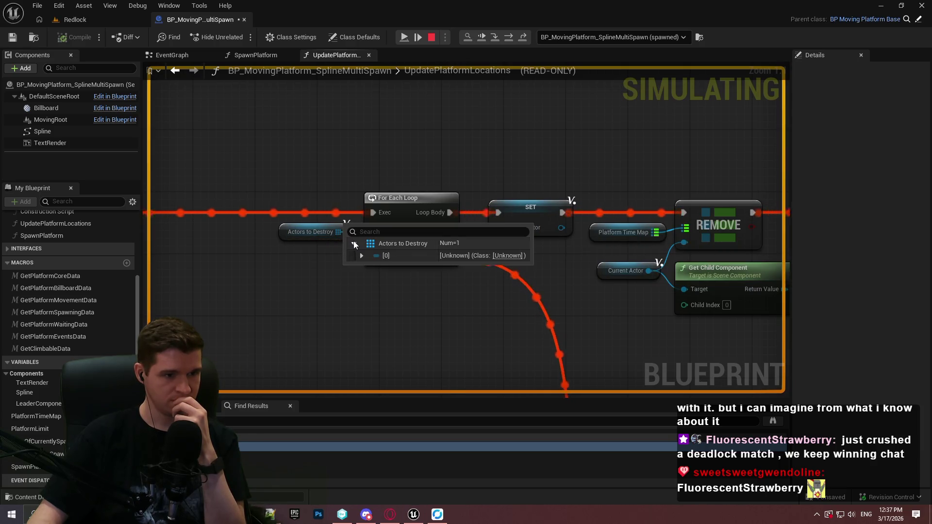
# Step through Destroy Component, the loop and the platform count update, then stop simulating.
pyautogui.press('F10')
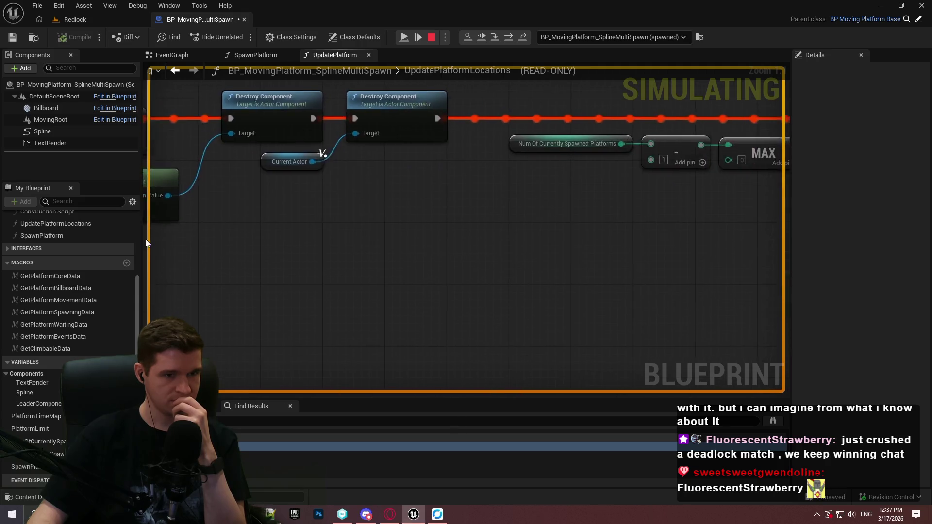
pyautogui.press('F10')
pyautogui.press('F10')
pyautogui.press('F10')
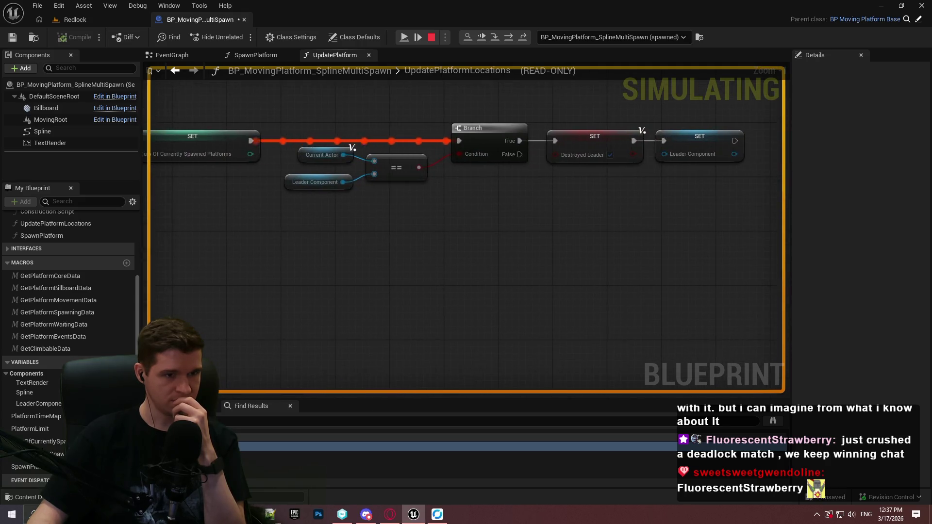
pyautogui.press('F10')
pyautogui.press('F10')
pyautogui.press('F10')
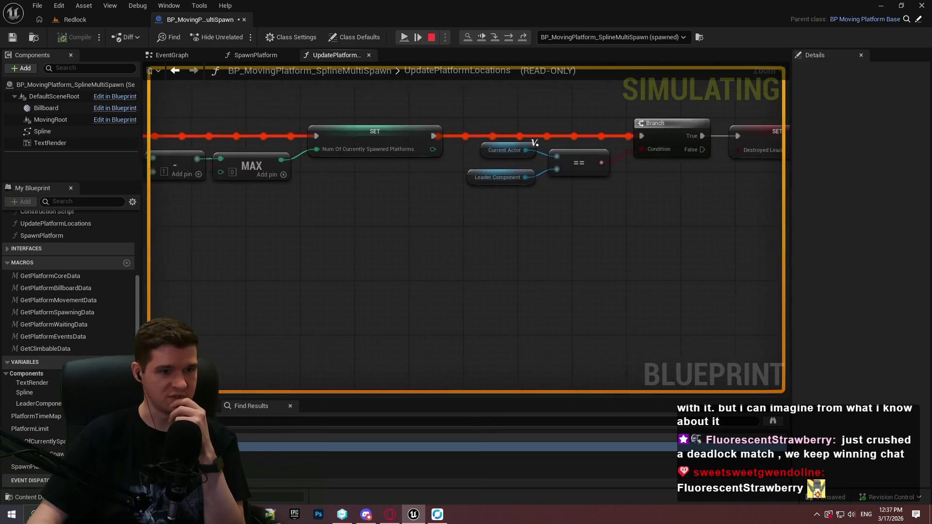
pyautogui.press('F10')
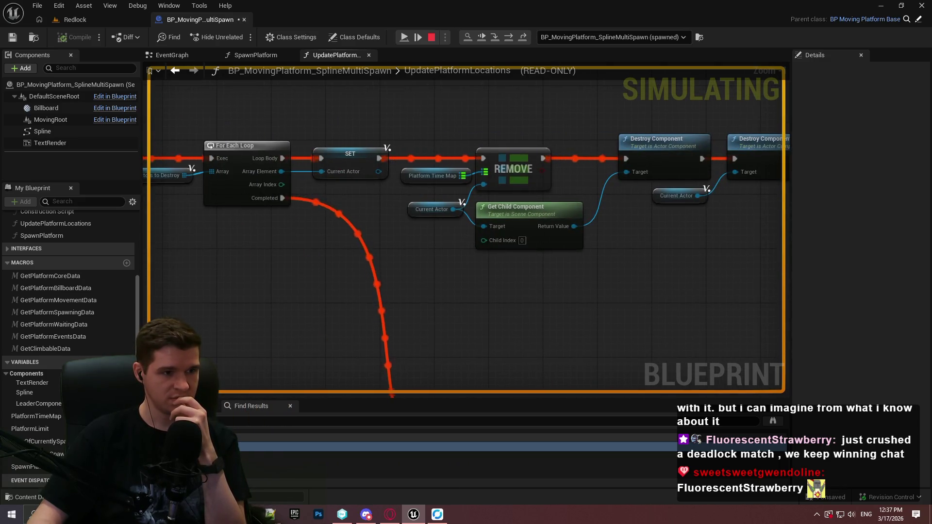
pyautogui.press('F10')
pyautogui.press('F10')
pyautogui.press('F10')
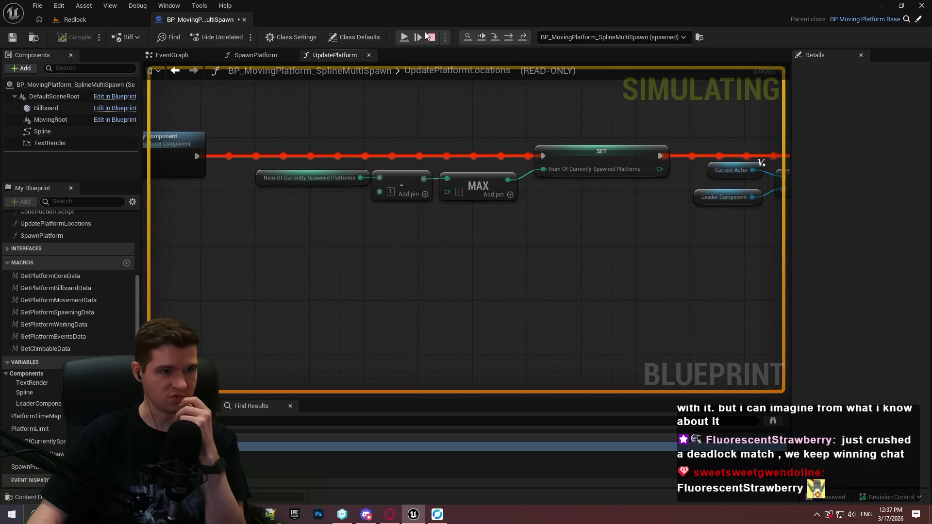
pyautogui.click(430, 38)
# Box-select the leader-check Branch and SET group and move it above the Destroy Component chain.
pyautogui.moveTo(587, 224); pyautogui.dragTo(323, 279)
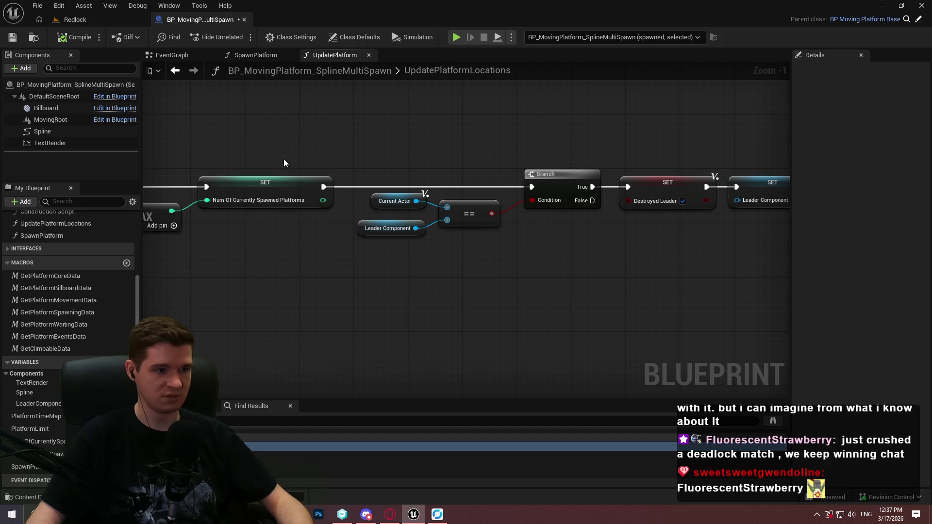
pyautogui.moveTo(459, 168); pyautogui.dragTo(357, 214)
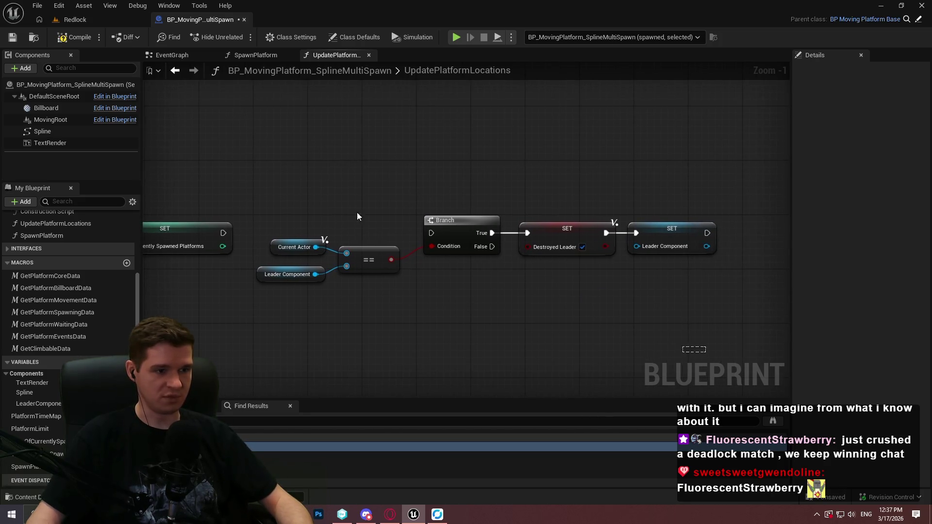
pyautogui.moveTo(250, 289); pyautogui.dragTo(527, 233)
pyautogui.moveTo(467, 232)
pyautogui.mouseDown()
pyautogui.moveTo(511, 85)
pyautogui.moveTo(610, 281)
pyautogui.moveTo(536, 183)
pyautogui.moveTo(715, 248)
pyautogui.mouseUp()
pyautogui.moveTo(622, 303); pyautogui.dragTo(414, 211)
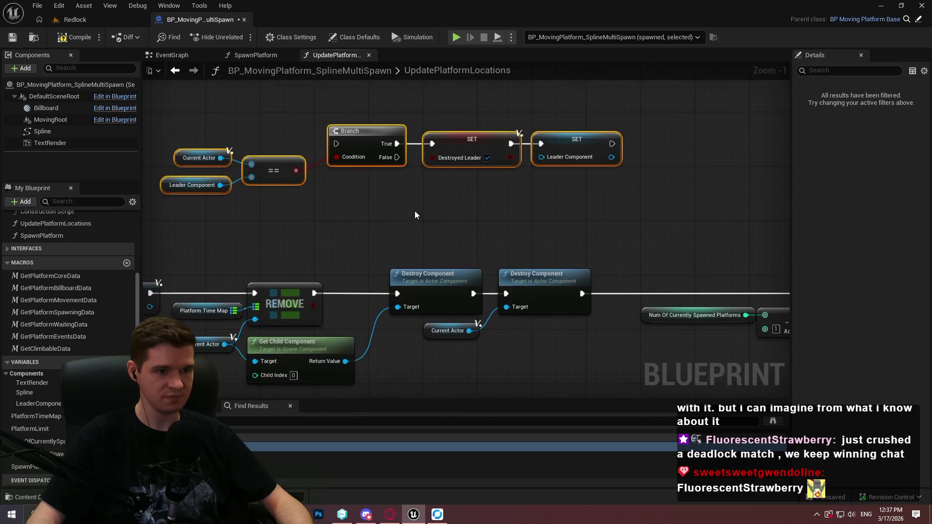
pyautogui.click(415, 211)
pyautogui.moveTo(298, 287)
pyautogui.mouseDown()
pyautogui.moveTo(394, 292)
pyautogui.moveTo(433, 141)
pyautogui.moveTo(425, 151)
pyautogui.mouseUp()
# Wire Branch False and the Leader Component SET into Destroy Component, save, and return to Redlock.
pyautogui.moveTo(488, 220); pyautogui.dragTo(491, 301)
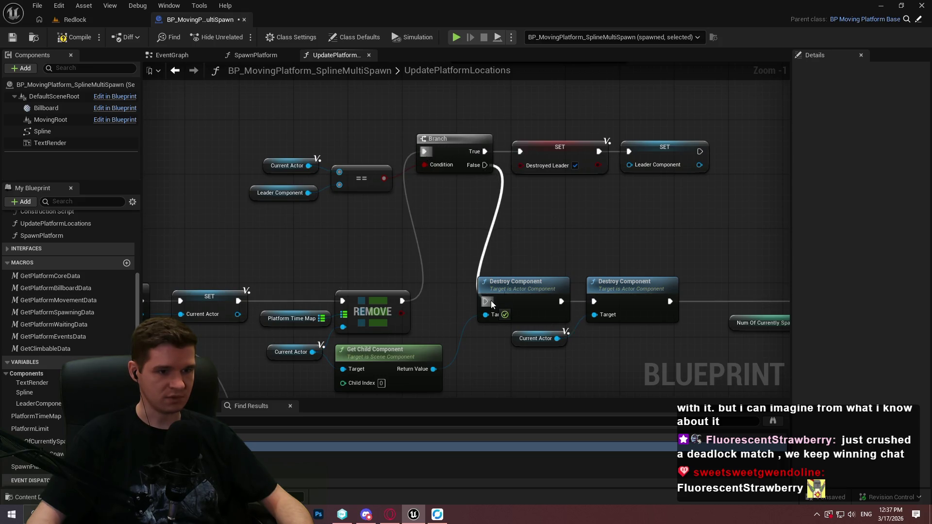
pyautogui.moveTo(700, 151); pyautogui.dragTo(493, 301)
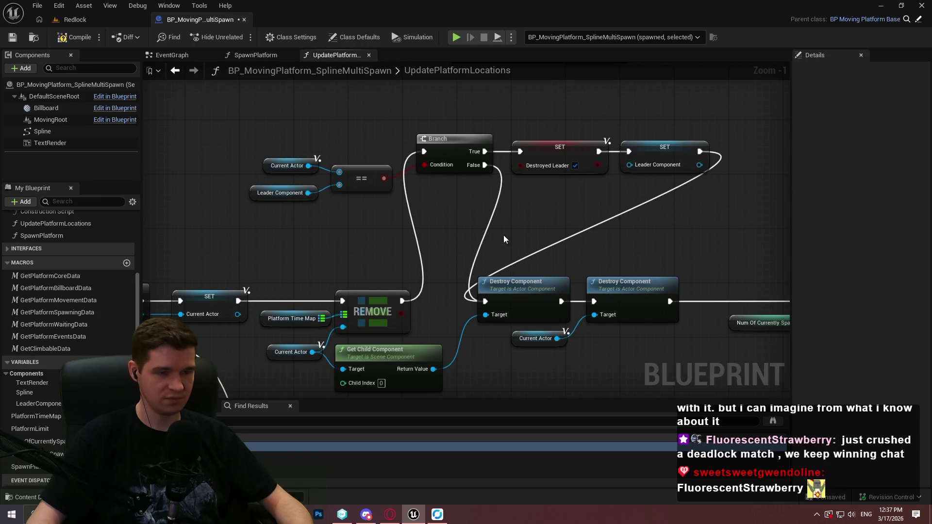
pyautogui.moveTo(504, 238); pyautogui.dragTo(446, 135)
pyautogui.click(12, 37)
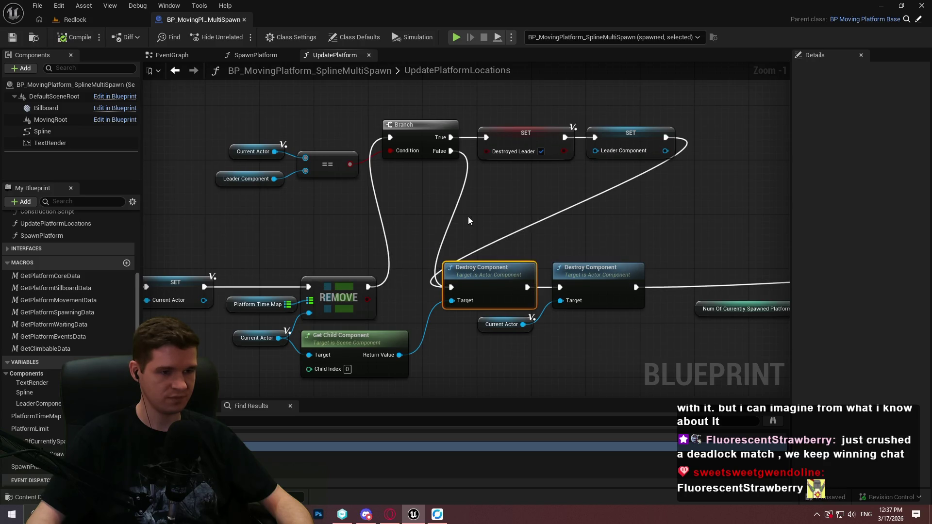
pyautogui.click(468, 217)
pyautogui.scroll(-2, 440, 226)
pyautogui.moveTo(575, 234); pyautogui.dragTo(688, 217)
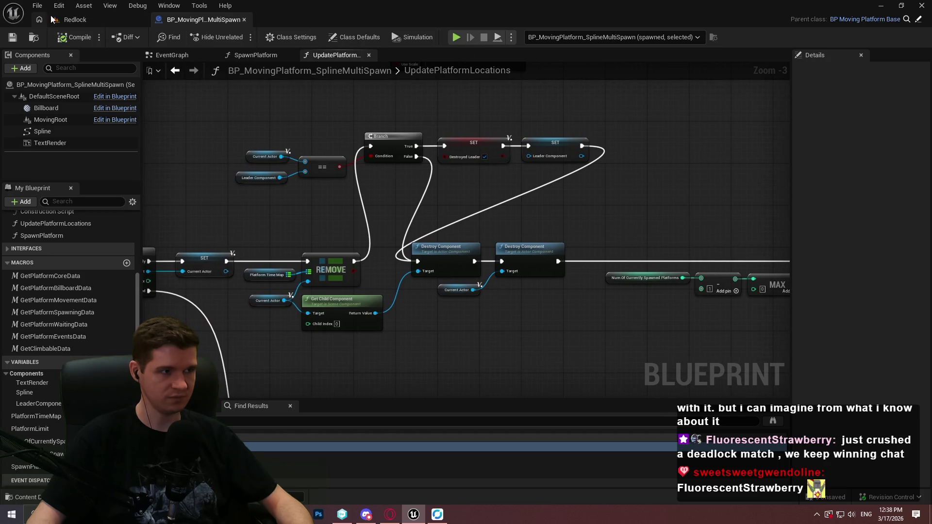
pyautogui.click(51, 19)
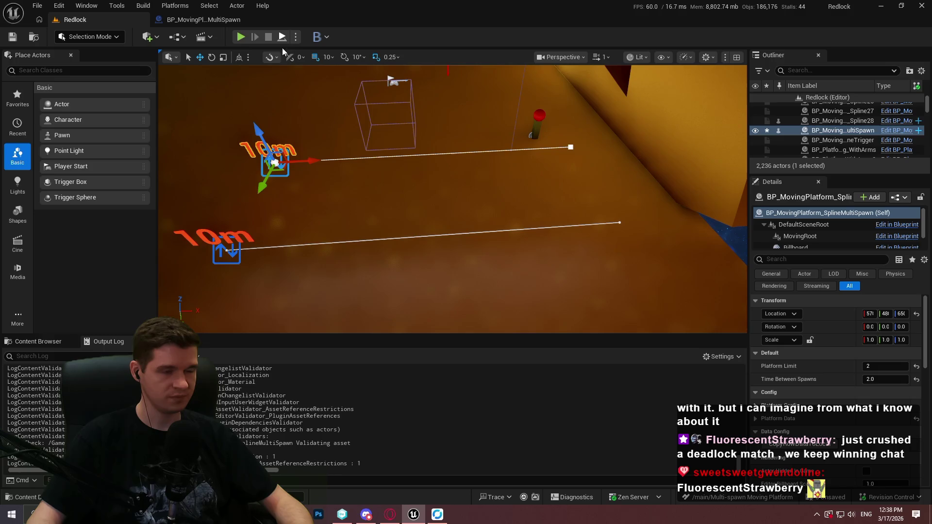
# Play the level, remove the Destroyed Leader Branch breakpoint, resume, watch the platforms, then stop.
pyautogui.click(281, 39)
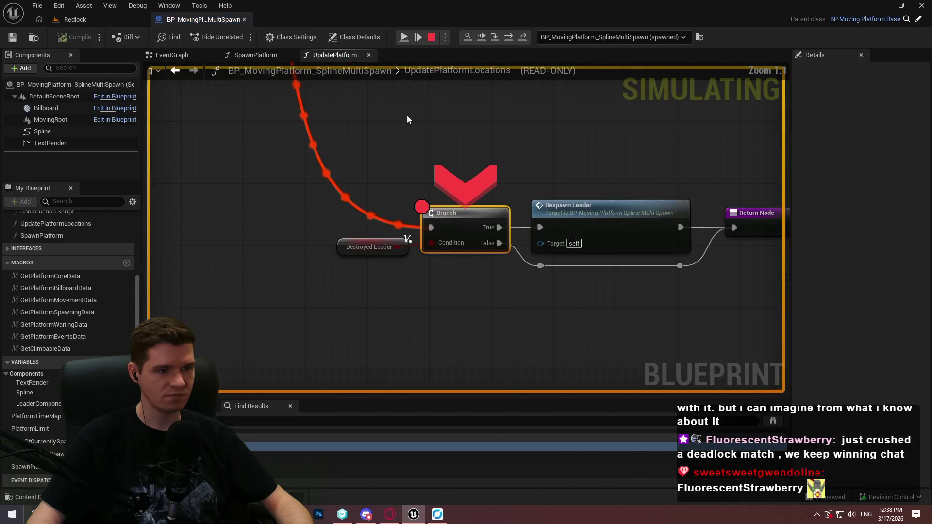
pyautogui.rightClick(460, 224)
pyautogui.click(493, 298)
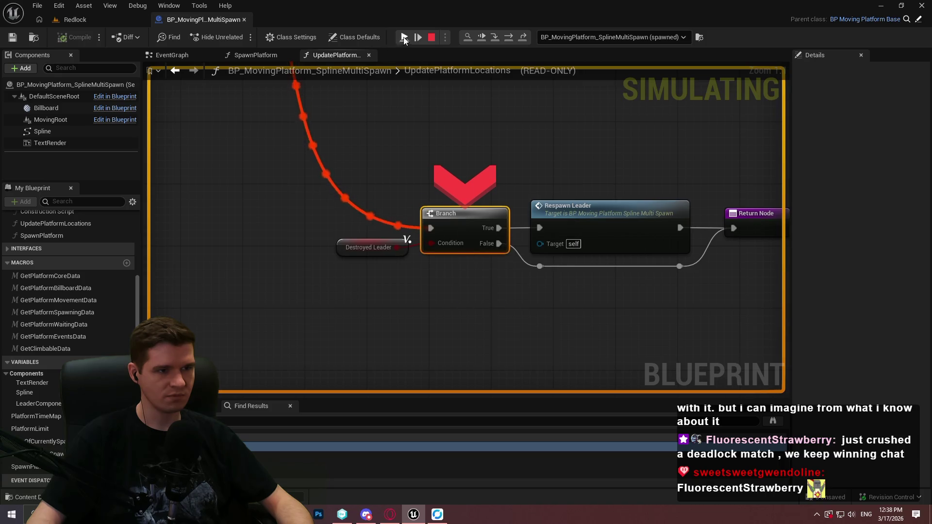
pyautogui.click(404, 36)
pyautogui.click(98, 23)
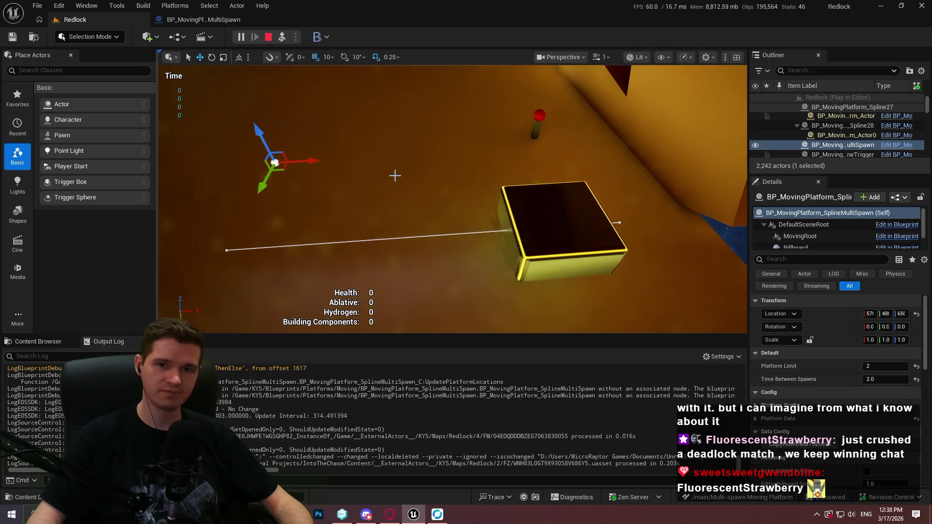
pyautogui.click(268, 37)
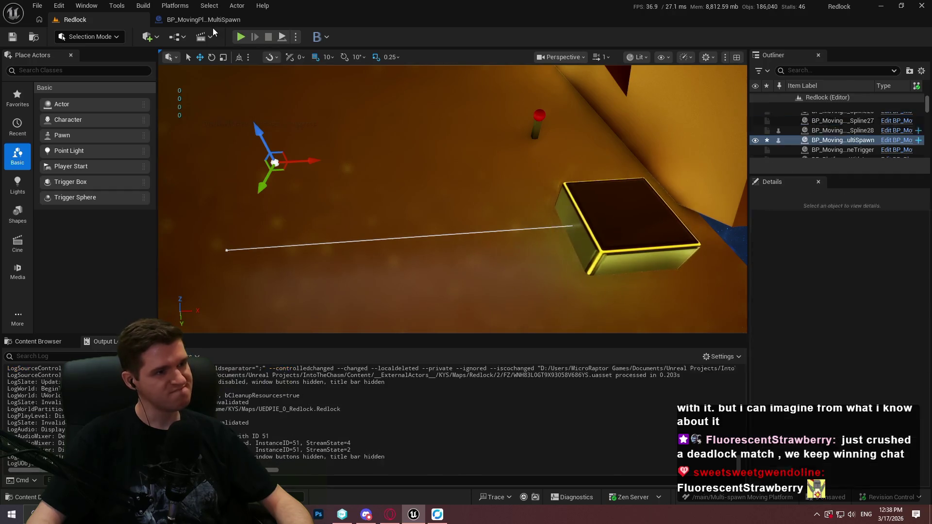
pyautogui.click(209, 20)
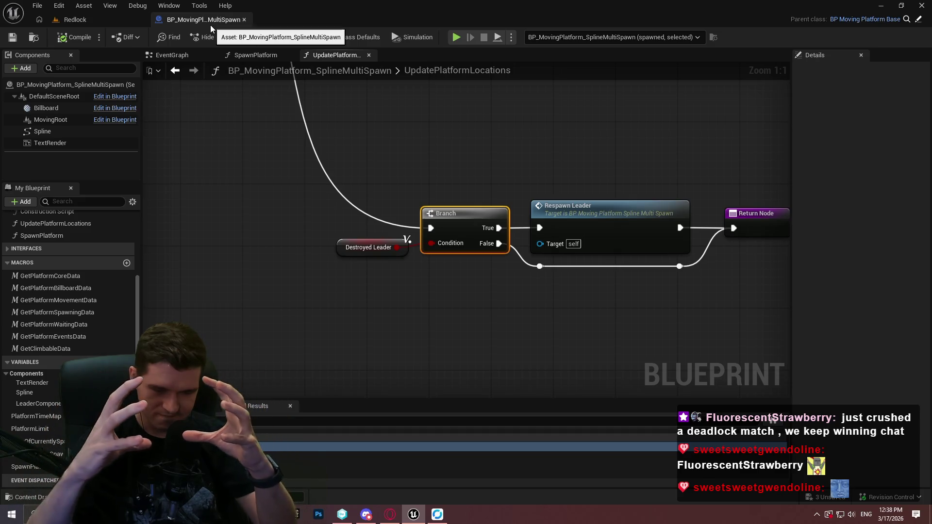
# Open SpawnPlatform and inspect its spawn-count Branch, SET, Sequence and ++ nodes.
pyautogui.scroll(-1, 417, 290)
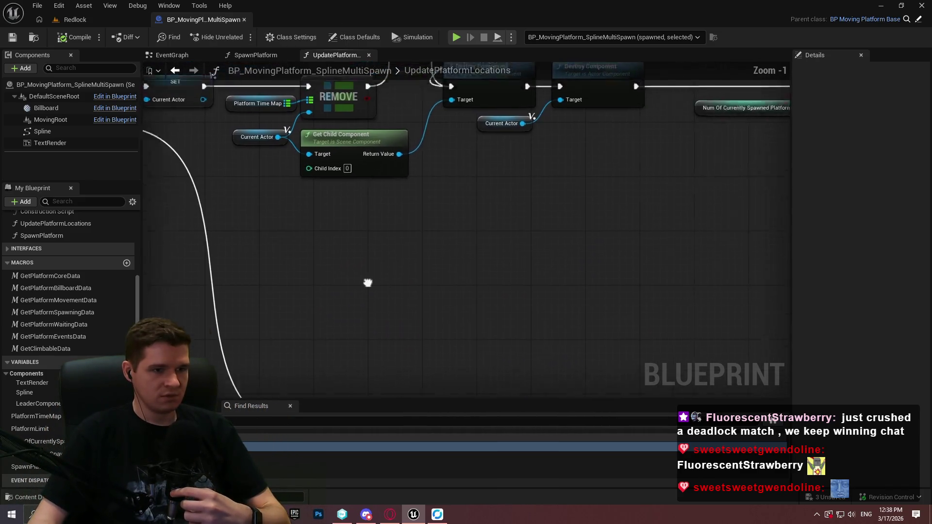
pyautogui.scroll(-1, 367, 291)
pyautogui.scroll(-2, 388, 294)
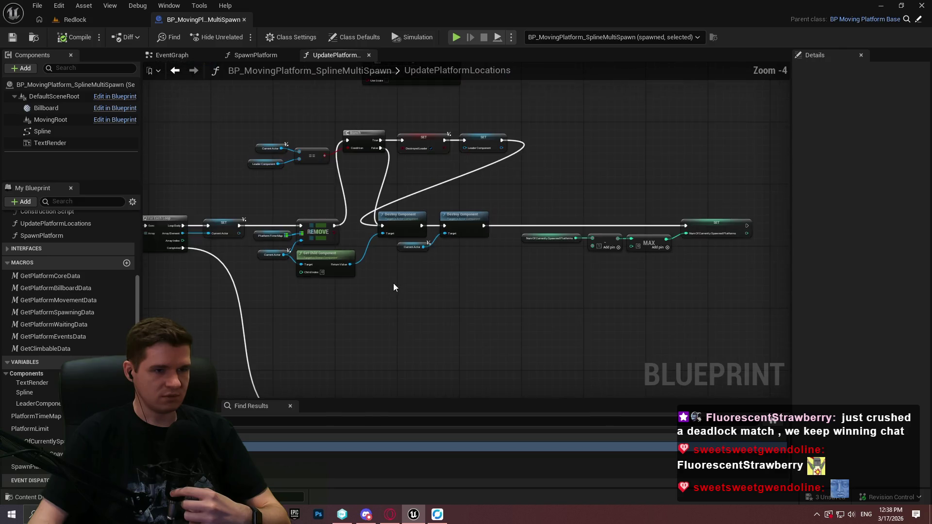
pyautogui.click(253, 57)
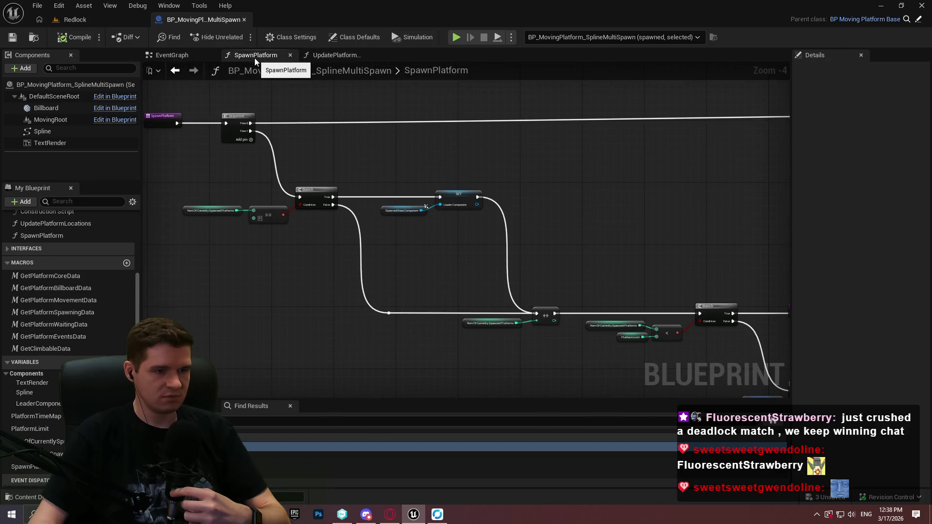
pyautogui.scroll(4, 377, 222)
pyautogui.moveTo(293, 239); pyautogui.dragTo(519, 260)
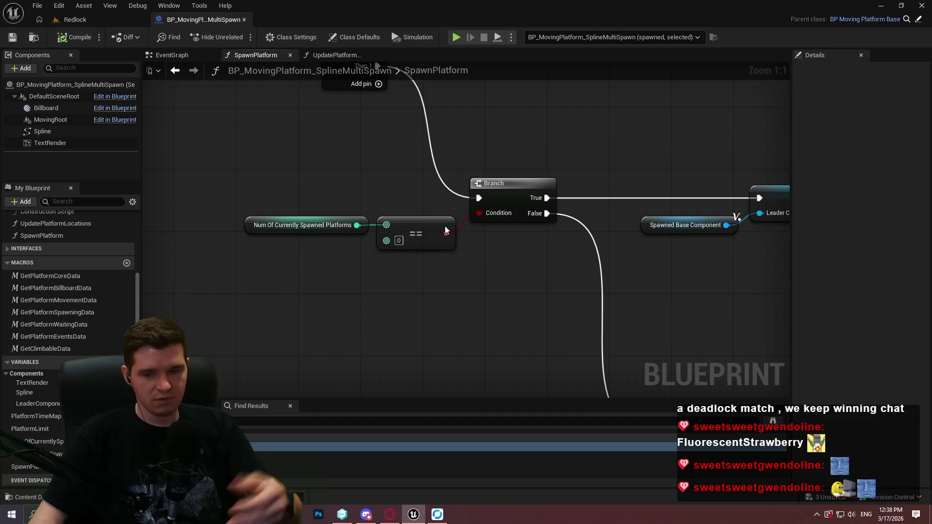
pyautogui.scroll(-1, 574, 286)
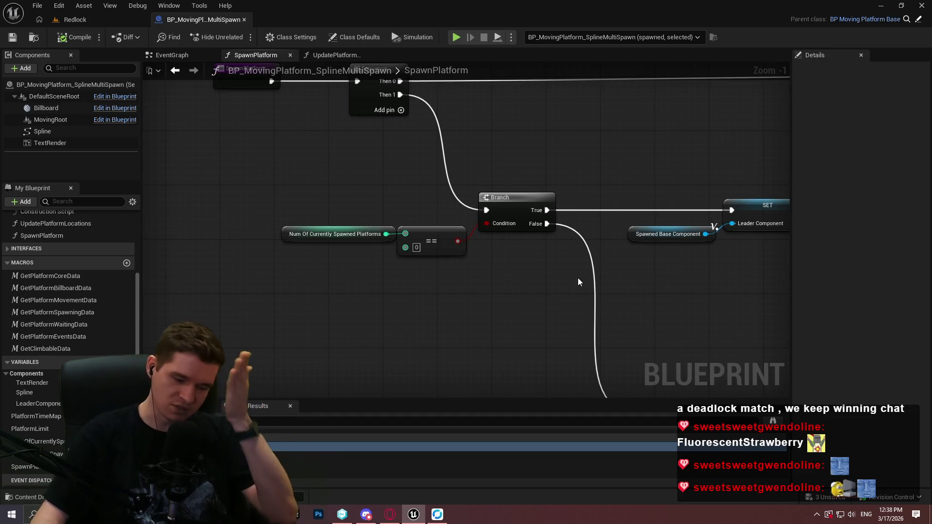
pyautogui.moveTo(599, 278)
pyautogui.mouseDown()
pyautogui.moveTo(500, 291)
pyautogui.moveTo(463, 268)
pyautogui.mouseUp()
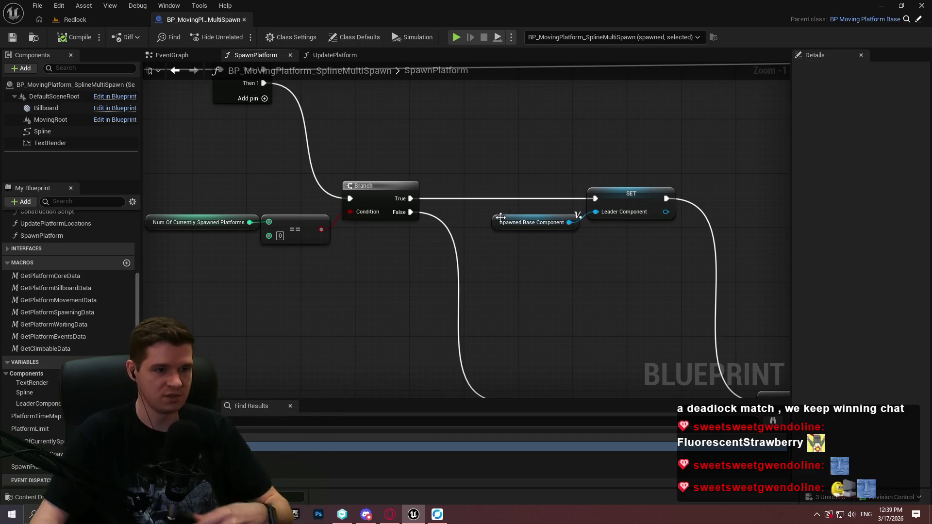
pyautogui.scroll(-2, 560, 283)
pyautogui.moveTo(450, 331)
pyautogui.mouseDown()
pyautogui.moveTo(522, 316)
pyautogui.moveTo(583, 266)
pyautogui.moveTo(537, 302)
pyautogui.moveTo(439, 267)
pyautogui.mouseUp()
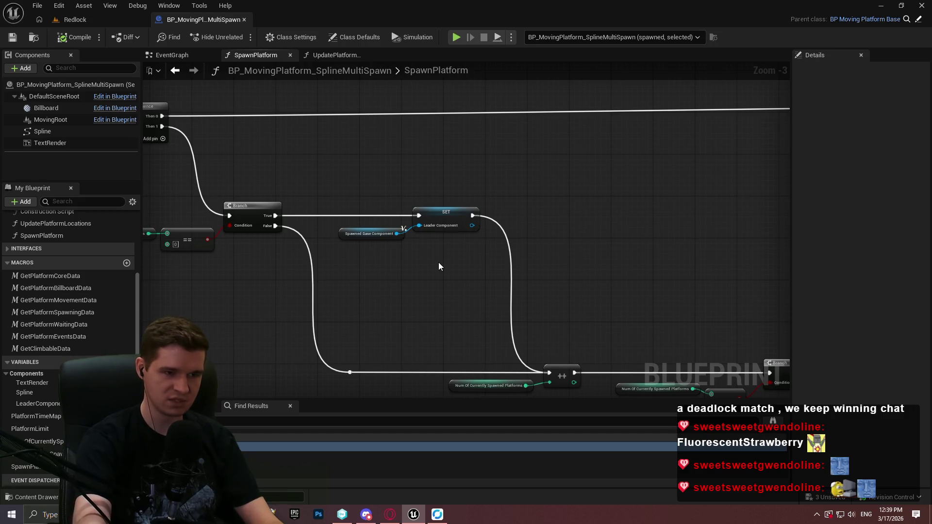
pyautogui.moveTo(438, 266); pyautogui.dragTo(510, 265)
# Add a Leader Component → Is Valid check on Sequence Then 1 and delete the old Branch and ==.
pyautogui.moveTo(37, 403)
pyautogui.mouseDown()
pyautogui.moveTo(305, 279)
pyautogui.moveTo(400, 286)
pyautogui.mouseUp()
pyautogui.click(332, 295)
pyautogui.write('is valid')
pyautogui.press('Return')
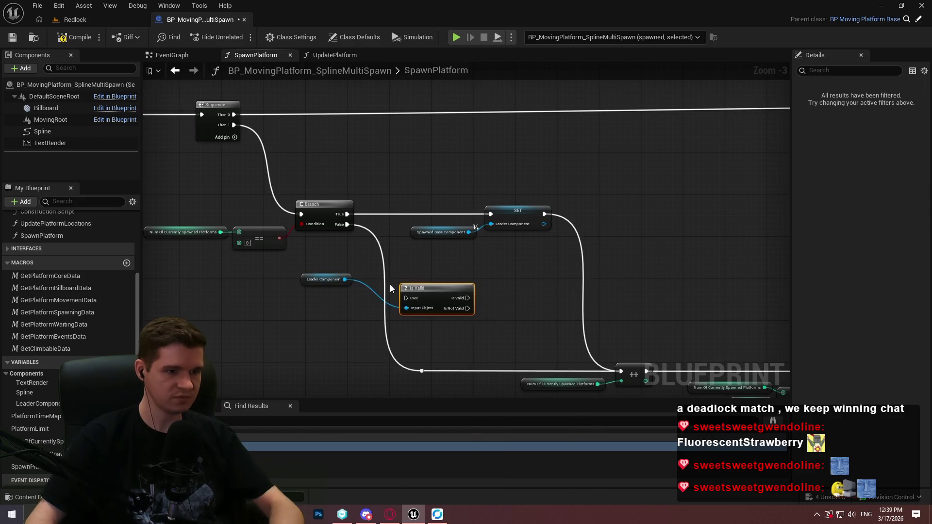
pyautogui.moveTo(406, 298)
pyautogui.mouseDown()
pyautogui.moveTo(199, 53)
pyautogui.moveTo(462, 264)
pyautogui.moveTo(314, 152)
pyautogui.mouseUp()
pyautogui.scroll(2, 199, 53)
pyautogui.moveTo(174, 172)
pyautogui.mouseDown()
pyautogui.moveTo(208, 176)
pyautogui.moveTo(358, 271)
pyautogui.mouseUp()
pyautogui.press('Delete')
# Wire Is Not Valid to the SET and Is Valid to ++, then save the Blueprint.
pyautogui.moveTo(472, 313); pyautogui.dragTo(377, 216)
pyautogui.moveTo(361, 309); pyautogui.dragTo(306, 247)
pyautogui.moveTo(208, 218); pyautogui.dragTo(395, 291)
pyautogui.moveTo(359, 216); pyautogui.dragTo(287, 206)
pyautogui.moveTo(340, 216)
pyautogui.mouseDown()
pyautogui.moveTo(413, 237)
pyautogui.moveTo(379, 259)
pyautogui.mouseUp()
pyautogui.moveTo(340, 230)
pyautogui.mouseDown()
pyautogui.moveTo(509, 241)
pyautogui.moveTo(537, 216)
pyautogui.mouseUp()
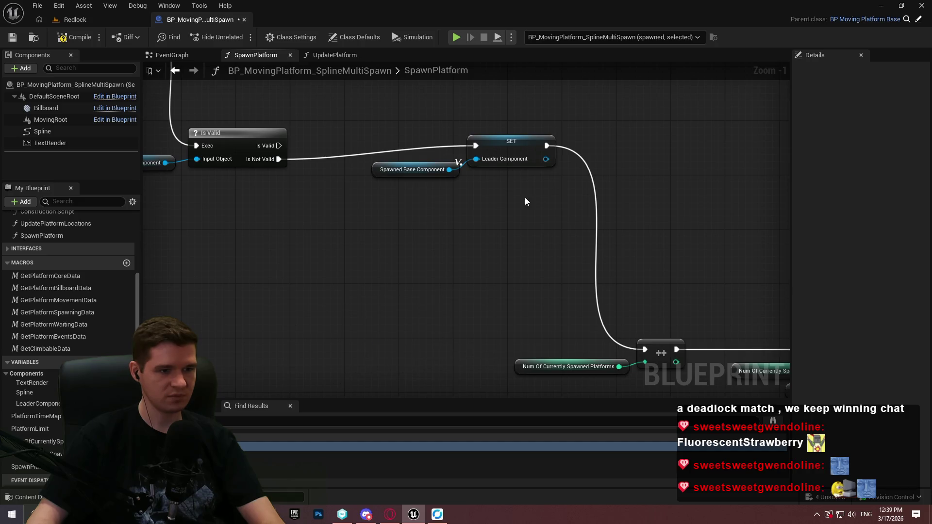
pyautogui.moveTo(507, 150)
pyautogui.mouseDown()
pyautogui.moveTo(354, 297)
pyautogui.moveTo(359, 311)
pyautogui.mouseUp()
pyautogui.moveTo(279, 146)
pyautogui.mouseDown()
pyautogui.moveTo(645, 333)
pyautogui.moveTo(645, 304)
pyautogui.moveTo(291, 155)
pyautogui.moveTo(279, 104)
pyautogui.mouseUp()
pyautogui.moveTo(645, 263); pyautogui.dragTo(467, 261)
pyautogui.click(19, 42)
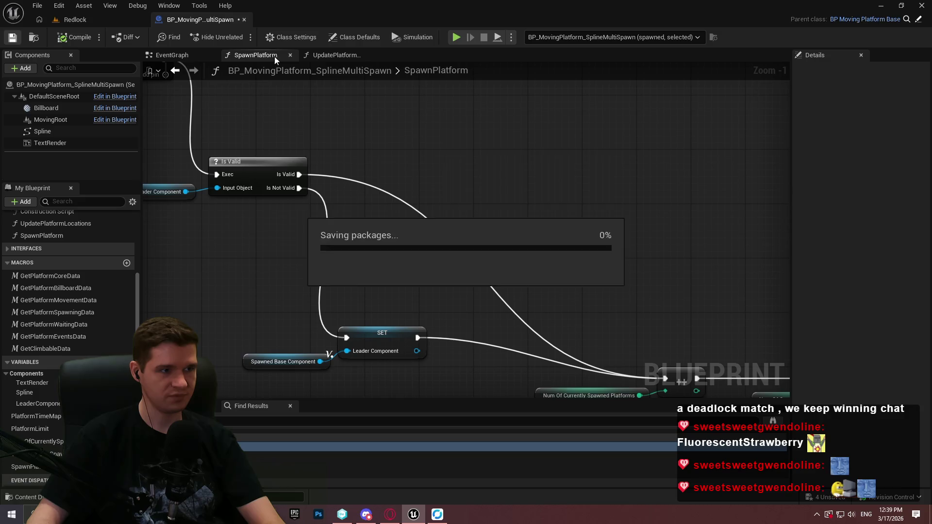
pyautogui.click(94, 21)
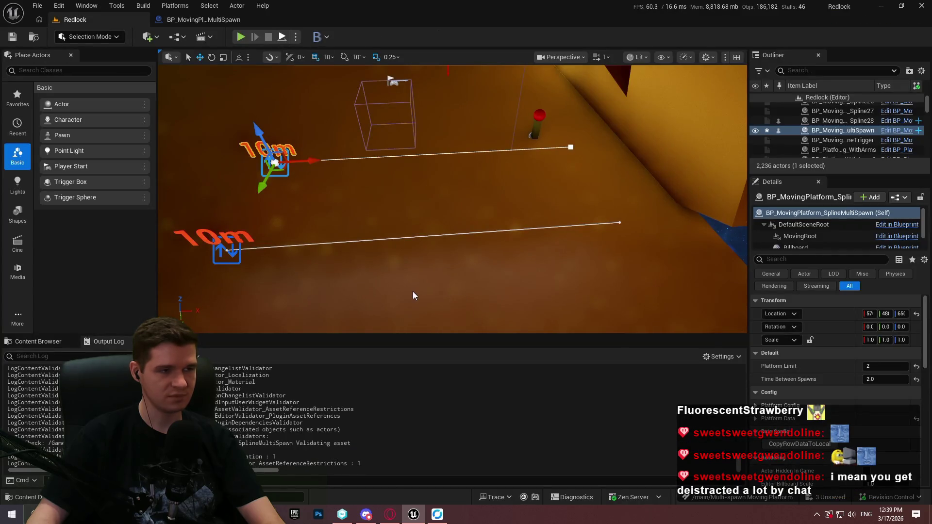
# Play the Redlock level, watch two platforms travel the spline, then stop the session.
pyautogui.hotkey('alt', 'p')
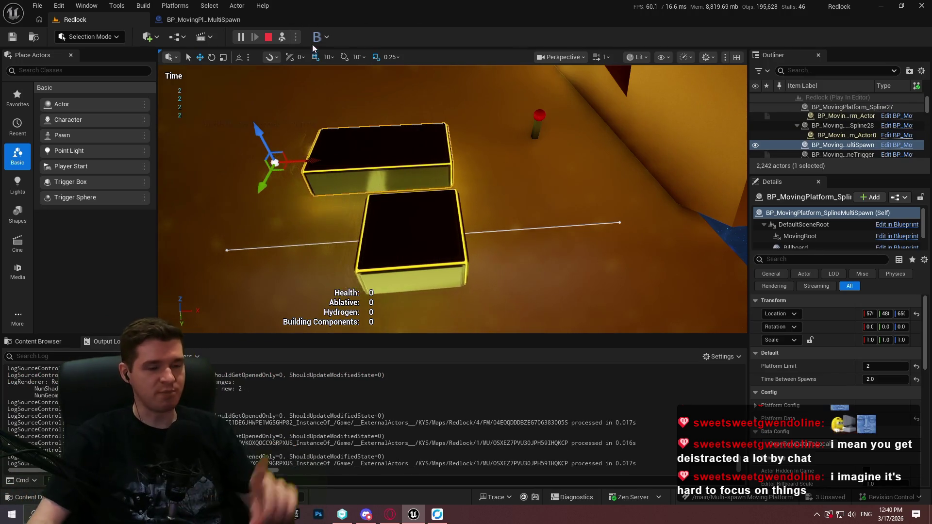
pyautogui.click(266, 37)
# Lower the Is Valid and Leader Component nodes and add two reroute points on the Is Valid wire.
pyautogui.moveTo(371, 216)
pyautogui.mouseDown()
pyautogui.moveTo(376, 306)
pyautogui.moveTo(385, 287)
pyautogui.moveTo(376, 282)
pyautogui.mouseUp()
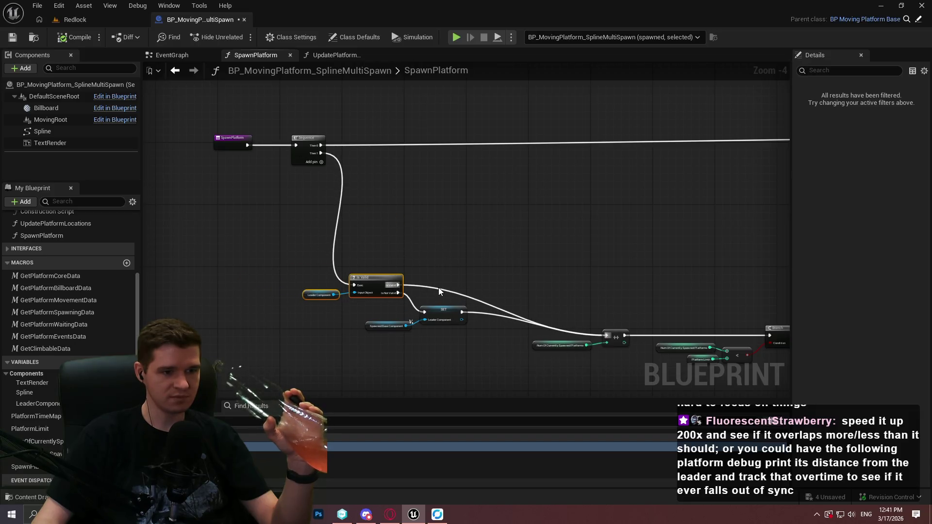
pyautogui.doubleClick(438, 288)
pyautogui.scroll(1, 444, 289)
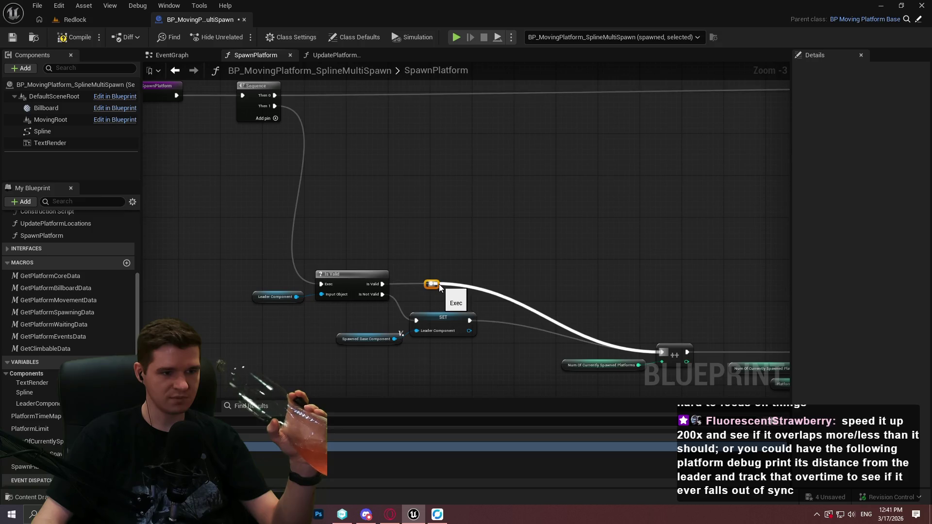
pyautogui.moveTo(439, 283)
pyautogui.mouseDown()
pyautogui.moveTo(488, 284)
pyautogui.moveTo(475, 285)
pyautogui.moveTo(464, 331)
pyautogui.moveTo(509, 298)
pyautogui.mouseUp()
pyautogui.doubleClick(499, 284)
pyautogui.click(532, 331)
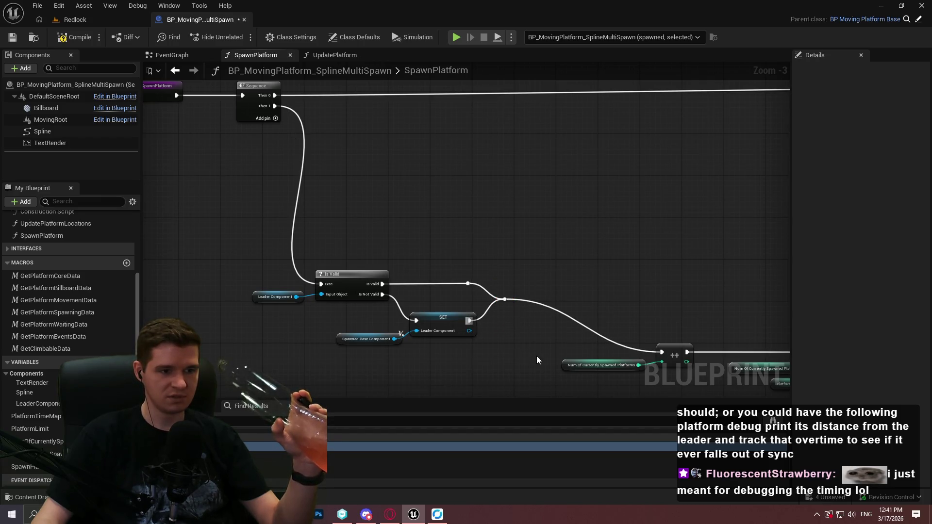
pyautogui.moveTo(537, 356); pyautogui.dragTo(554, 328)
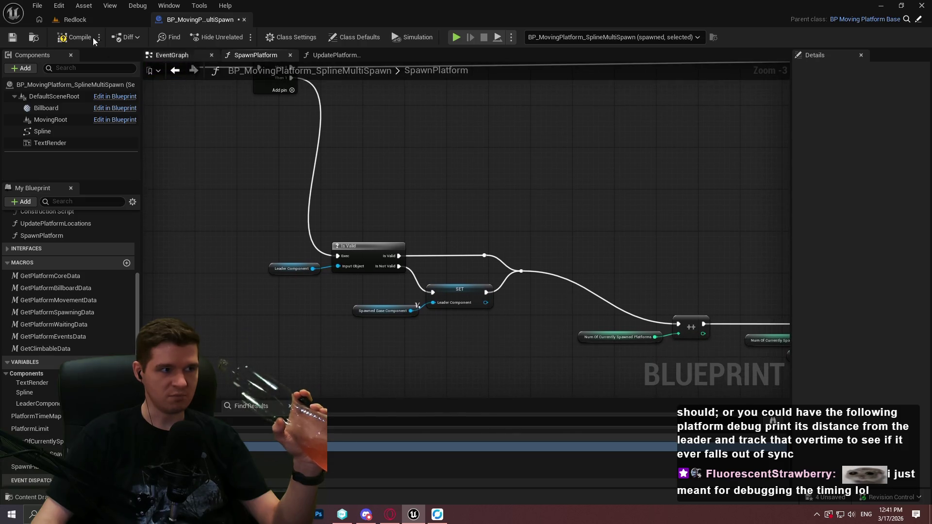
pyautogui.click(81, 20)
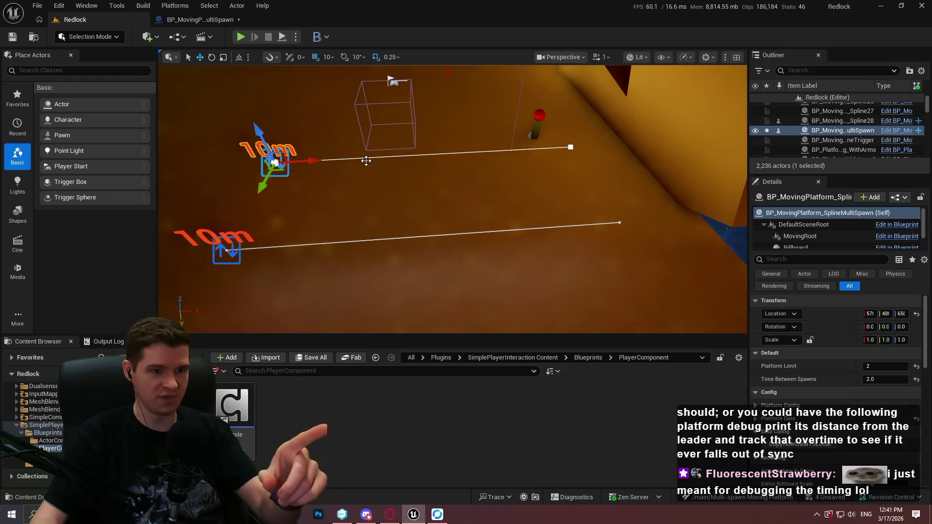
# Select the Is Valid and SET node group in the multi-spawn Blueprint, then go back to Redlock.
pyautogui.click(182, 20)
pyautogui.scroll(1, 531, 312)
pyautogui.moveTo(548, 312)
pyautogui.mouseDown()
pyautogui.moveTo(381, 214)
pyautogui.moveTo(384, 250)
pyautogui.mouseUp()
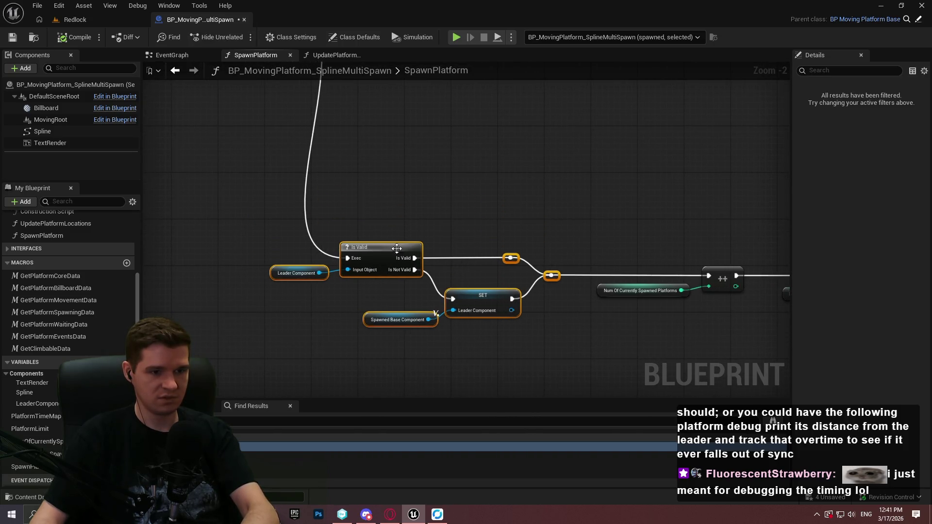
pyautogui.click(111, 23)
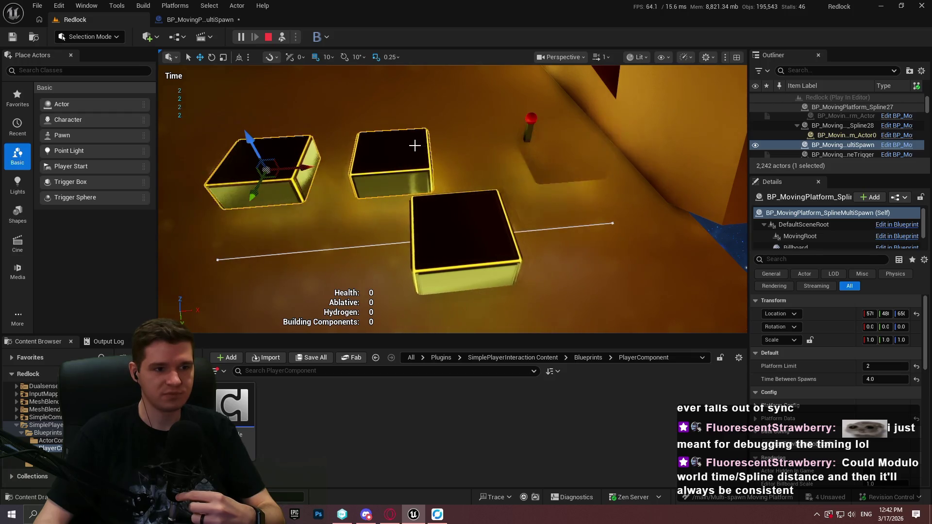
# Orbit in closer around the three cycling platforms, then stop the play session.
pyautogui.moveTo(557, 166); pyautogui.dragTo(557, 166)
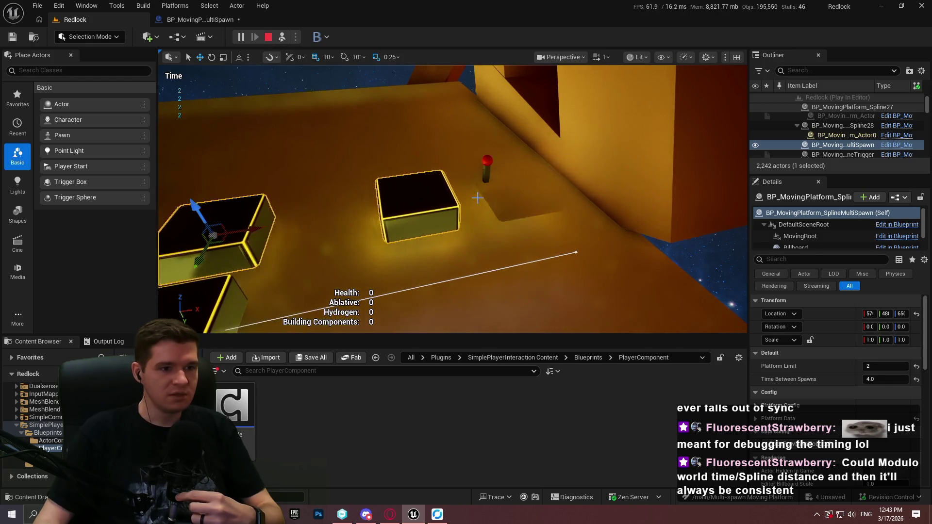
pyautogui.moveTo(557, 166); pyautogui.dragTo(557, 166)
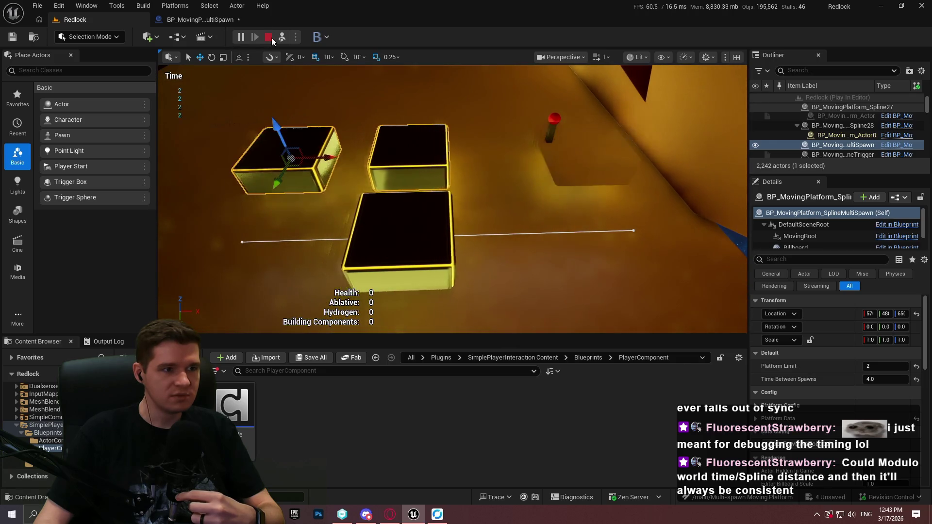
pyautogui.click(268, 37)
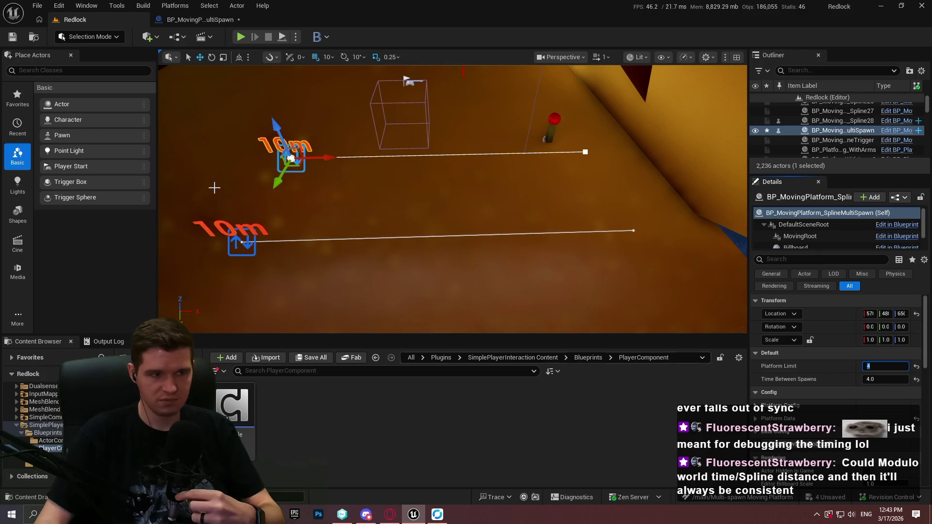
# Play-test with Platform Limit 4 to watch up to four platforms cycle the spline.
pyautogui.hotkey('alt', 'p')
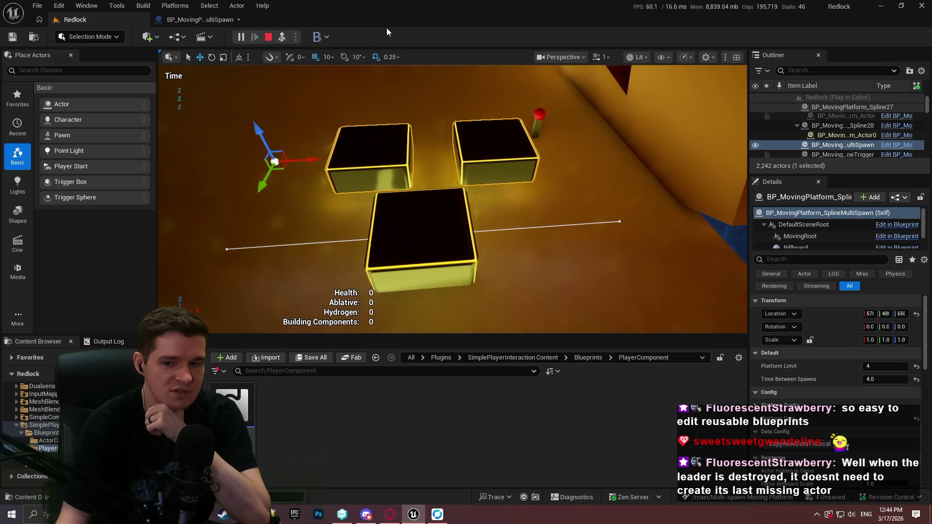
pyautogui.click(198, 19)
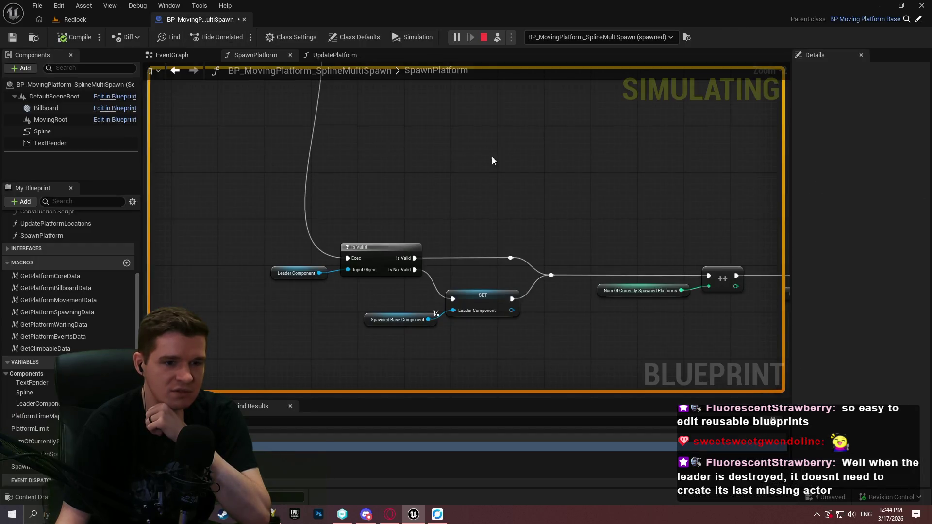
pyautogui.moveTo(492, 160); pyautogui.dragTo(17, 91)
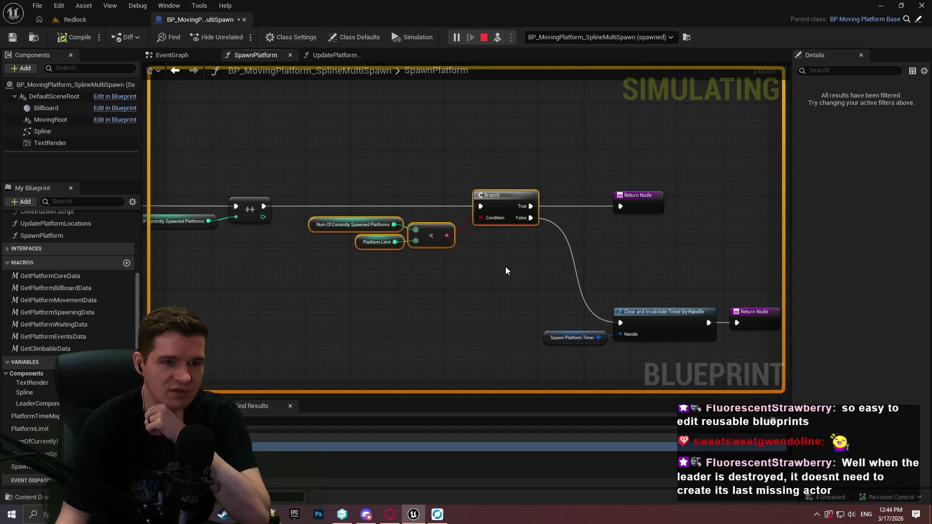
pyautogui.click(96, 20)
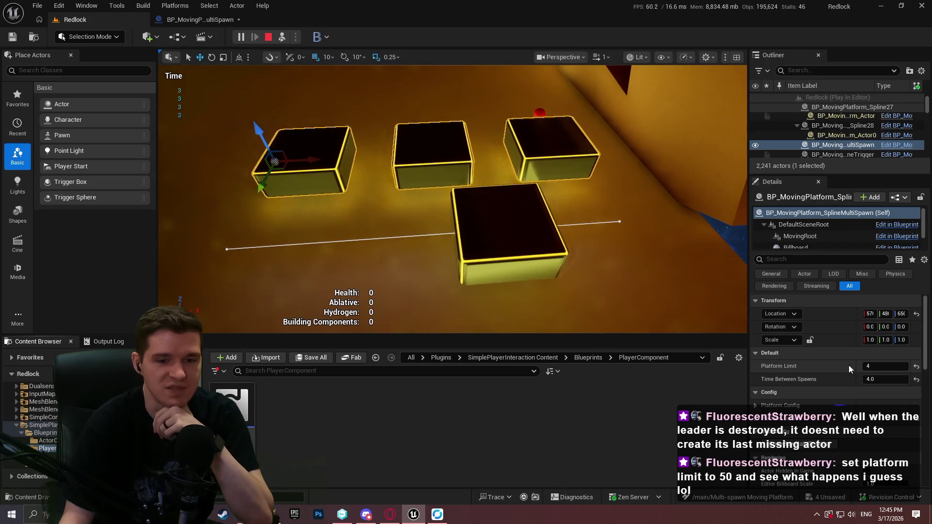
# Stop the session, commit Platform Limit 50, and start a new play test.
pyautogui.click(271, 40)
pyautogui.write('50')
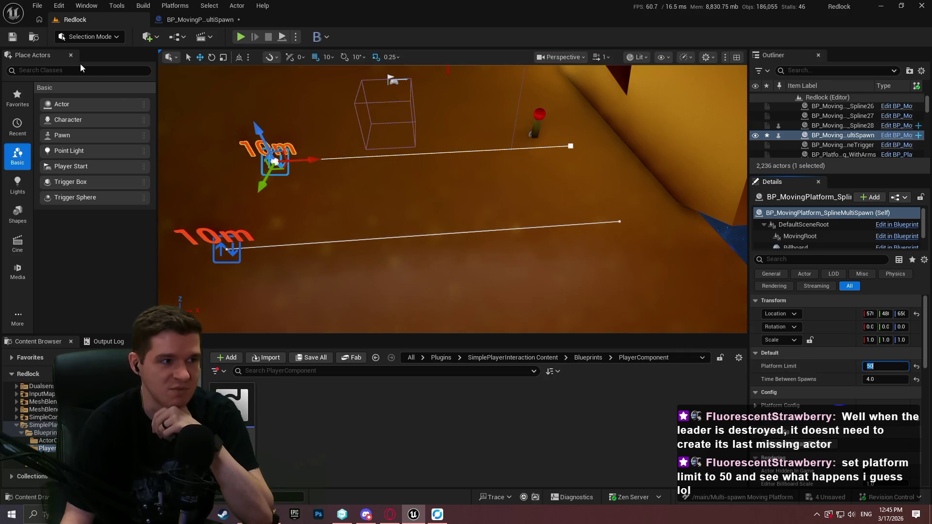
pyautogui.press('Return')
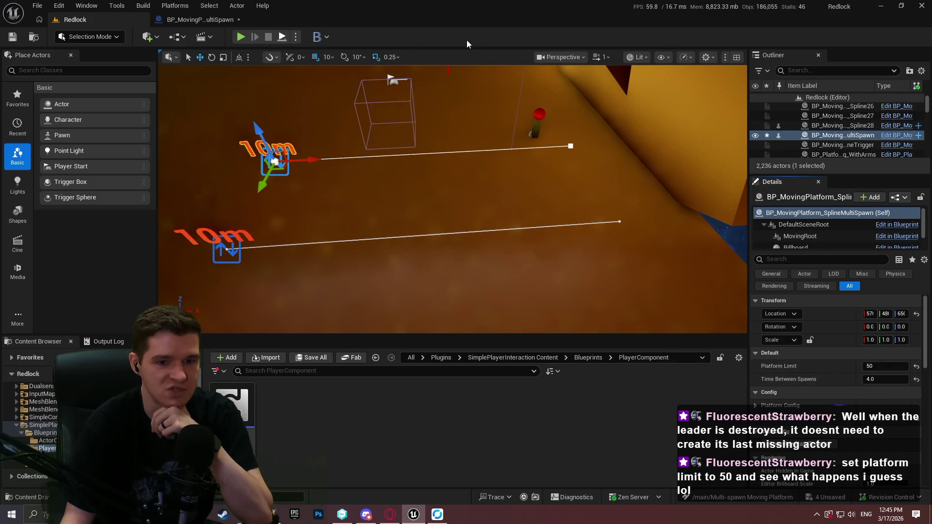
pyautogui.hotkey('alt', 'p')
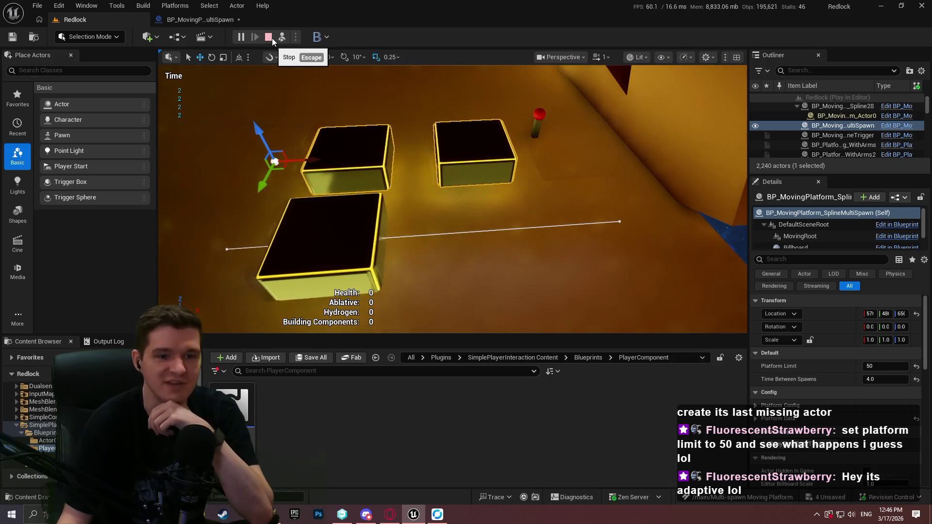
# Rerun the play test with Time Between Spawns at 1.0, then stop it.
pyautogui.click(271, 38)
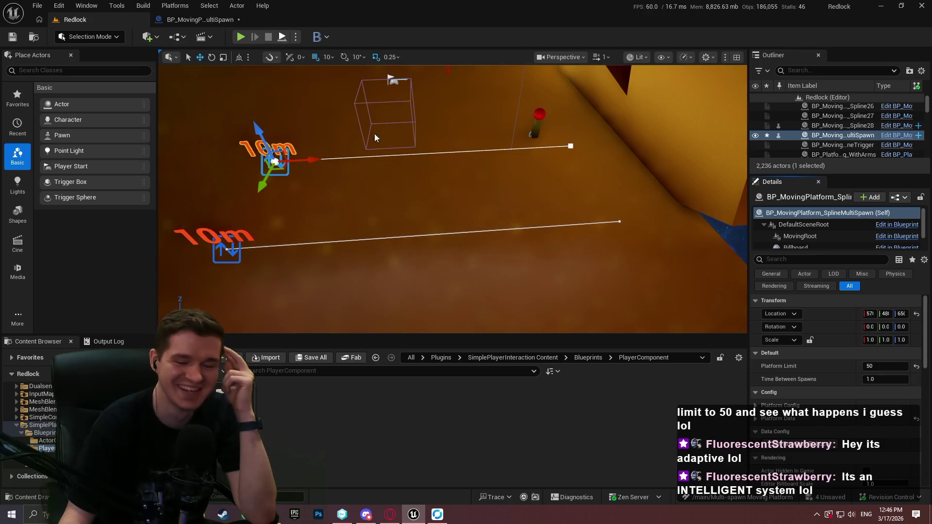
pyautogui.hotkey('alt', 'p')
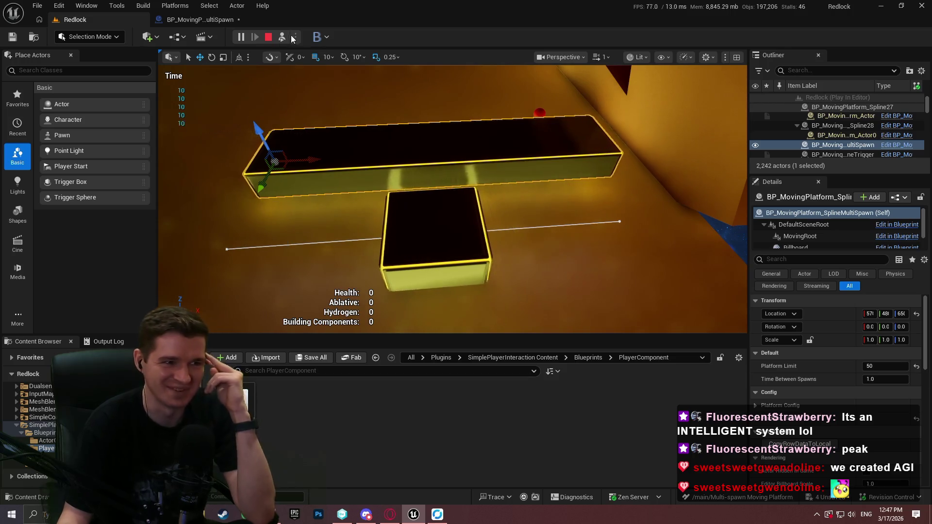
pyautogui.click(269, 38)
# Launch the game in a standalone window and jump onto the yellow box.
pyautogui.click(296, 37)
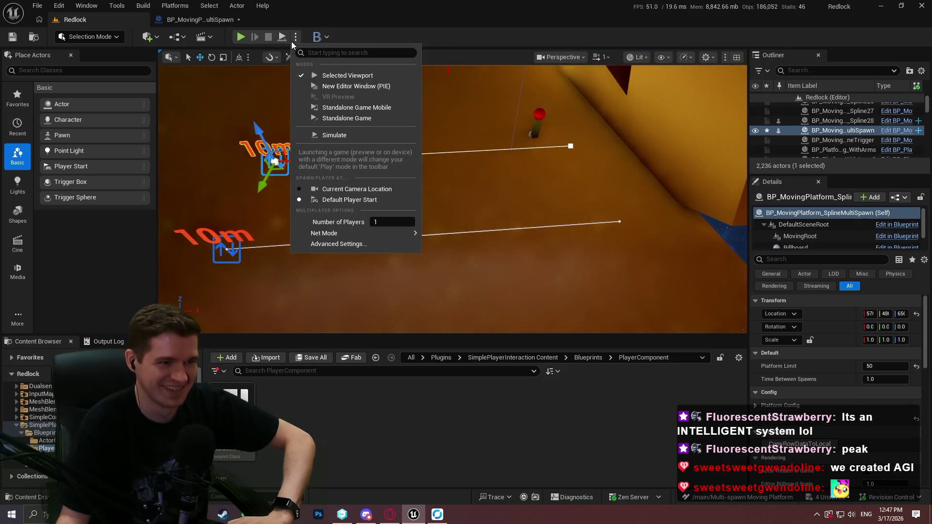
pyautogui.click(334, 86)
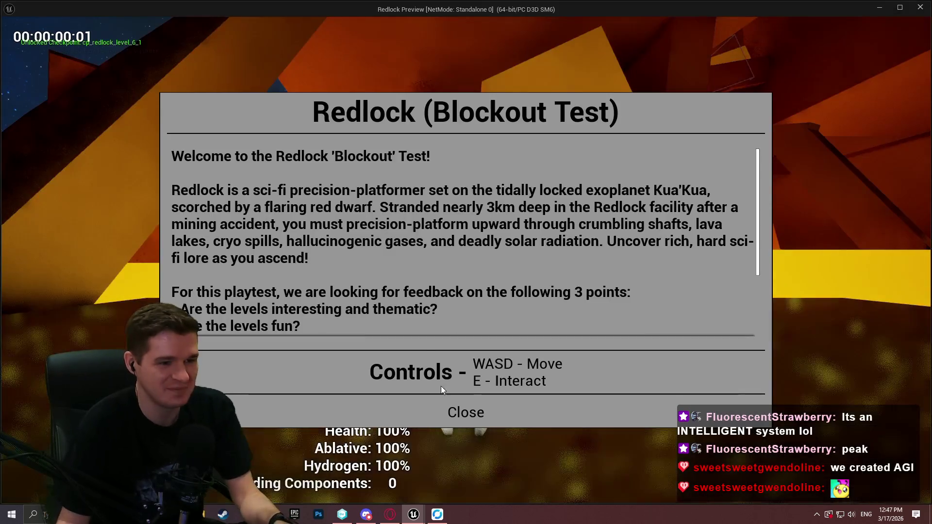
pyautogui.click(466, 410)
pyautogui.press('w')
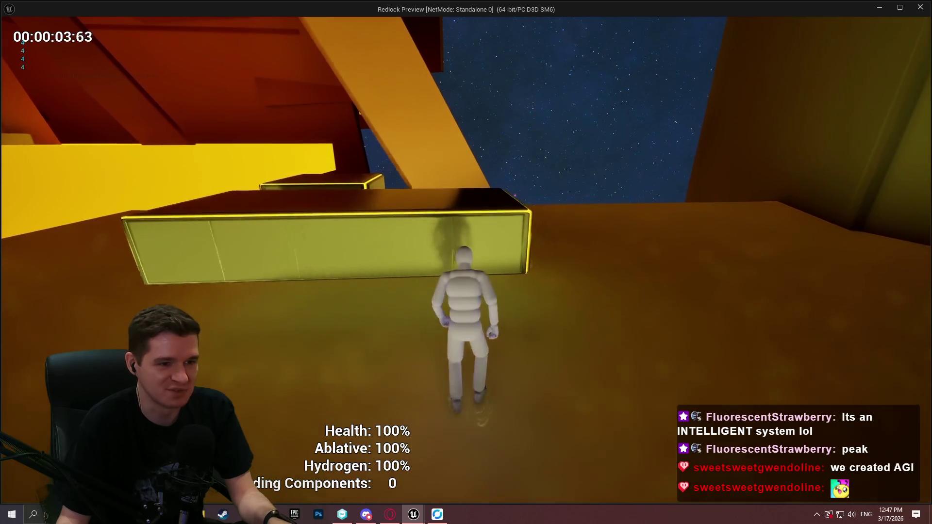
pyautogui.press('space')
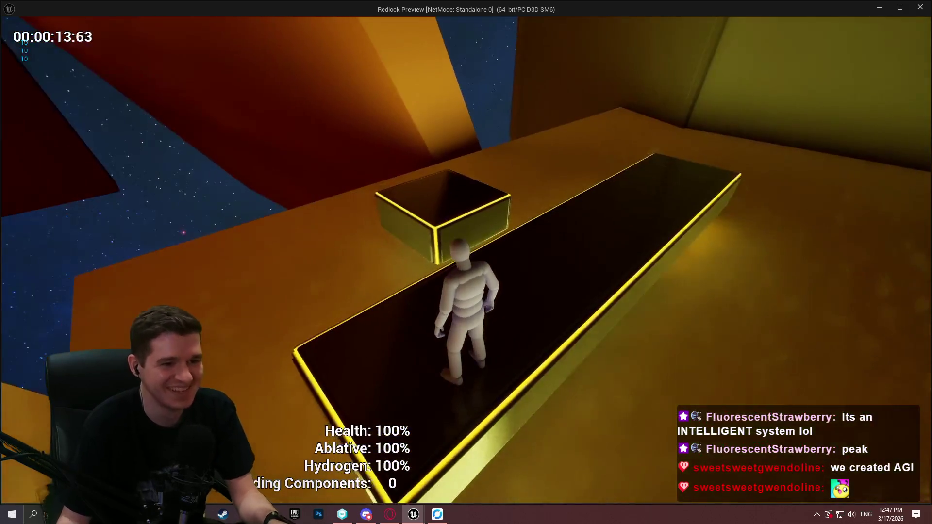
# Run across the floor, climb onto the dark spline platform and move along it.
pyautogui.press('w')
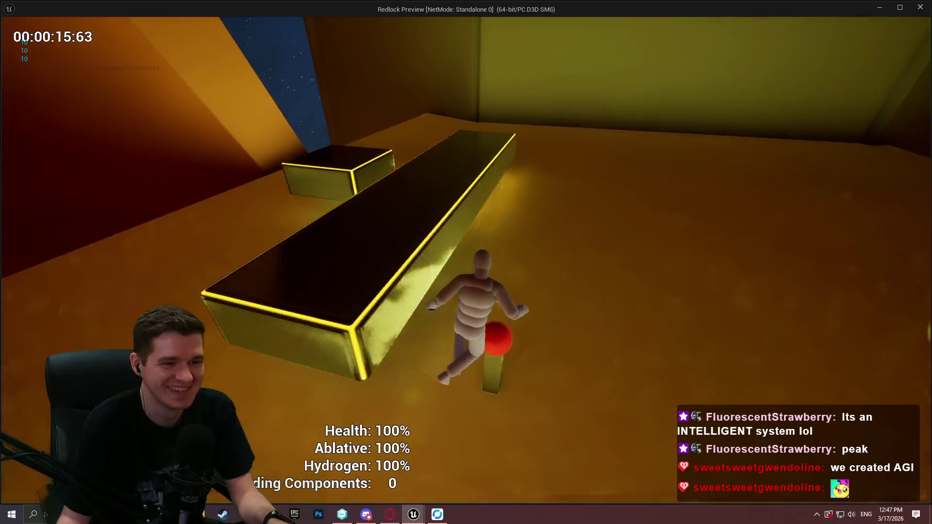
pyautogui.press('w')
pyautogui.press('w')
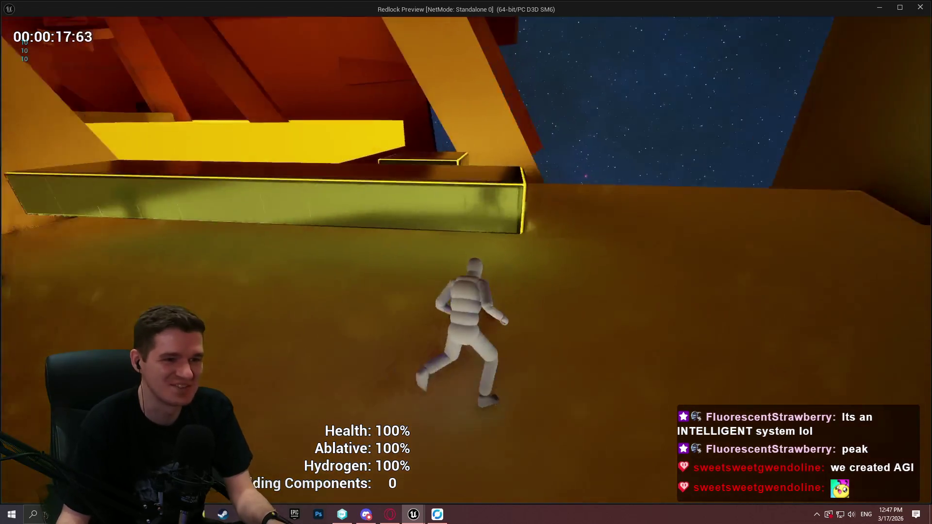
pyautogui.press('w')
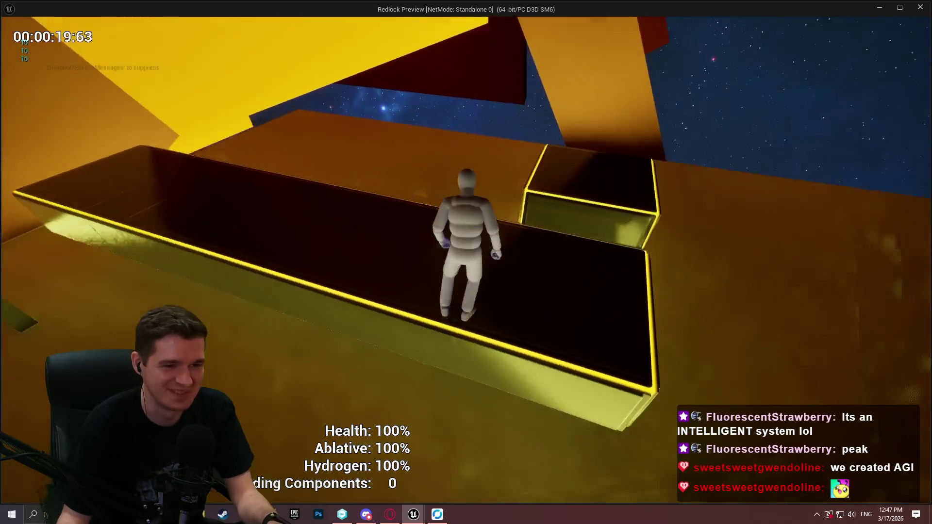
pyautogui.press('w')
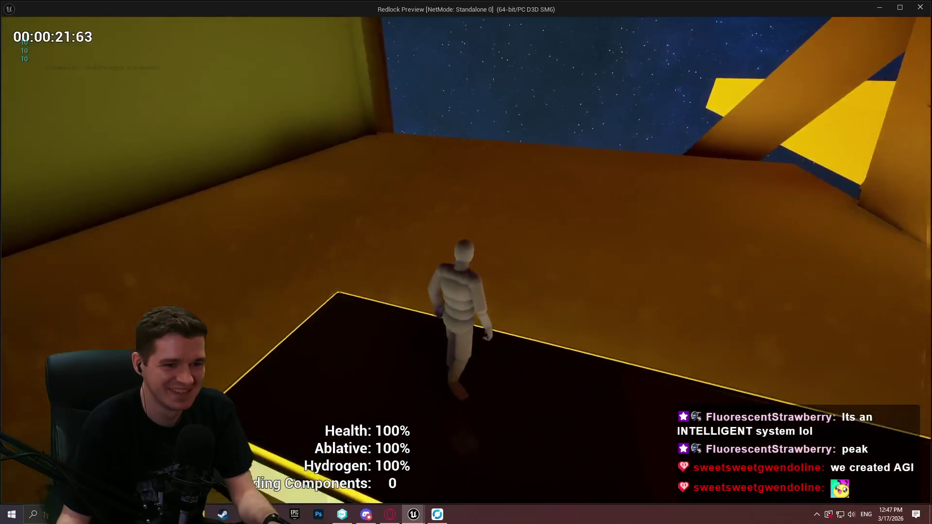
pyautogui.press('w')
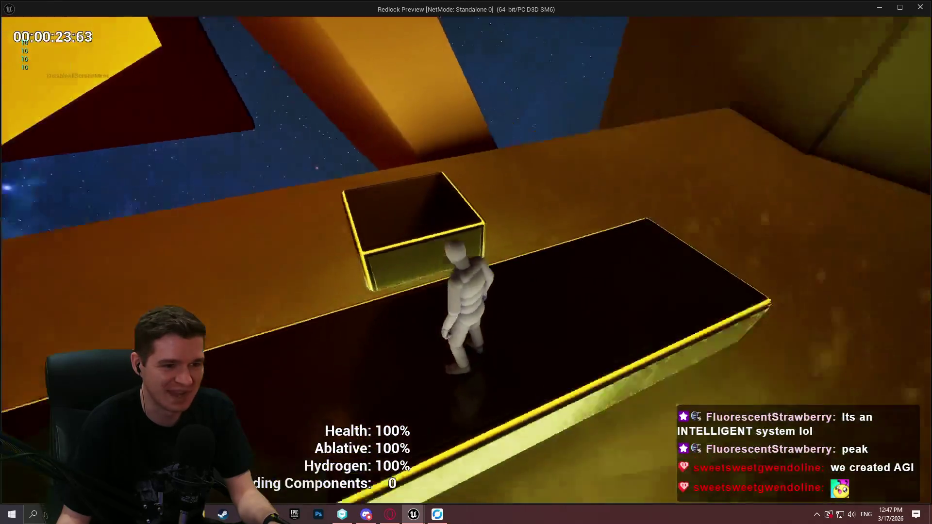
pyautogui.press('w')
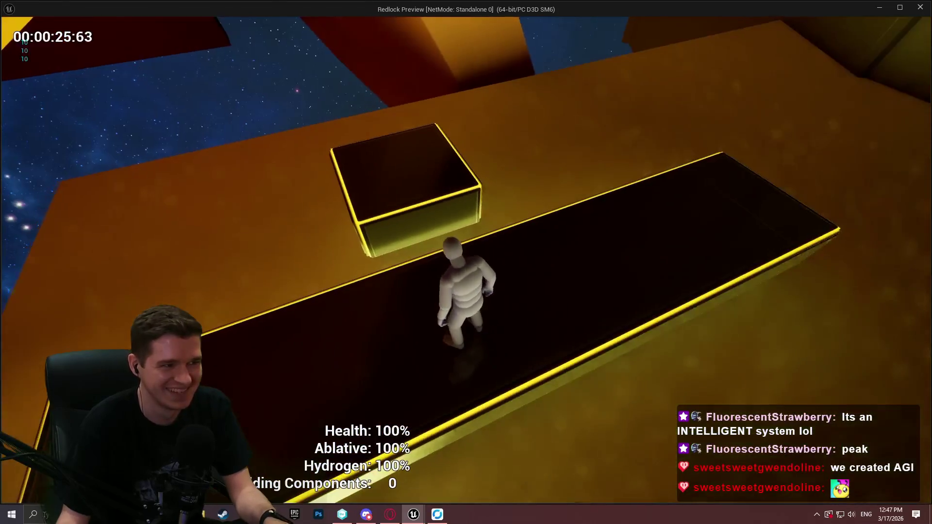
pyautogui.press('w')
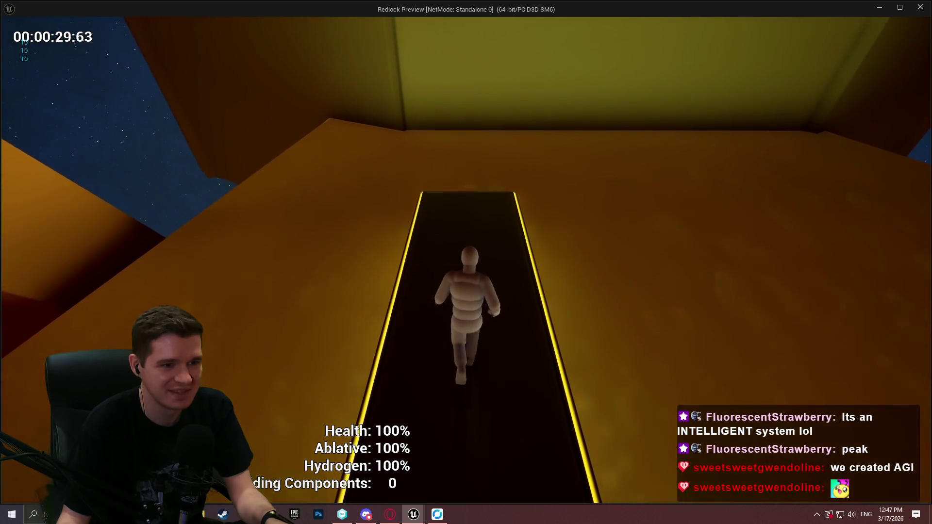
pyautogui.press('w')
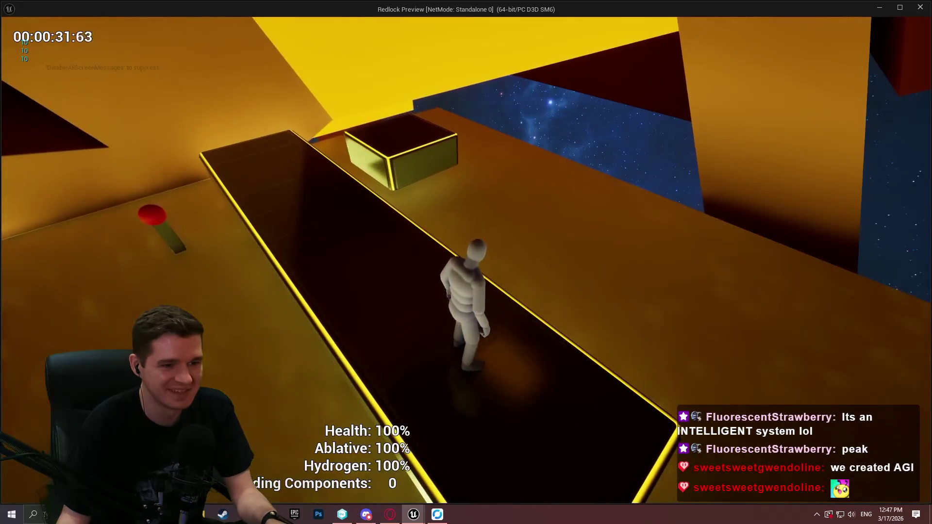
# Ride the platform to the raised block, drop to the floor, and close the preview.
pyautogui.press('w')
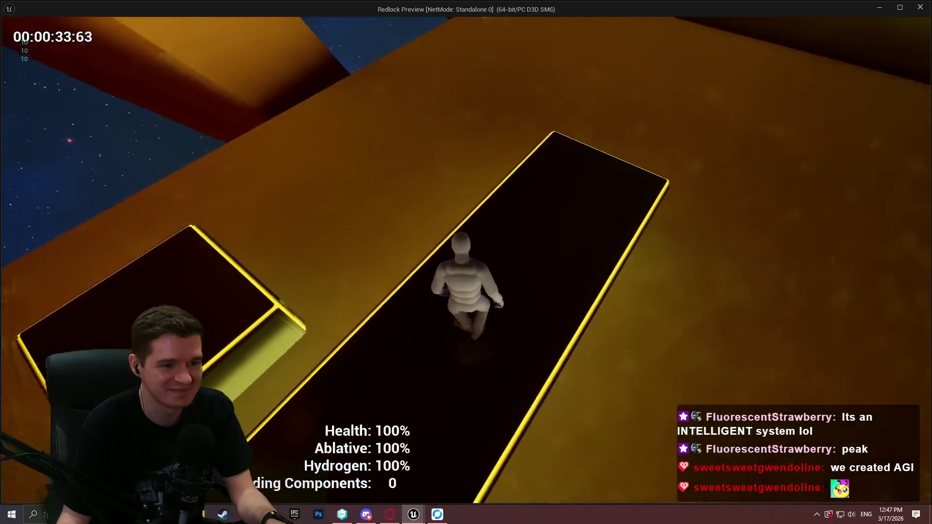
pyautogui.press('w')
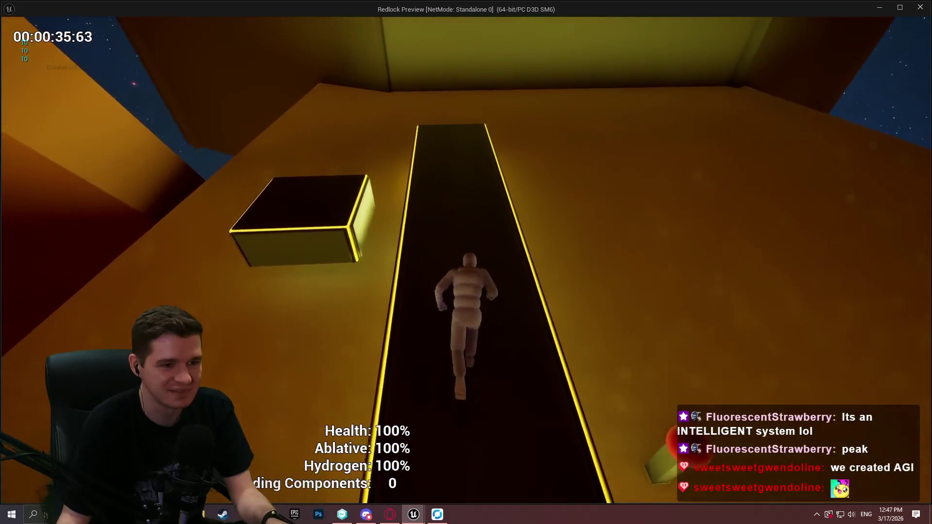
pyautogui.press('w')
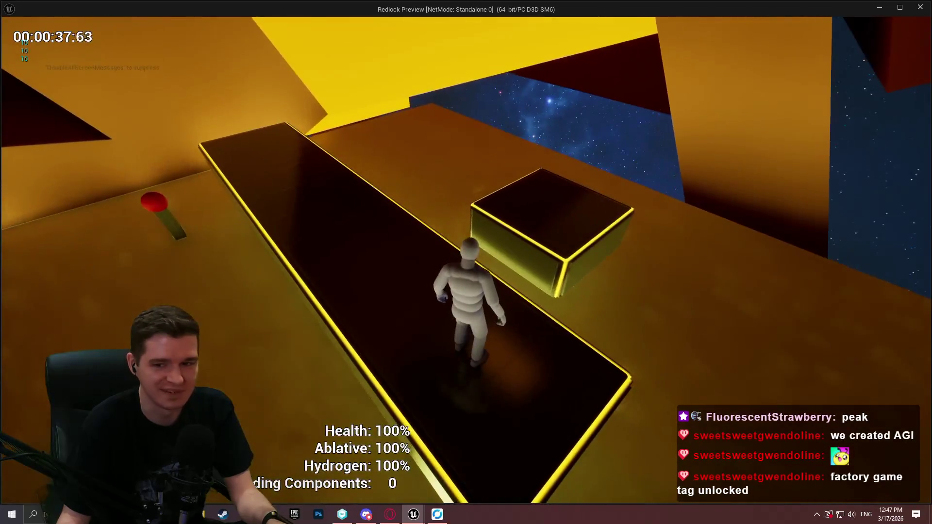
pyautogui.press('w')
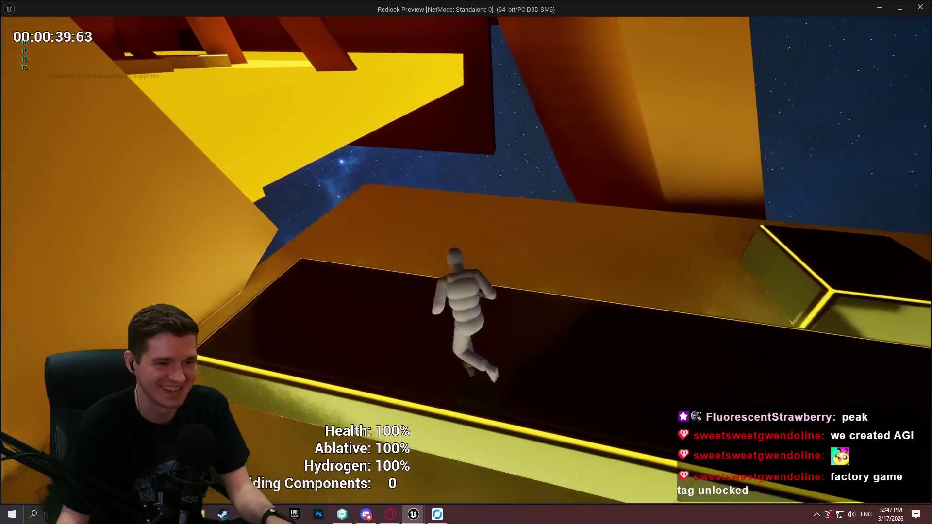
pyautogui.press('w')
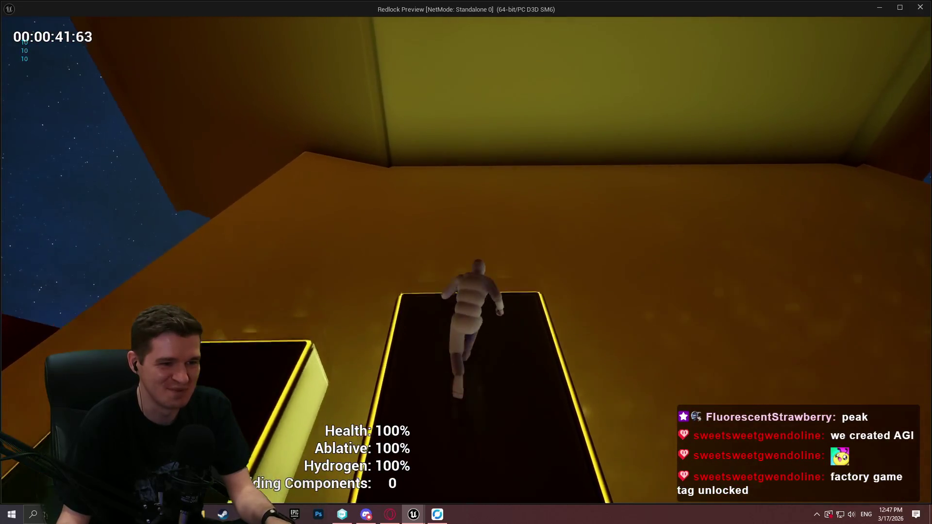
pyautogui.press('w')
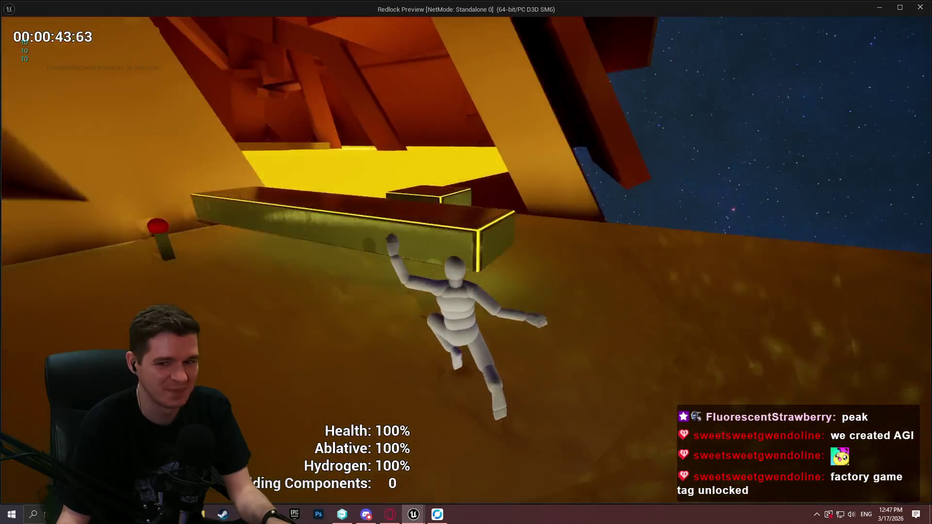
pyautogui.press('Escape')
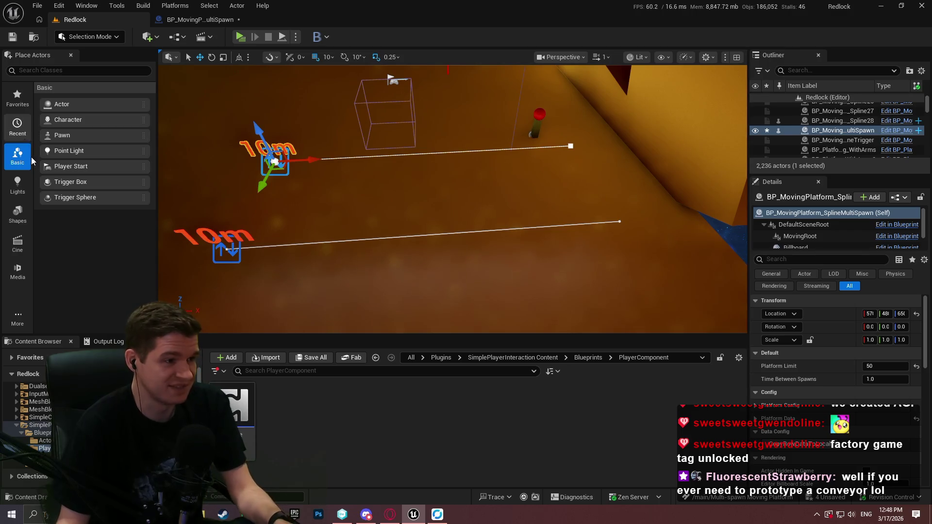
# Place a Cube from Shapes and move Cube1901 up beside the spline platforms.
pyautogui.click(25, 209)
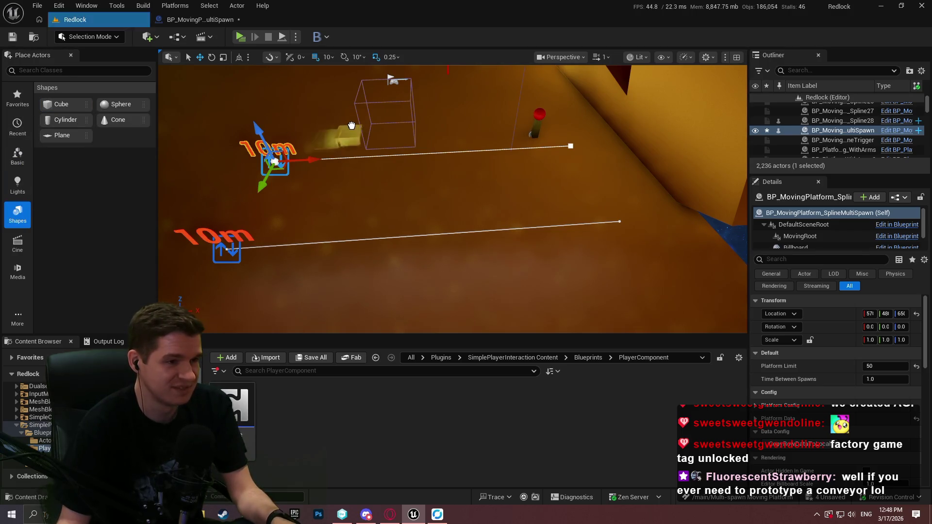
pyautogui.moveTo(310, 129)
pyautogui.mouseDown()
pyautogui.moveTo(293, 103)
pyautogui.moveTo(257, 253)
pyautogui.mouseUp()
pyautogui.moveTo(266, 214)
pyautogui.mouseDown()
pyautogui.moveTo(311, 213)
pyautogui.moveTo(272, 223)
pyautogui.moveTo(262, 209)
pyautogui.moveTo(253, 236)
pyautogui.mouseUp()
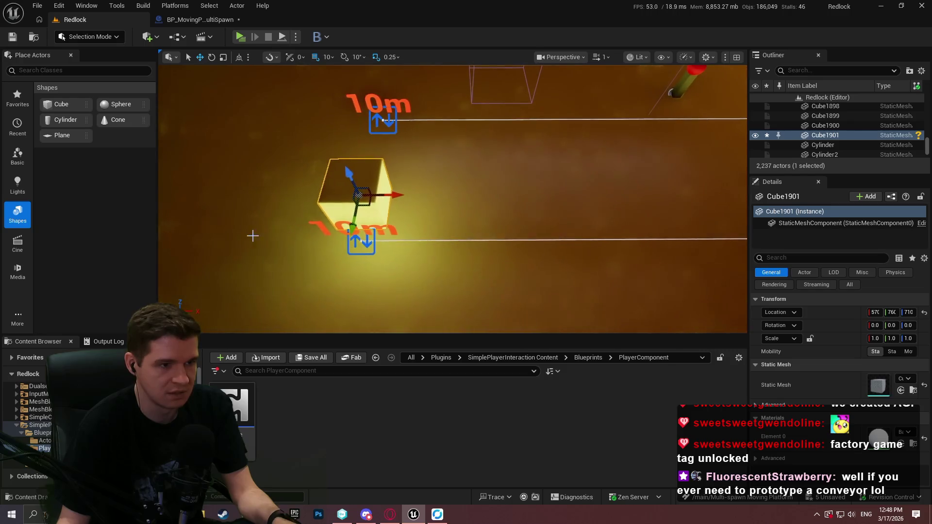
pyautogui.moveTo(364, 205); pyautogui.dragTo(278, 111)
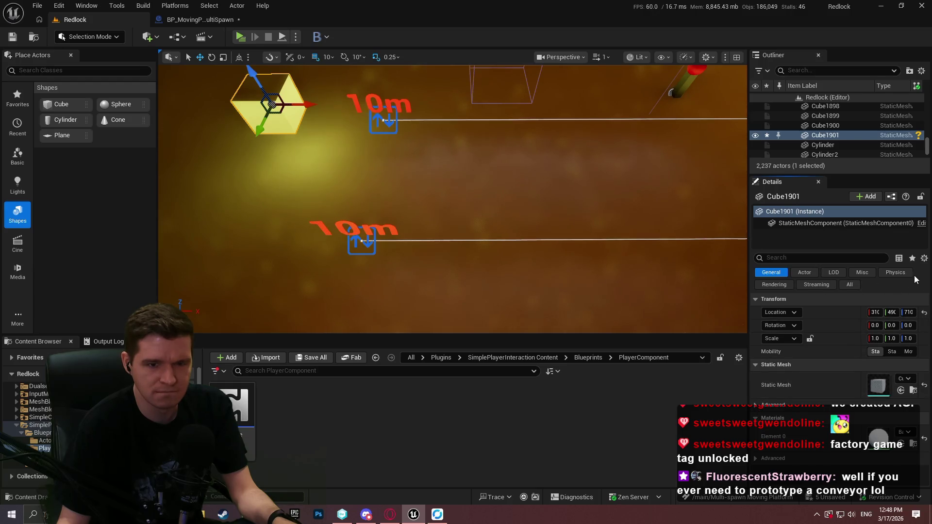
# Enable Simulate Physics on Cube1901's StaticMeshComponent and start a play-in-editor test.
pyautogui.click(794, 224)
pyautogui.scroll(-5, 823, 378)
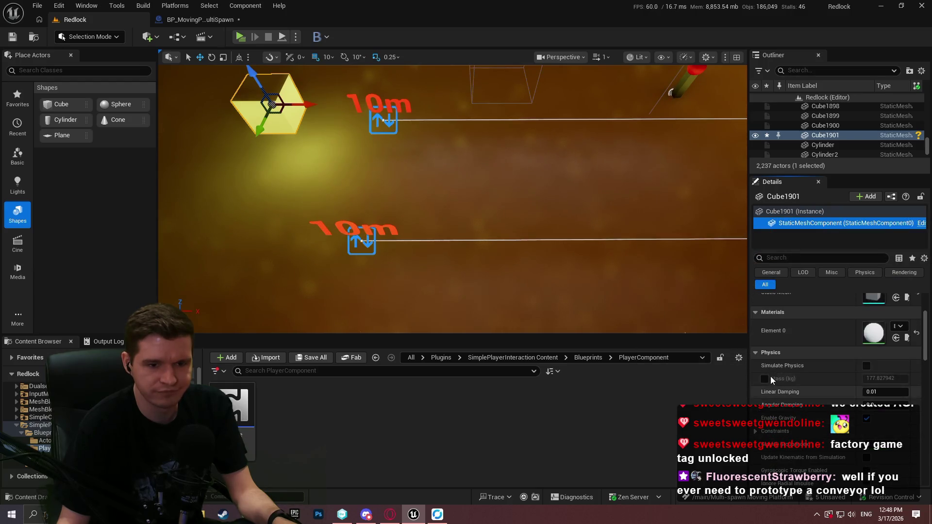
pyautogui.click(866, 366)
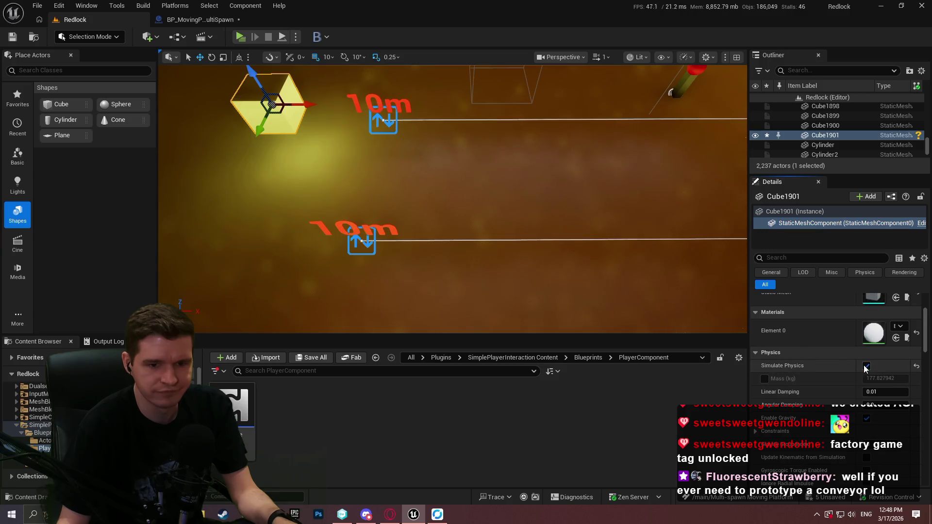
pyautogui.click(281, 39)
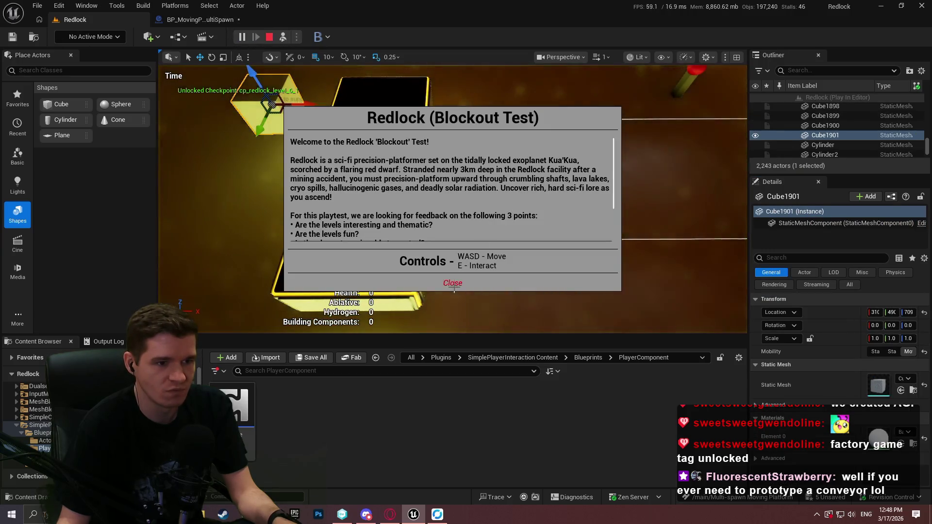
pyautogui.click(451, 283)
pyautogui.click(815, 224)
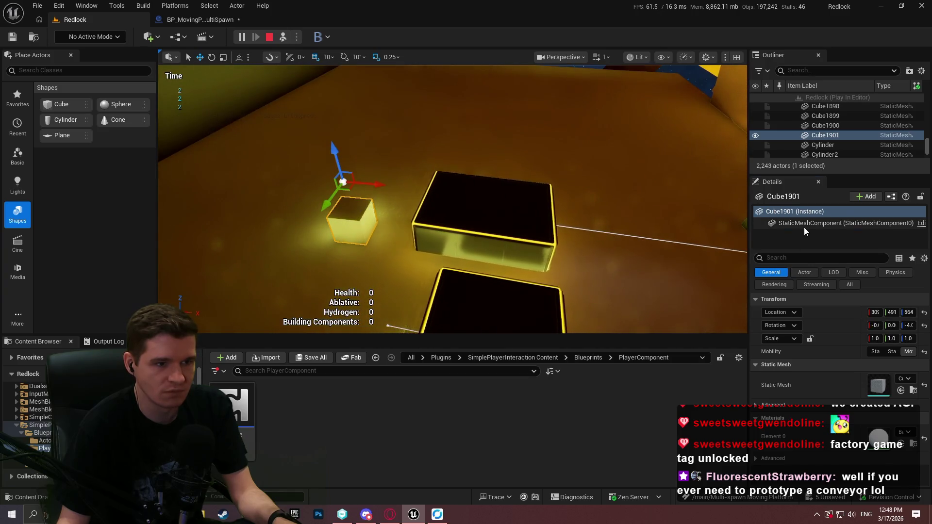
pyautogui.moveTo(335, 206); pyautogui.dragTo(335, 99)
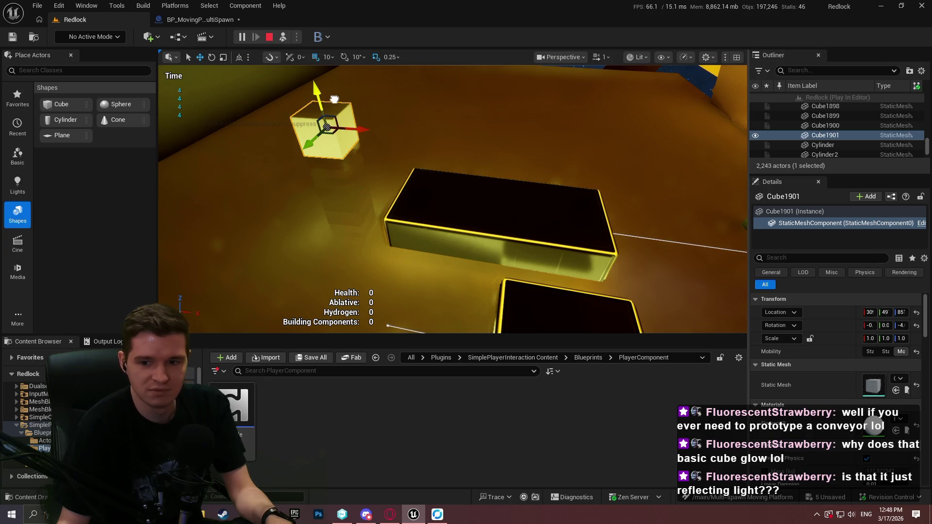
pyautogui.moveTo(335, 99)
pyautogui.mouseDown()
pyautogui.moveTo(344, 150)
pyautogui.moveTo(350, 101)
pyautogui.moveTo(378, 120)
pyautogui.mouseUp()
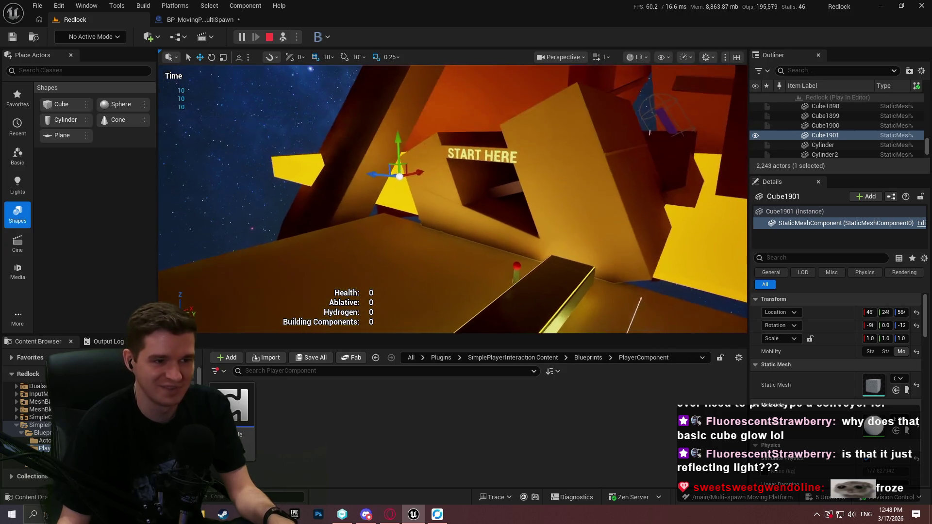
pyautogui.click(838, 221)
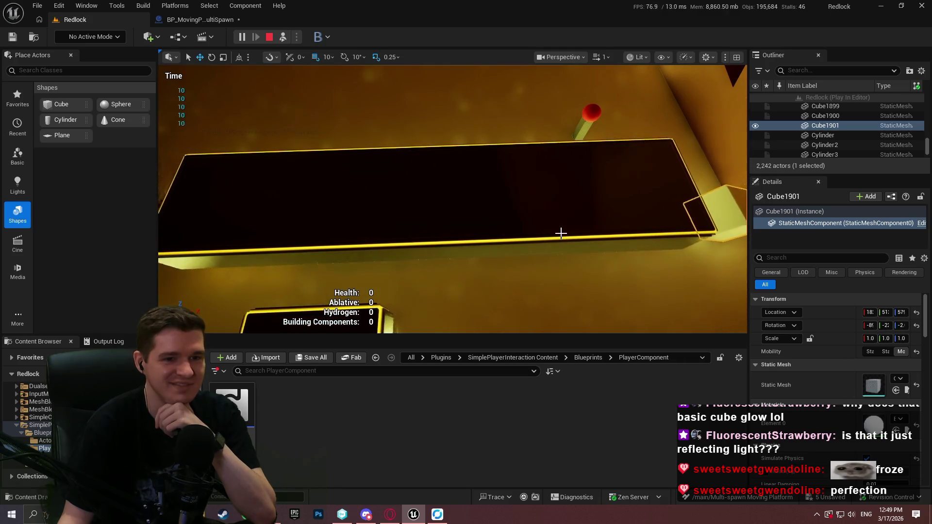
pyautogui.click(268, 37)
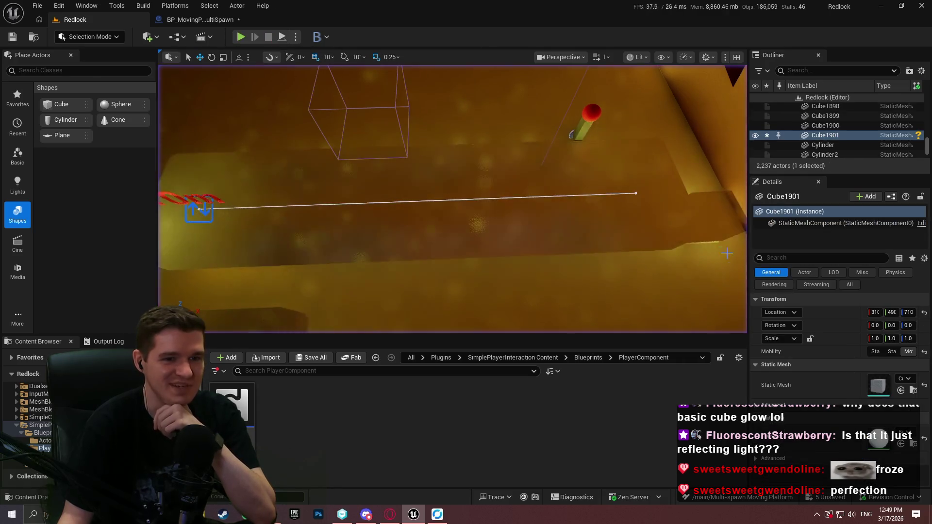
# Focus on the test cube, delete it, and look around the level.
pyautogui.press('f')
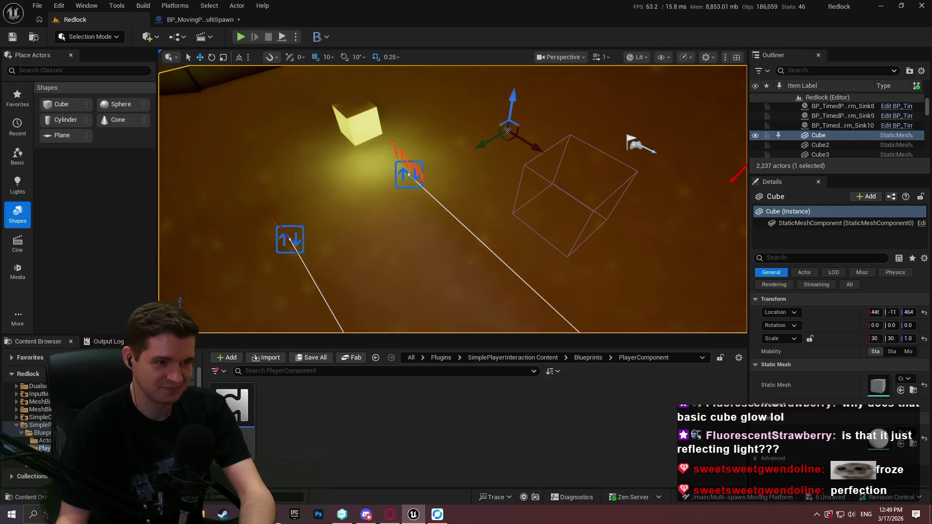
pyautogui.press('Delete')
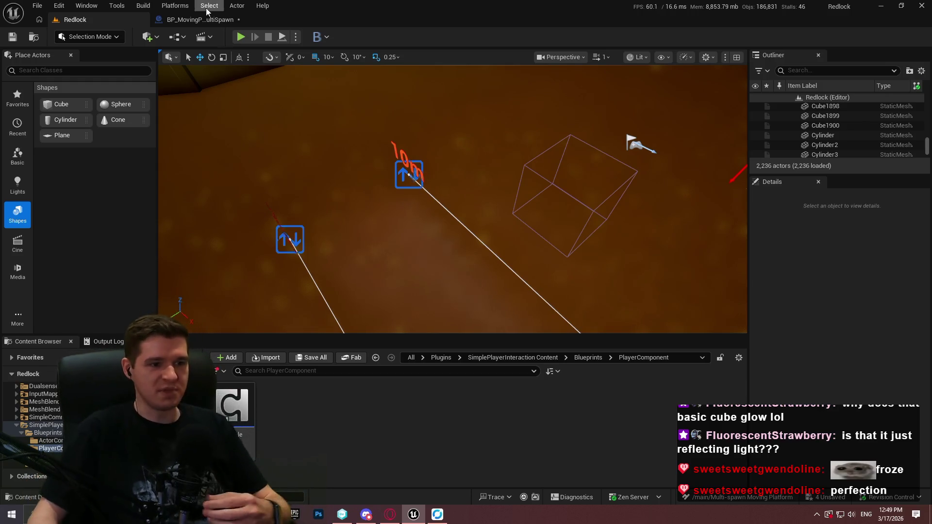
pyautogui.moveTo(425, 210)
pyautogui.mouseDown()
pyautogui.moveTo(424, 121)
pyautogui.moveTo(492, 265)
pyautogui.mouseUp()
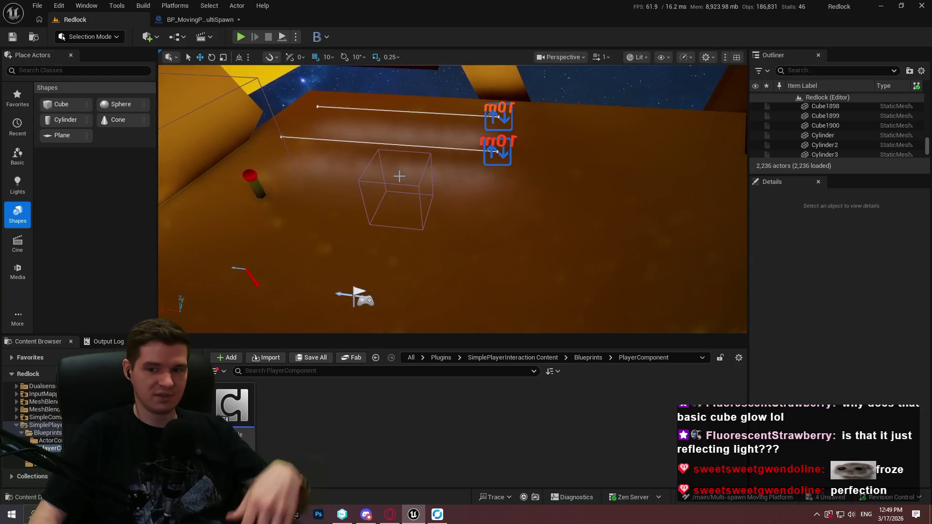
# Select and delete the two 10m BP_MovingPlatform_Spline actors from the level.
pyautogui.click(493, 153)
pyautogui.click(492, 115)
pyautogui.moveTo(493, 115); pyautogui.dragTo(493, 124)
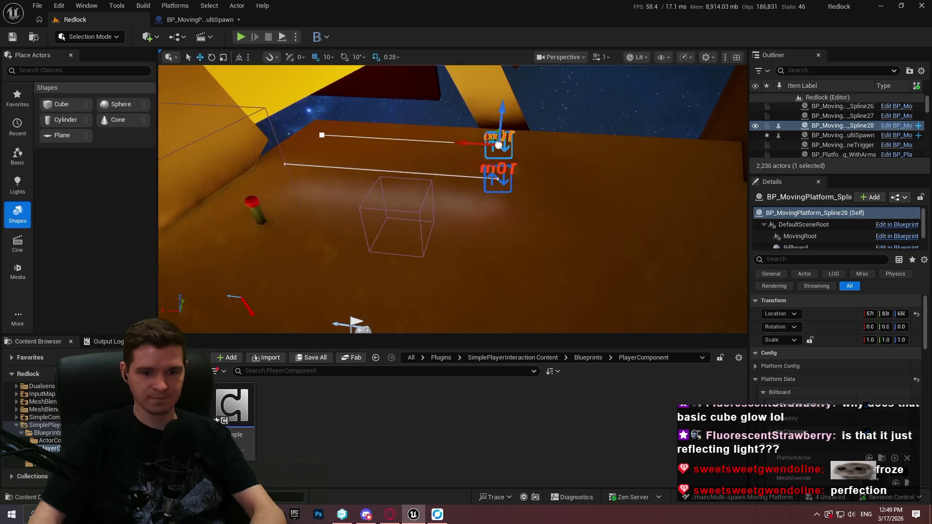
pyautogui.moveTo(585, 190); pyautogui.dragTo(590, 204)
pyautogui.press('Delete')
pyautogui.click(530, 246)
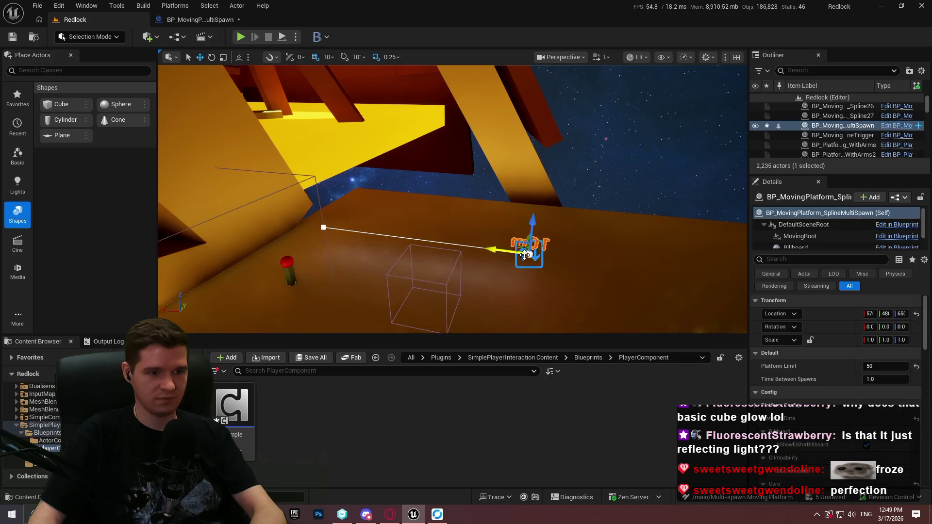
pyautogui.press('Delete')
pyautogui.moveTo(624, 277); pyautogui.dragTo(582, 271)
pyautogui.click(584, 362)
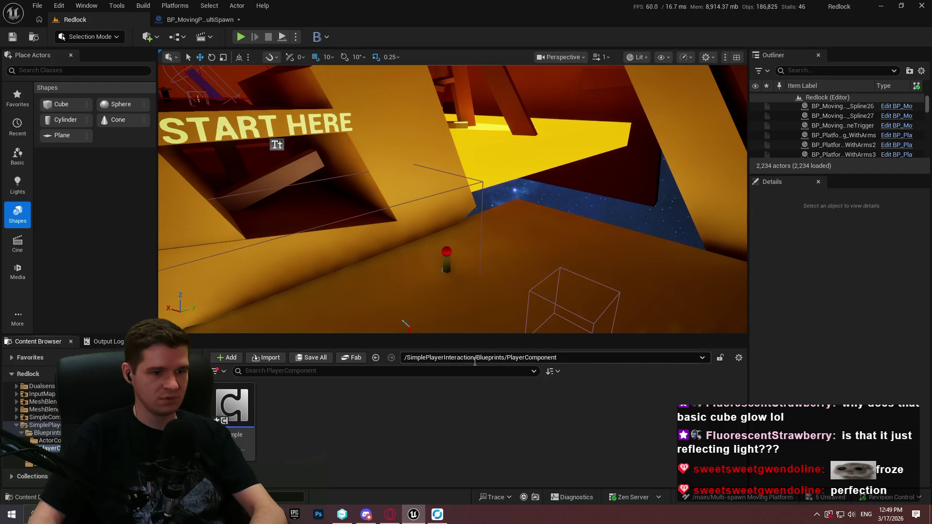
# Reposition the lower row of SpawnPlatform nodes, compile and save, then view UpdatePlatformLocations.
pyautogui.click(199, 18)
pyautogui.scroll(-5, 464, 210)
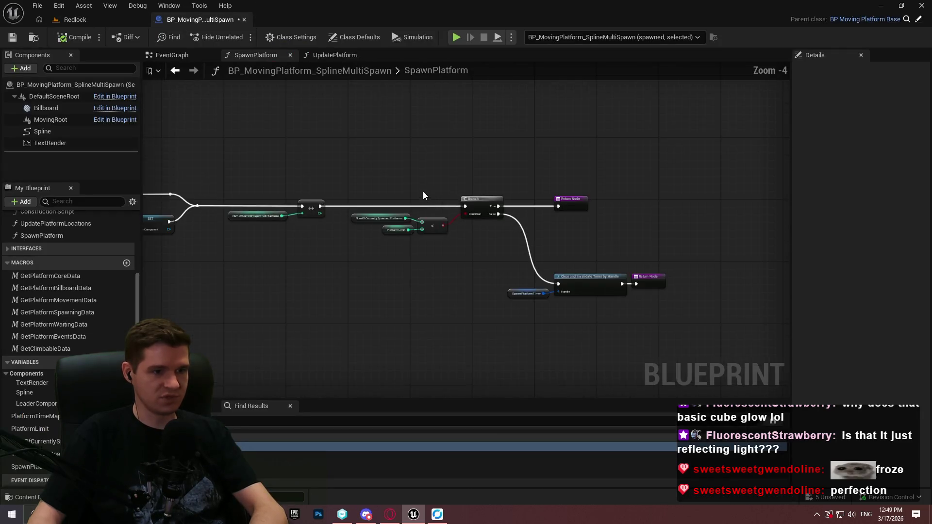
pyautogui.scroll(4, 491, 249)
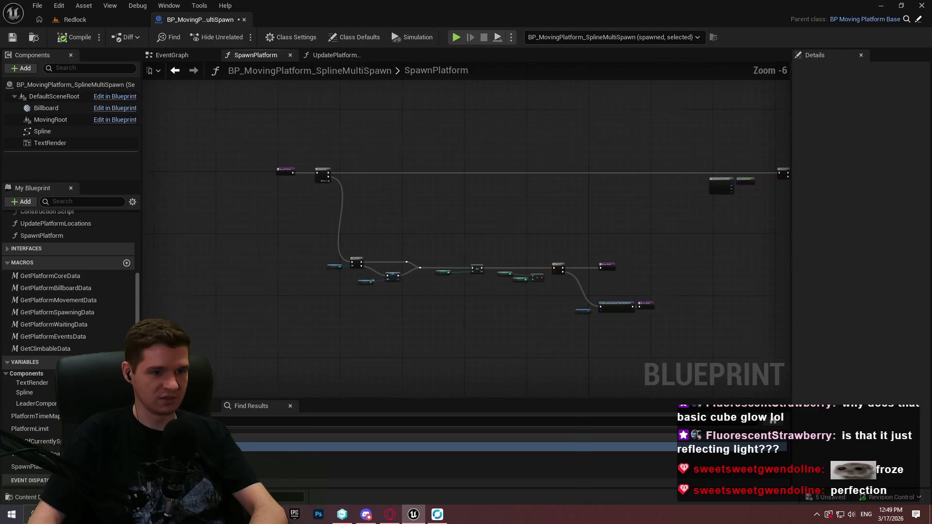
pyautogui.moveTo(612, 327)
pyautogui.mouseDown()
pyautogui.moveTo(272, 234)
pyautogui.moveTo(345, 199)
pyautogui.mouseUp()
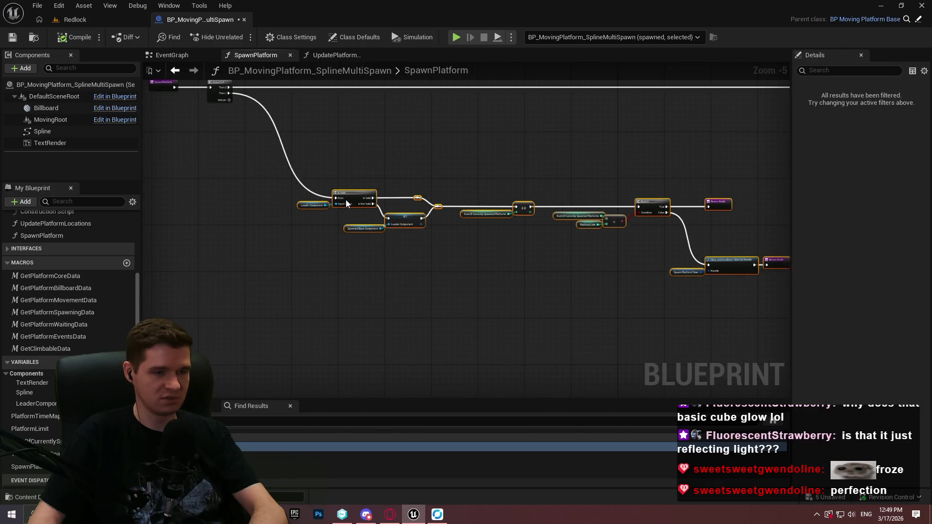
pyautogui.scroll(-1, 159, 208)
pyautogui.moveTo(417, 241)
pyautogui.mouseDown()
pyautogui.moveTo(300, 233)
pyautogui.moveTo(517, 245)
pyautogui.mouseUp()
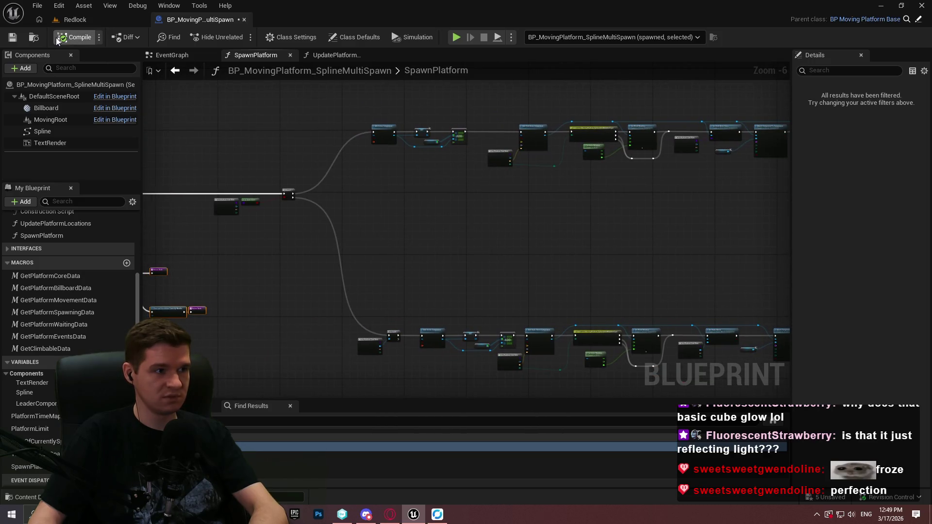
pyautogui.click(11, 38)
pyautogui.click(339, 55)
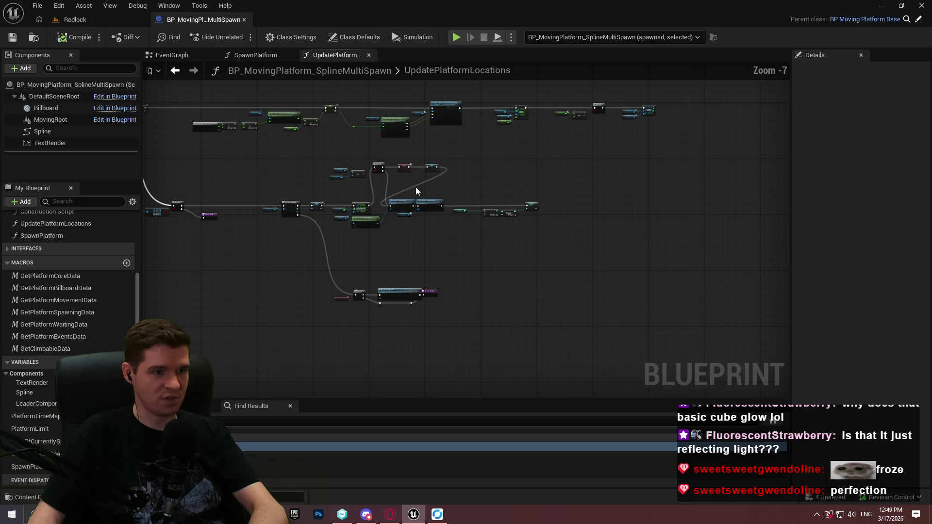
# Move the Destroy Component and platform count nodes up and to the right.
pyautogui.scroll(2, 432, 182)
pyautogui.moveTo(692, 277)
pyautogui.mouseDown()
pyautogui.moveTo(218, 248)
pyautogui.moveTo(267, 202)
pyautogui.moveTo(286, 218)
pyautogui.mouseUp()
pyautogui.scroll(1, 286, 218)
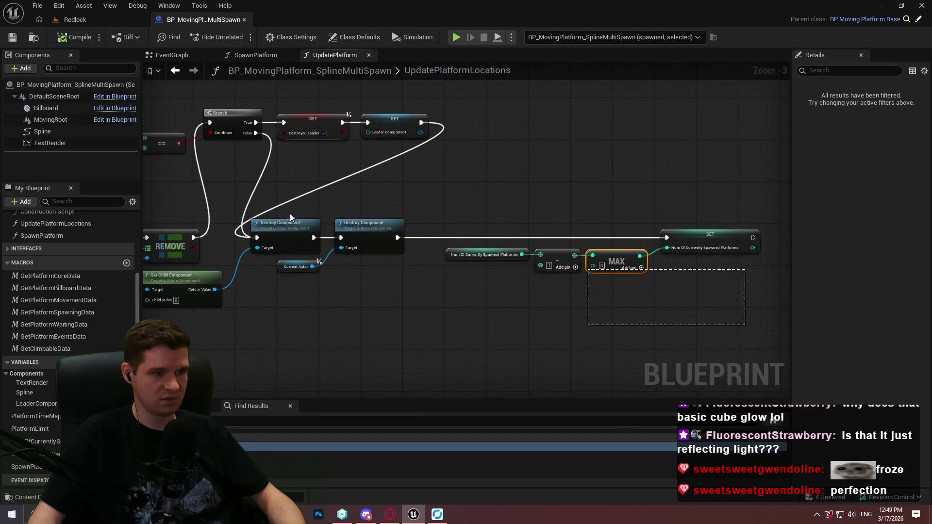
pyautogui.moveTo(269, 230)
pyautogui.mouseDown()
pyautogui.moveTo(500, 114)
pyautogui.moveTo(520, 113)
pyautogui.mouseUp()
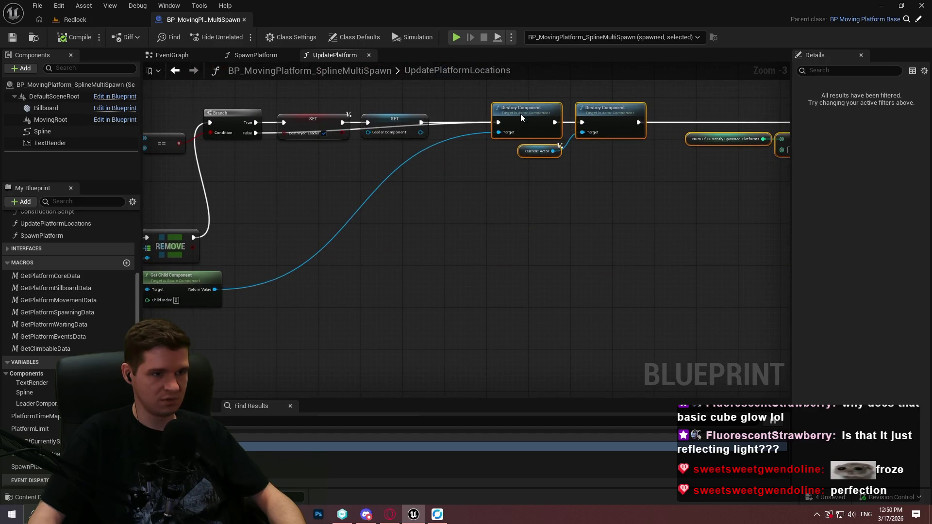
pyautogui.click(445, 170)
# Add two reroute points on the execution wire and slide one along it.
pyautogui.scroll(2, 445, 170)
pyautogui.doubleClick(429, 114)
pyautogui.click(287, 165)
pyautogui.doubleClick(287, 164)
pyautogui.moveTo(290, 161)
pyautogui.mouseDown()
pyautogui.moveTo(407, 182)
pyautogui.moveTo(417, 168)
pyautogui.mouseUp()
pyautogui.scroll(-2, 476, 197)
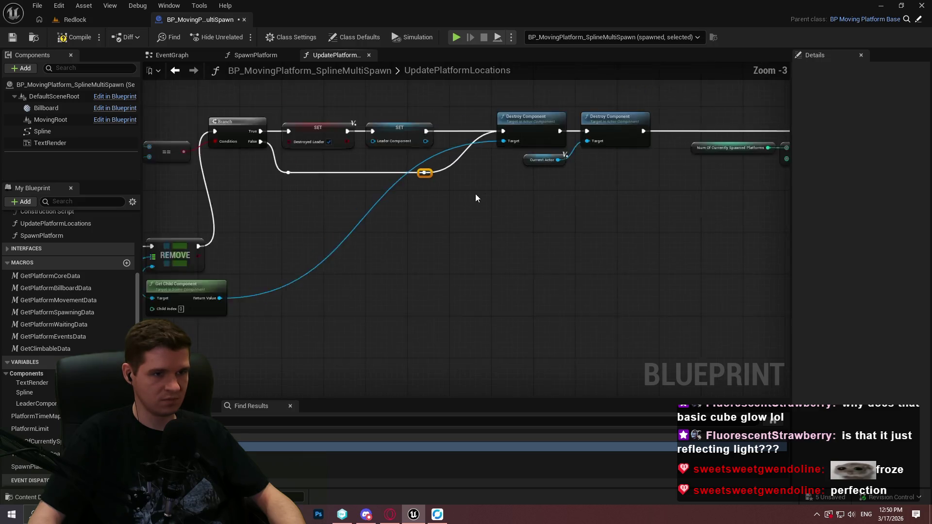
pyautogui.scroll(-1, 475, 197)
# Cut the Current Actor and Get Child Component nodes and paste them beside Destroy Component.
pyautogui.moveTo(762, 210)
pyautogui.mouseDown()
pyautogui.moveTo(229, 115)
pyautogui.moveTo(297, 127)
pyautogui.moveTo(397, 211)
pyautogui.moveTo(431, 219)
pyautogui.moveTo(455, 211)
pyautogui.moveTo(438, 198)
pyautogui.moveTo(374, 211)
pyautogui.mouseUp()
pyautogui.scroll(3, 340, 161)
pyautogui.moveTo(455, 218)
pyautogui.mouseDown()
pyautogui.moveTo(310, 202)
pyautogui.moveTo(238, 266)
pyautogui.moveTo(660, 253)
pyautogui.mouseUp()
pyautogui.moveTo(458, 221); pyautogui.dragTo(403, 230)
pyautogui.hotkey('ctrl', 'x')
pyautogui.moveTo(643, 269)
pyautogui.mouseDown()
pyautogui.moveTo(469, 316)
pyautogui.moveTo(488, 208)
pyautogui.mouseUp()
pyautogui.hotkey('ctrl', 'v')
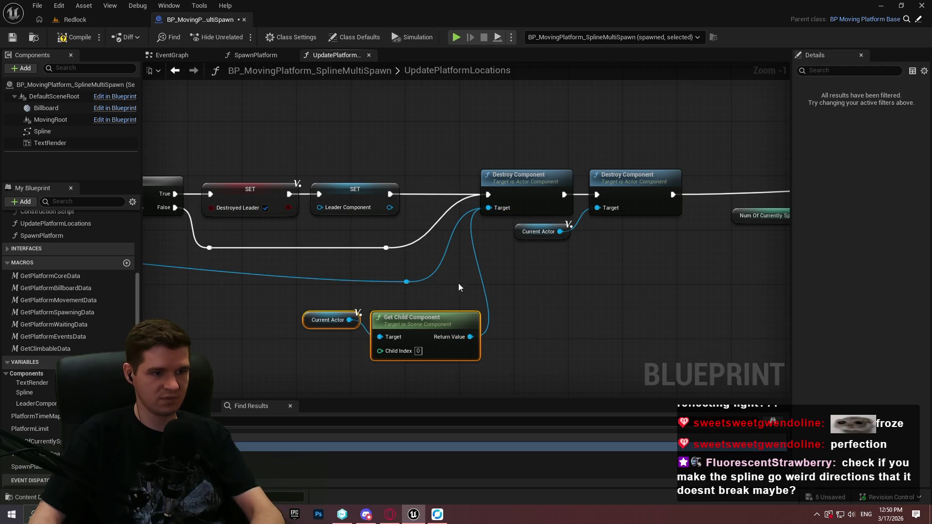
pyautogui.hotkey('ctrl', 'z')
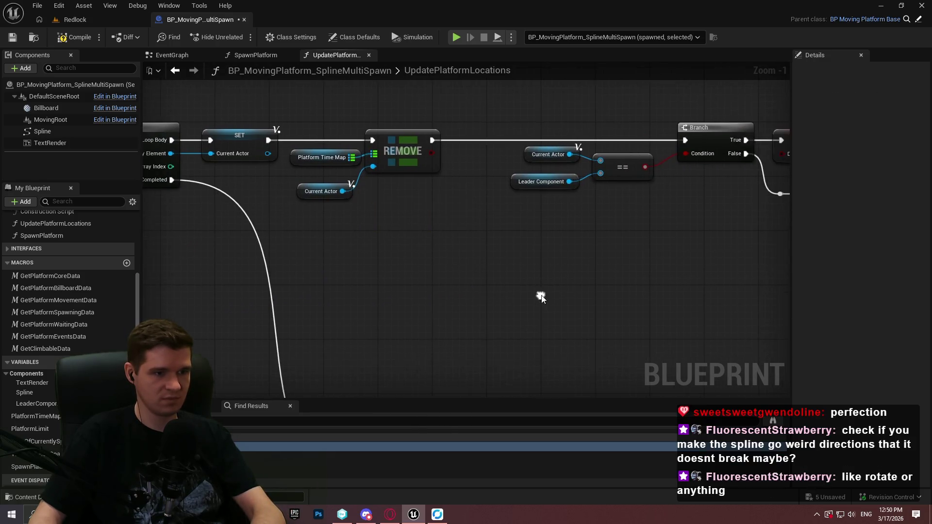
pyautogui.click(349, 192)
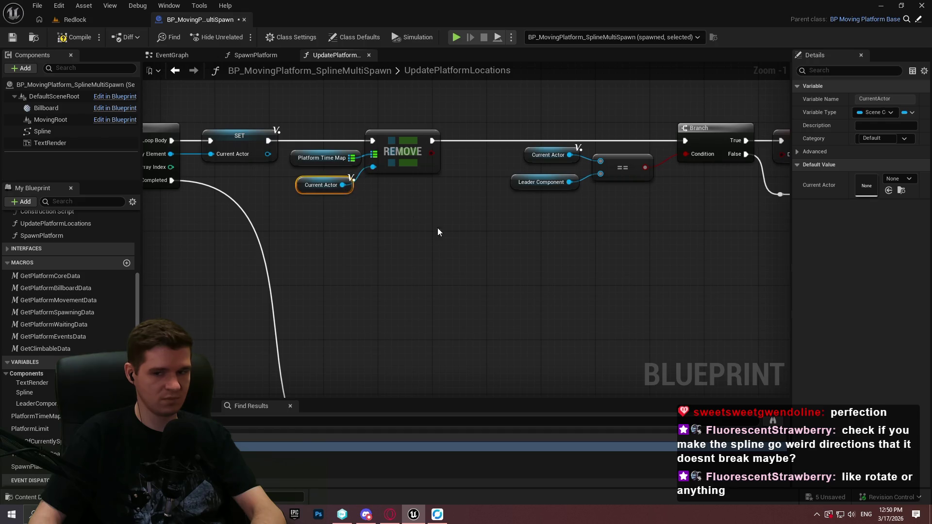
pyautogui.hotkey('ctrl', 'y')
# Wire Leader Component to the equality check, regroup the pasted nodes, and save.
pyautogui.moveTo(138, 172); pyautogui.dragTo(248, 170)
pyautogui.moveTo(628, 257); pyautogui.dragTo(440, 227)
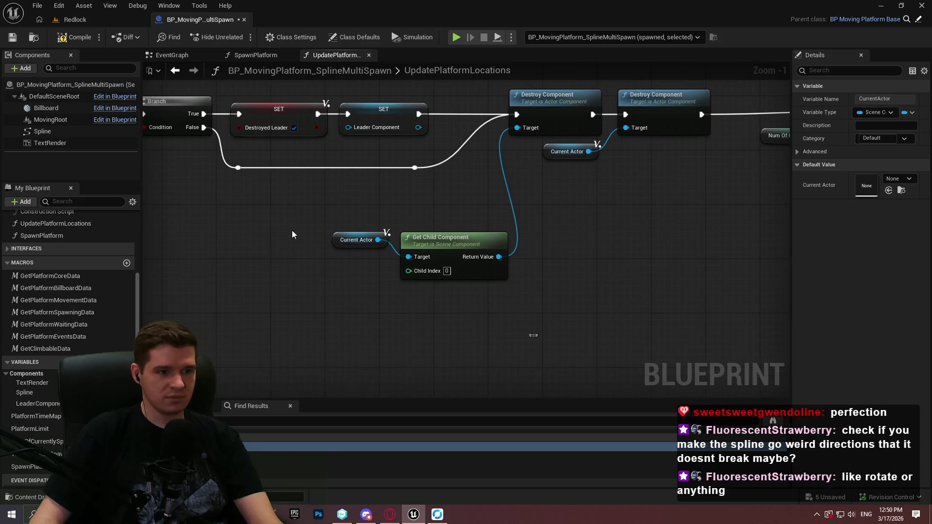
pyautogui.moveTo(292, 234); pyautogui.dragTo(514, 283)
pyautogui.moveTo(434, 237); pyautogui.dragTo(381, 203)
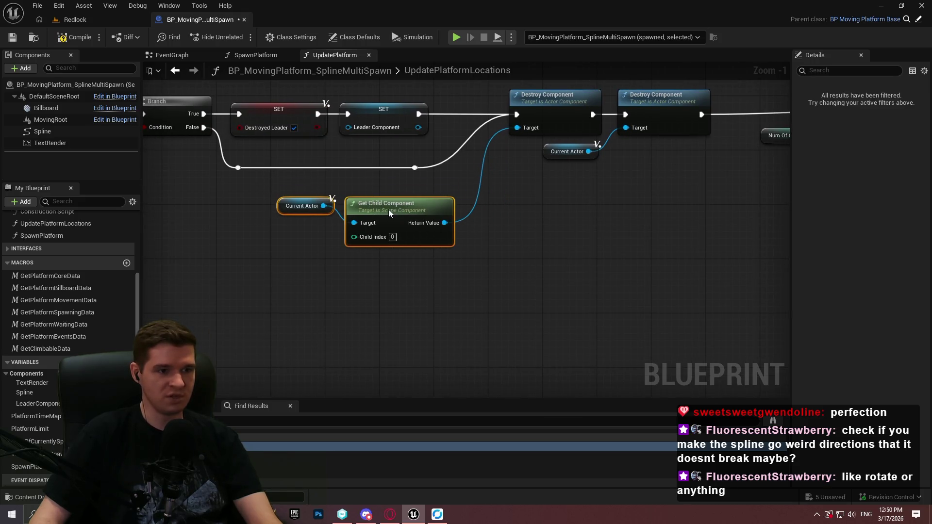
pyautogui.click(13, 38)
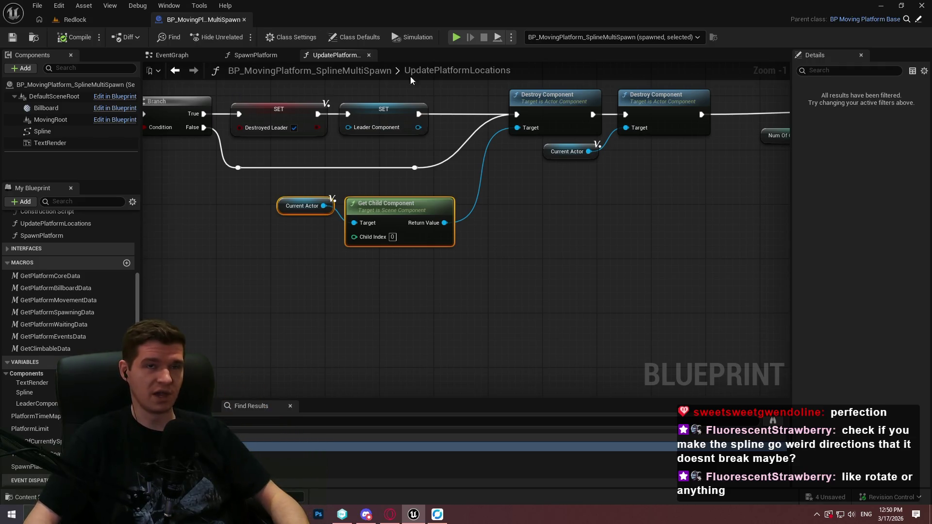
pyautogui.click(75, 22)
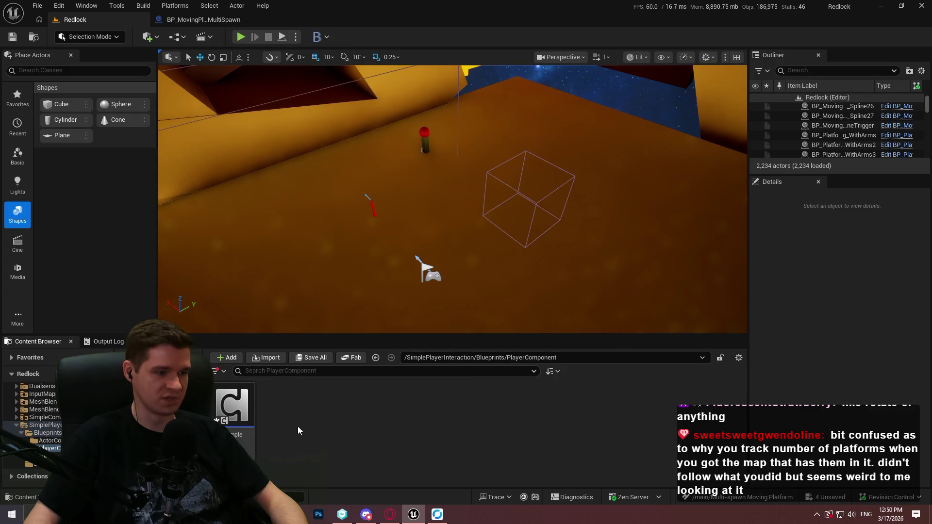
# Open BP_MovingPlatform_Spline from Blueprints > Platforms > Moving, then reopen the MultiSpawn Blueprint.
pyautogui.scroll(5, 32, 417)
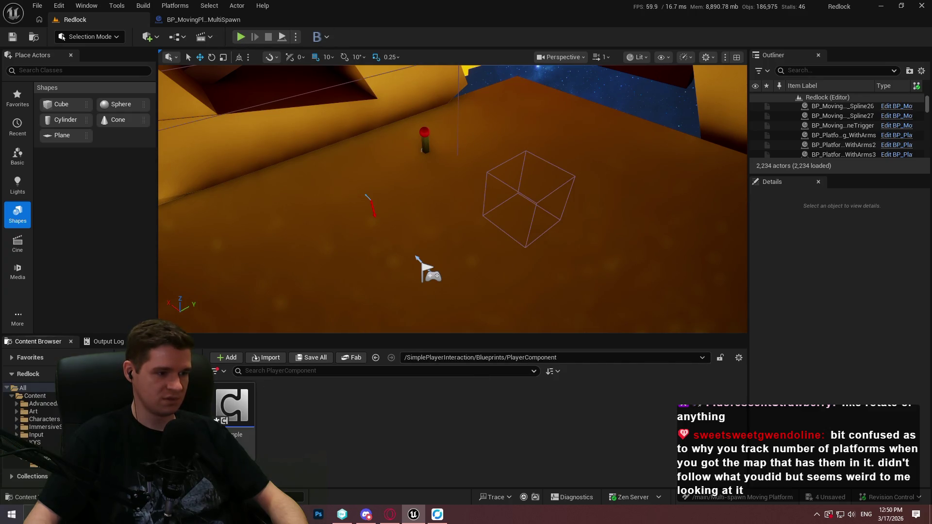
pyautogui.click(39, 441)
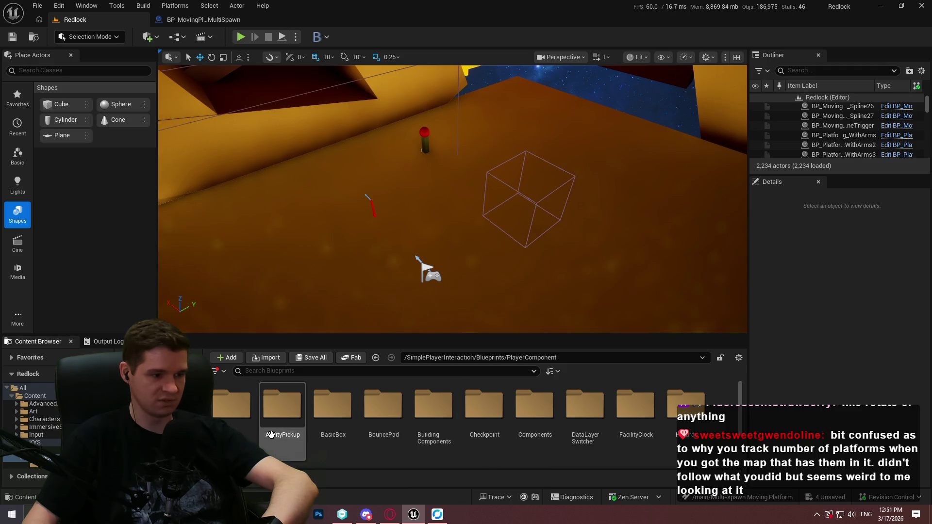
pyautogui.scroll(-3, 339, 427)
pyautogui.doubleClick(376, 439)
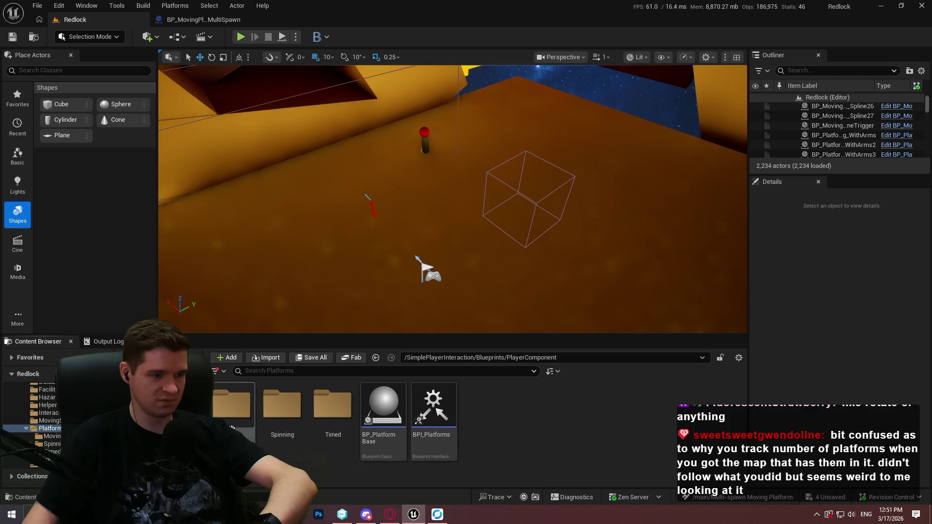
pyautogui.doubleClick(232, 412)
pyautogui.doubleClick(383, 408)
pyautogui.click(76, 20)
pyautogui.doubleClick(432, 408)
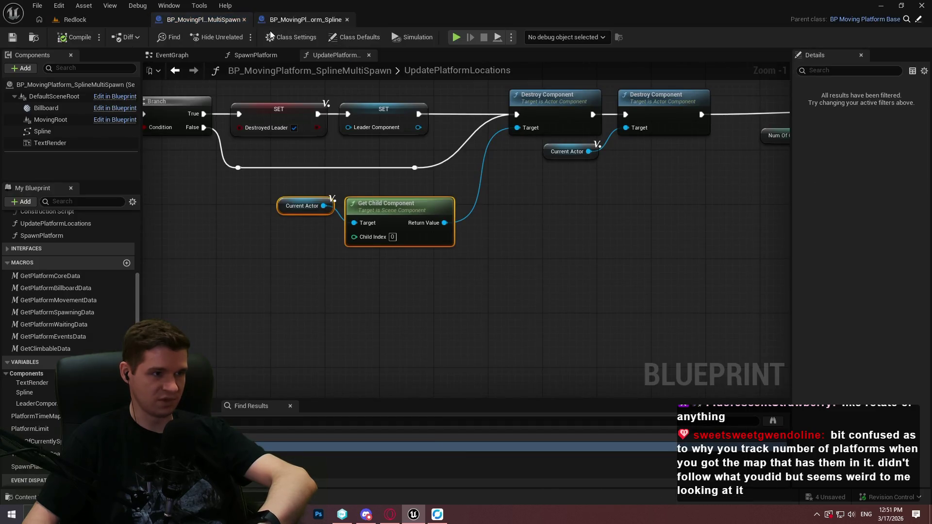
# Pan BP_MovingPlatform_Spline's EventGraph past Set World Location to the rotation Switch and Set World Rotation.
pyautogui.click(289, 17)
pyautogui.scroll(4, 258, 202)
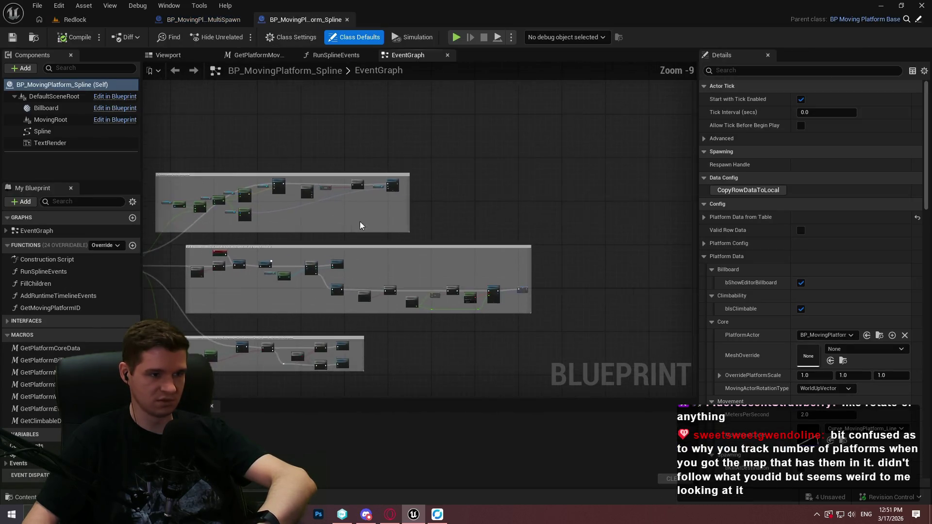
pyautogui.scroll(6, 258, 202)
pyautogui.scroll(-2, 259, 202)
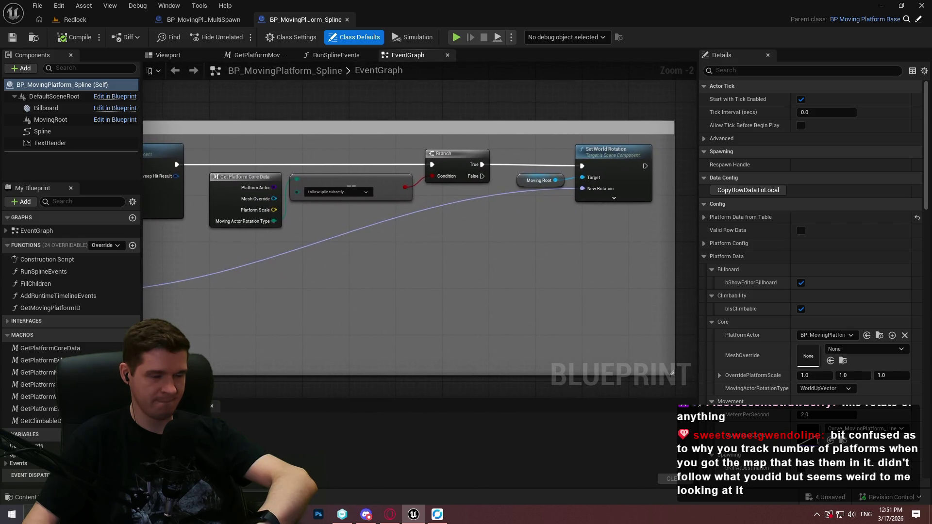
pyautogui.moveTo(146, 242)
pyautogui.mouseDown()
pyautogui.moveTo(531, 277)
pyautogui.moveTo(83, 253)
pyautogui.mouseUp()
pyautogui.scroll(2, 238, 232)
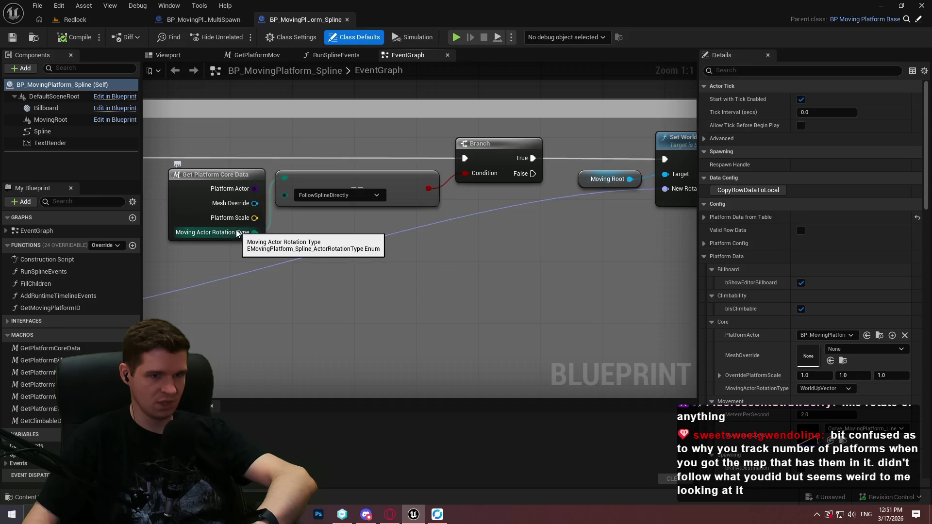
pyautogui.scroll(-1, 354, 246)
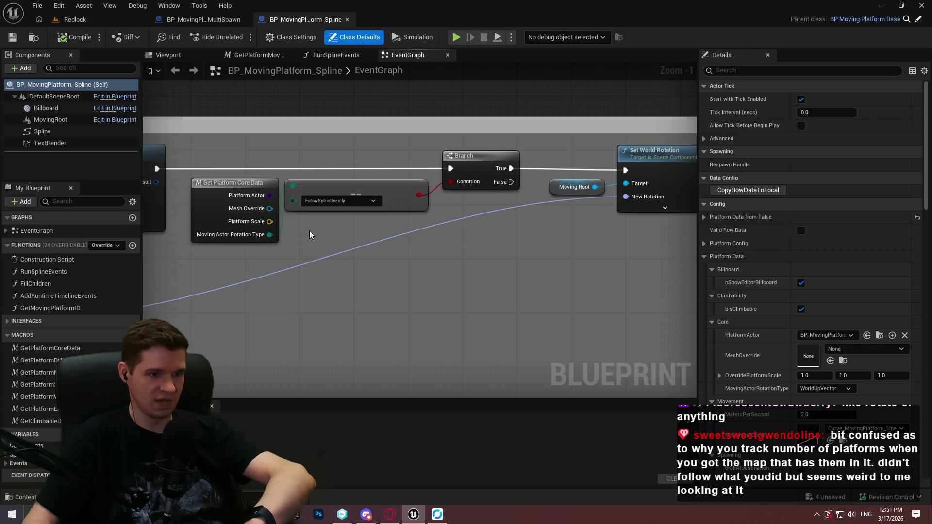
pyautogui.moveTo(310, 235)
pyautogui.mouseDown()
pyautogui.moveTo(437, 339)
pyautogui.moveTo(611, 324)
pyautogui.mouseUp()
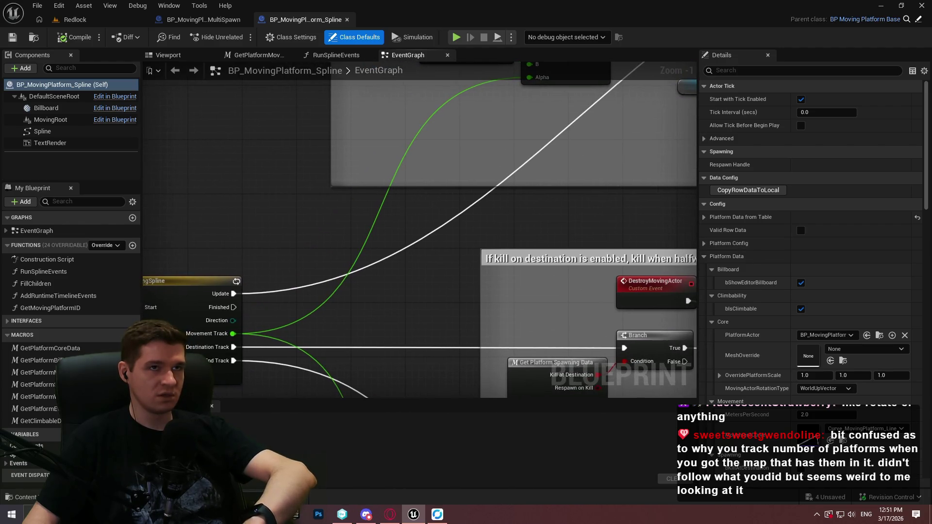
pyautogui.moveTo(340, 243)
pyautogui.mouseDown()
pyautogui.moveTo(673, 147)
pyautogui.moveTo(631, 73)
pyautogui.mouseUp()
pyautogui.scroll(-5, 371, 176)
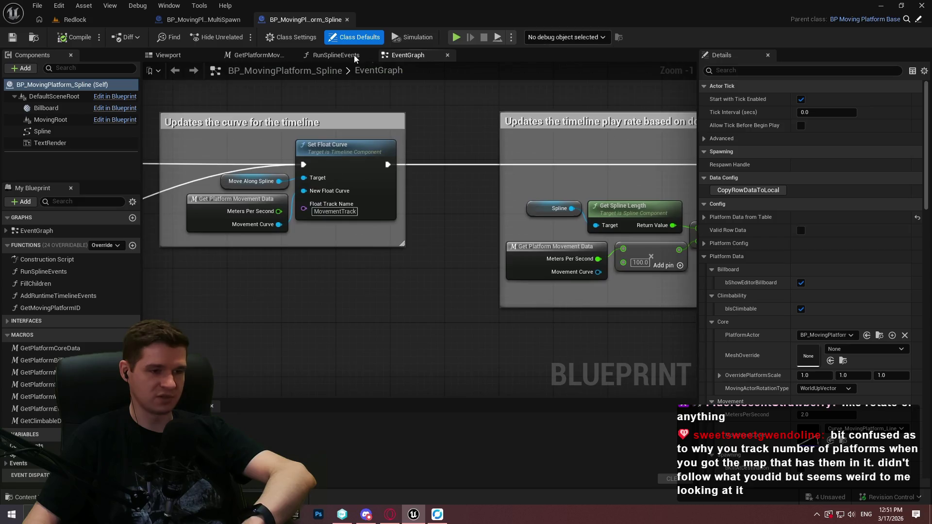
pyautogui.scroll(6, 294, 164)
pyautogui.moveTo(294, 164)
pyautogui.mouseDown()
pyautogui.moveTo(369, 204)
pyautogui.moveTo(340, 213)
pyautogui.moveTo(685, 193)
pyautogui.moveTo(347, 229)
pyautogui.moveTo(313, 276)
pyautogui.moveTo(340, 272)
pyautogui.moveTo(370, 302)
pyautogui.moveTo(302, 266)
pyautogui.moveTo(441, 286)
pyautogui.moveTo(343, 292)
pyautogui.moveTo(386, 293)
pyautogui.mouseUp()
pyautogui.scroll(-2, 369, 204)
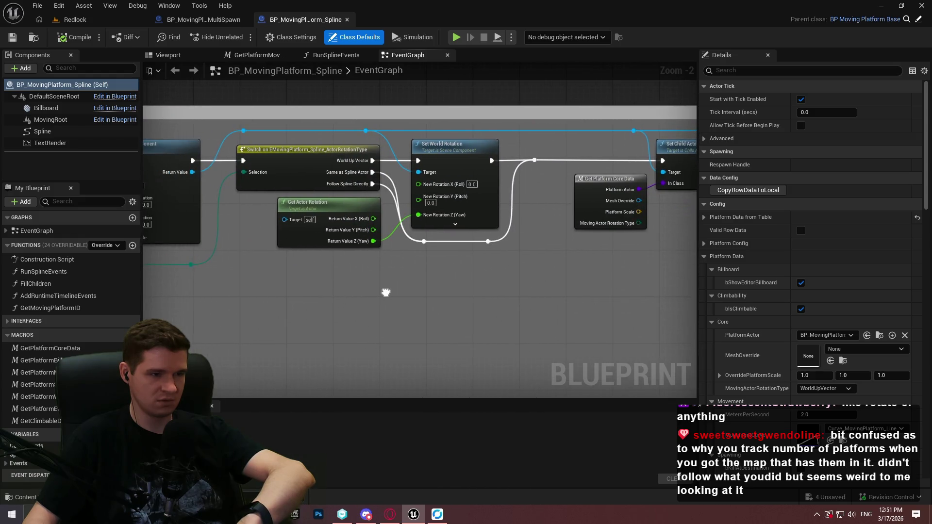
# Review Get Platform Core Data, Set Child Actor Class, Attach and Set Static Mesh around the rotation switch.
pyautogui.scroll(2, 377, 148)
pyautogui.moveTo(392, 148); pyautogui.dragTo(295, 138)
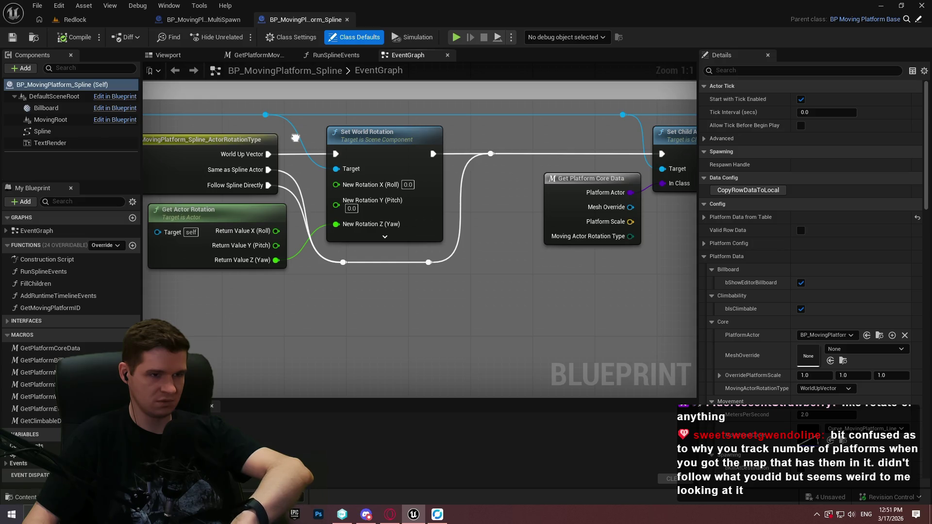
pyautogui.moveTo(295, 138); pyautogui.dragTo(127, 131)
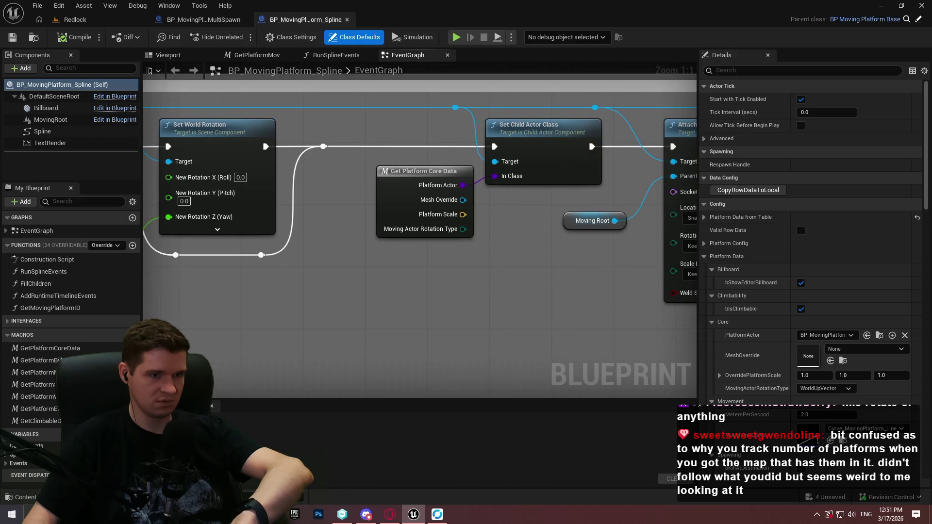
pyautogui.moveTo(485, 131)
pyautogui.mouseDown()
pyautogui.moveTo(48, 134)
pyautogui.moveTo(365, 162)
pyautogui.mouseUp()
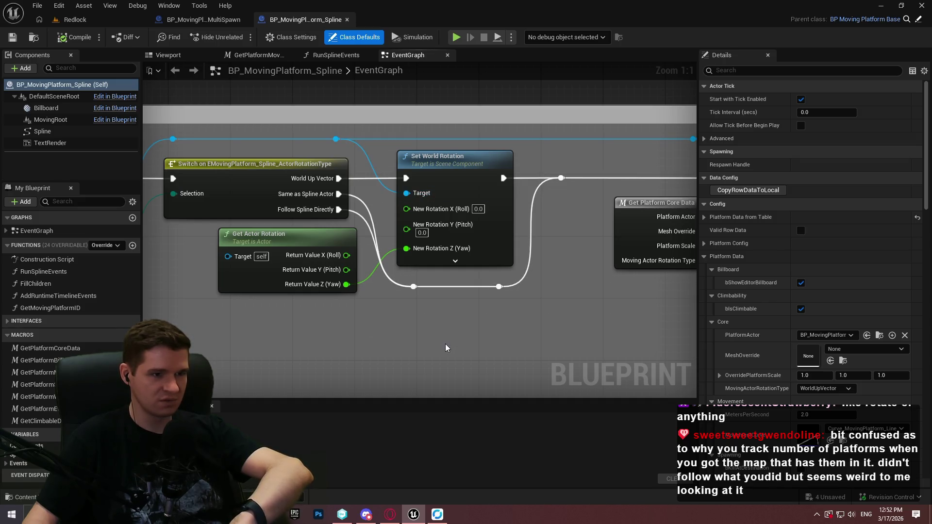
pyautogui.moveTo(412, 347); pyautogui.dragTo(845, 360)
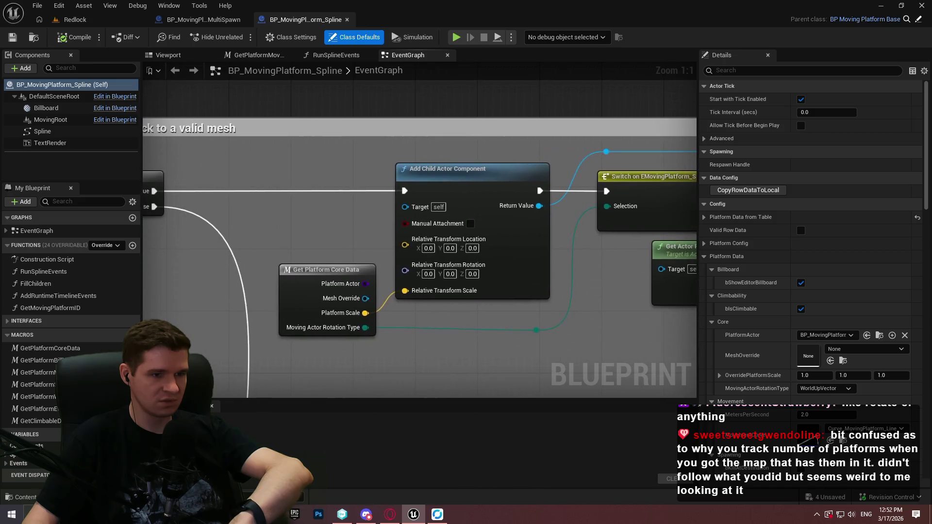
pyautogui.moveTo(630, 291)
pyautogui.mouseDown()
pyautogui.moveTo(386, 272)
pyautogui.moveTo(287, 299)
pyautogui.moveTo(296, 247)
pyautogui.moveTo(230, 300)
pyautogui.mouseUp()
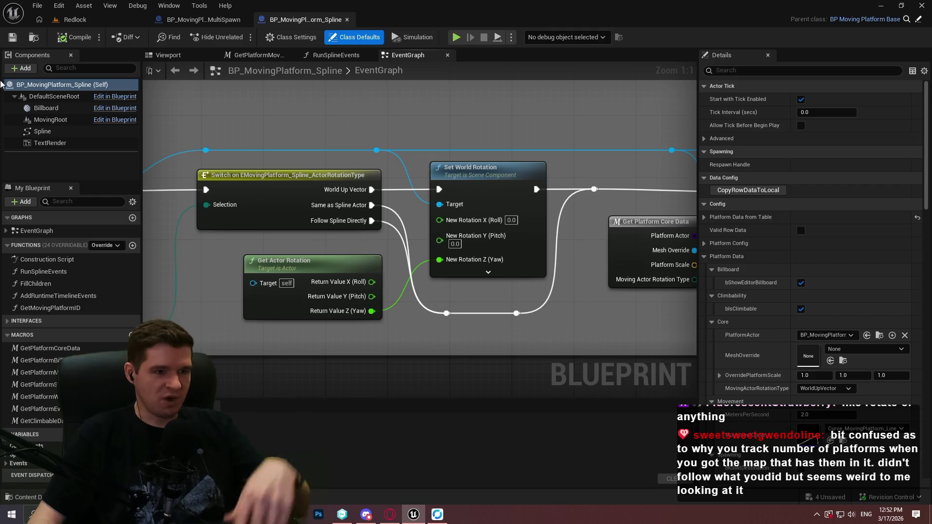
pyautogui.moveTo(596, 194); pyautogui.dragTo(426, 260)
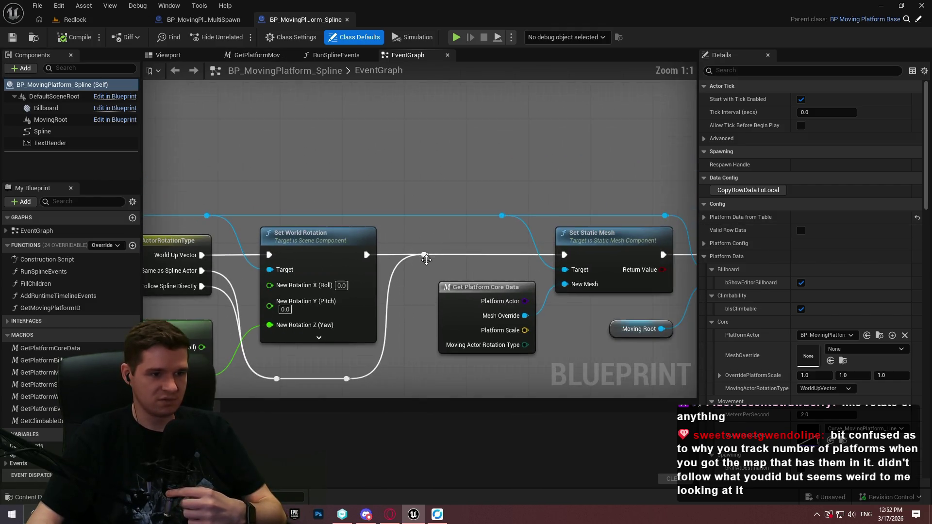
pyautogui.scroll(-4, 558, 155)
pyautogui.scroll(2, 428, 307)
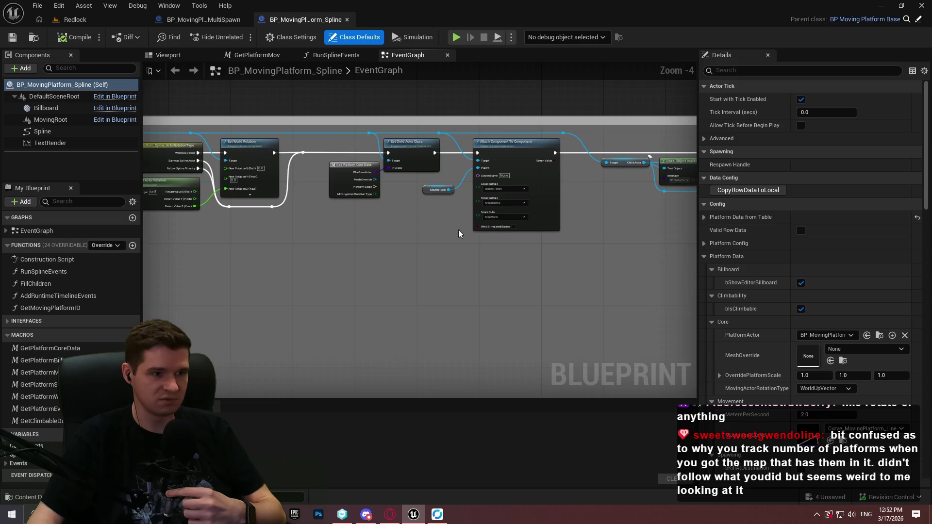
pyautogui.scroll(2, 578, 302)
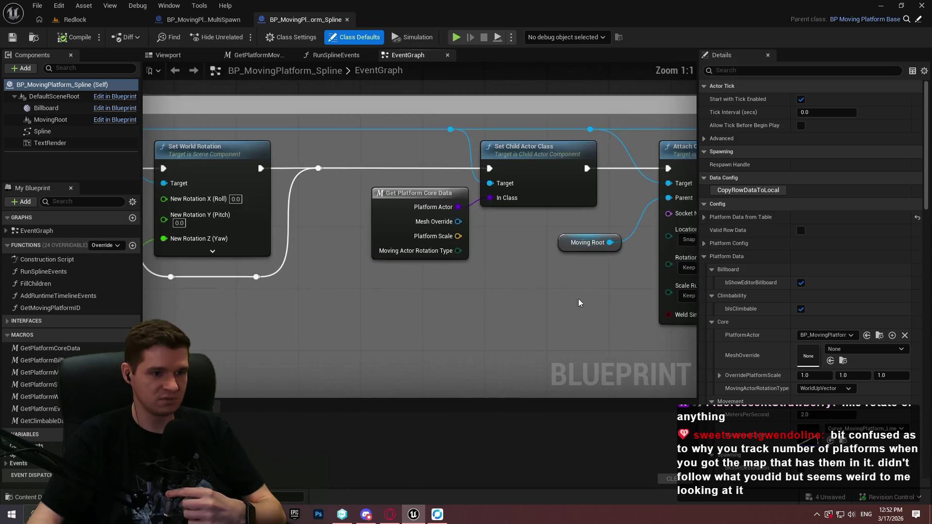
pyautogui.moveTo(578, 302); pyautogui.dragTo(439, 306)
pyautogui.moveTo(659, 363); pyautogui.dragTo(404, 279)
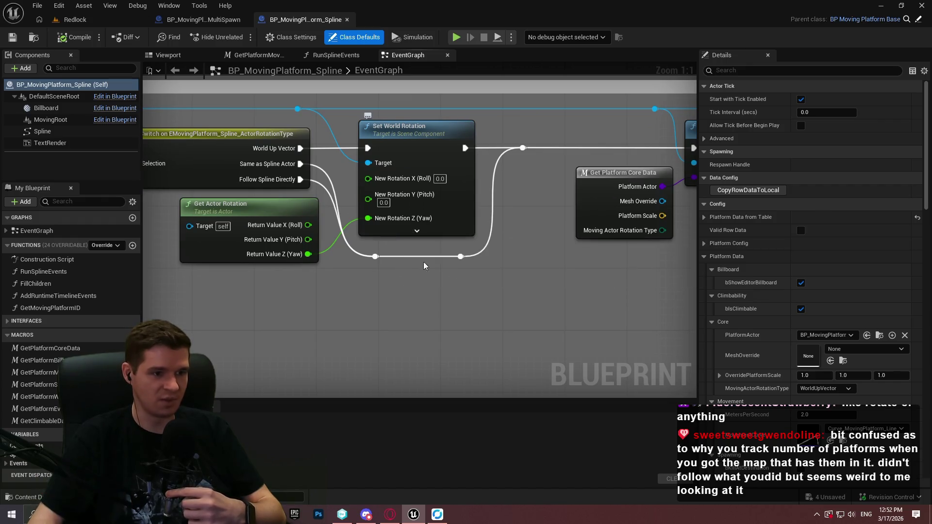
# Inspect the Switch node's wiring to Get Actor Rotation and Set World Rotation.
pyautogui.moveTo(320, 309); pyautogui.dragTo(495, 320)
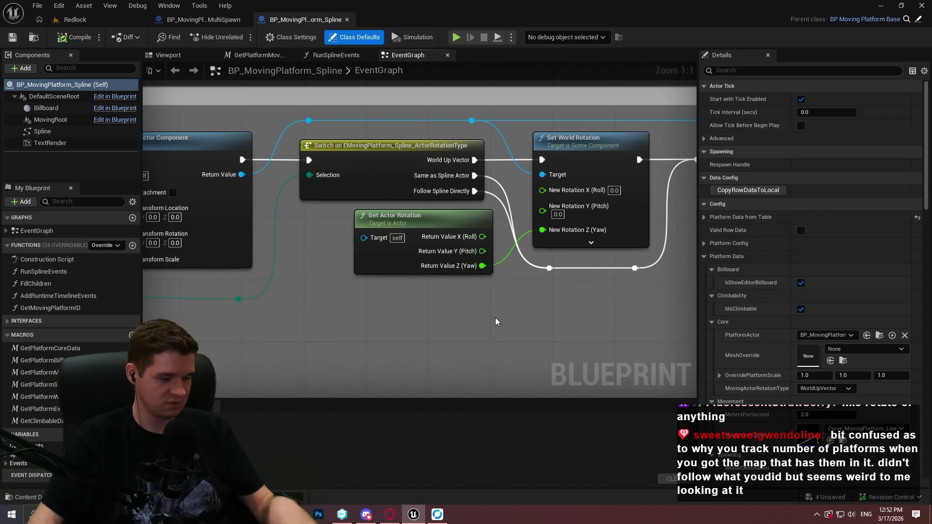
pyautogui.moveTo(547, 306)
pyautogui.mouseDown()
pyautogui.moveTo(507, 308)
pyautogui.moveTo(476, 292)
pyautogui.mouseUp()
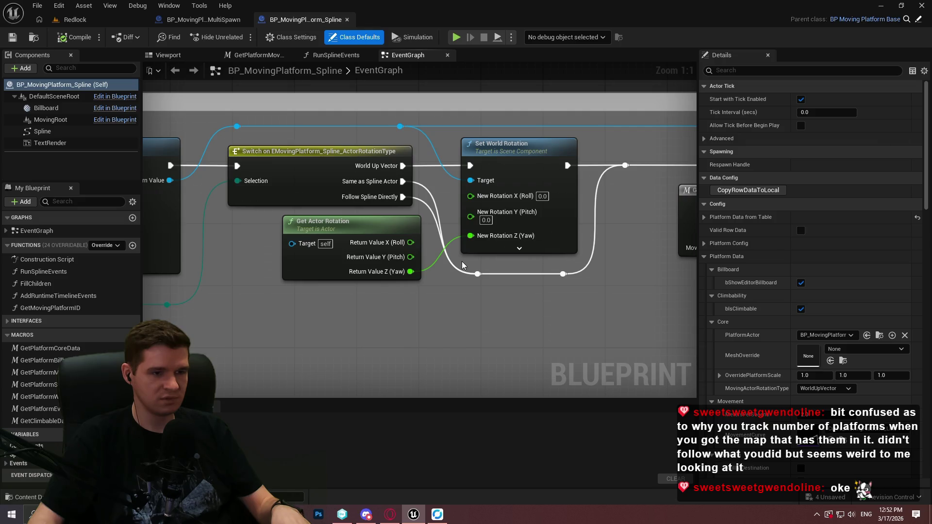
pyautogui.moveTo(445, 247)
pyautogui.mouseDown()
pyautogui.moveTo(451, 204)
pyautogui.moveTo(463, 248)
pyautogui.mouseUp()
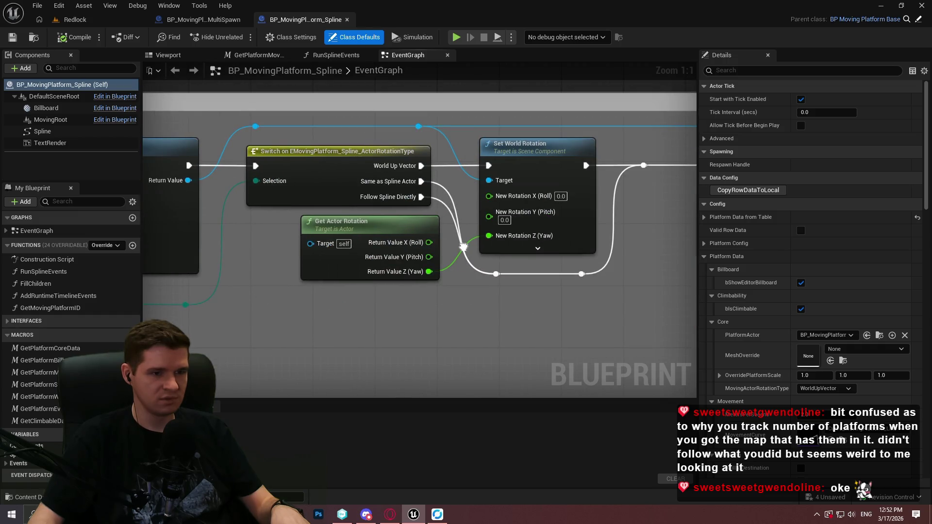
pyautogui.moveTo(463, 248); pyautogui.dragTo(458, 247)
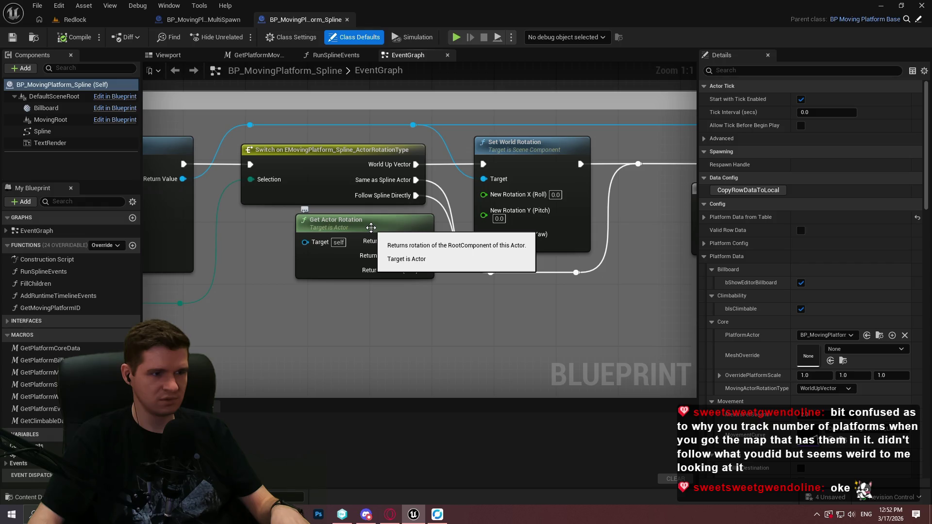
pyautogui.moveTo(318, 312)
pyautogui.mouseDown()
pyautogui.moveTo(253, 311)
pyautogui.moveTo(437, 311)
pyautogui.moveTo(195, 309)
pyautogui.moveTo(200, 302)
pyautogui.mouseUp()
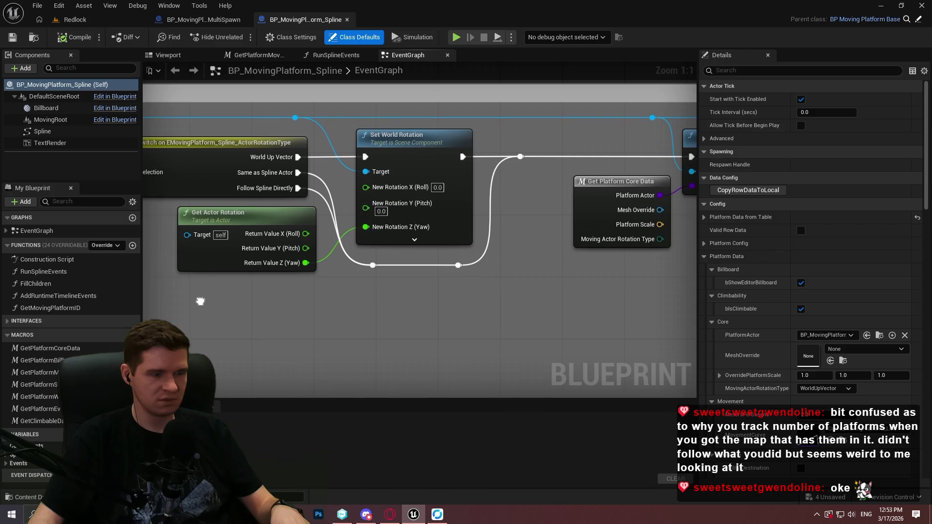
pyautogui.scroll(-5, 199, 299)
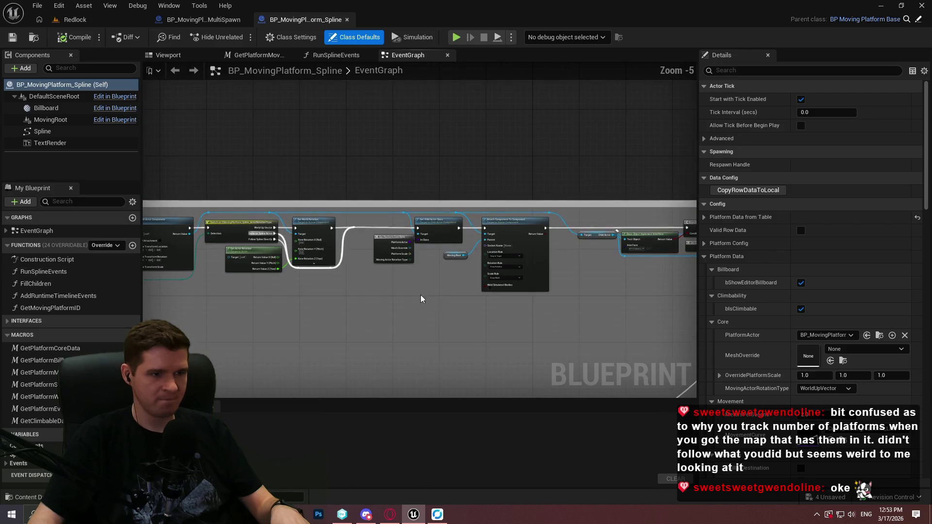
pyautogui.scroll(4, 326, 276)
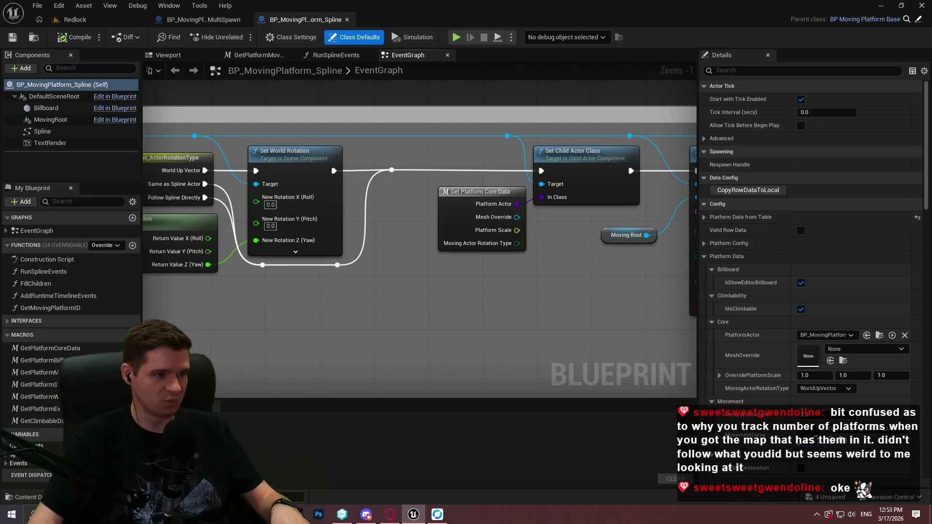
pyautogui.moveTo(562, 293); pyautogui.dragTo(620, 297)
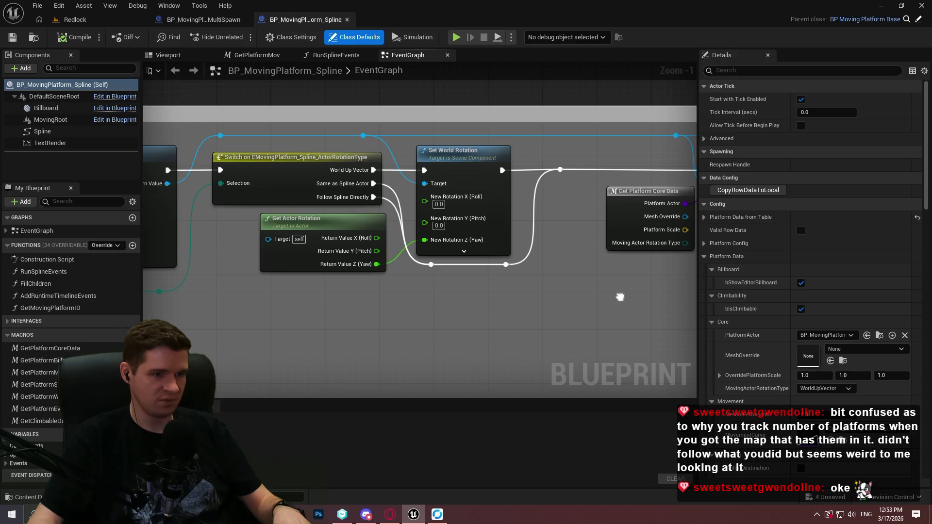
# Switch to the MultiSpawn UpdatePlatformLocations graph and review its transform nodes, Branch and For Each Loop.
pyautogui.click(203, 19)
pyautogui.moveTo(583, 207)
pyautogui.mouseDown()
pyautogui.moveTo(464, 287)
pyautogui.moveTo(363, 285)
pyautogui.moveTo(723, 273)
pyautogui.moveTo(922, 329)
pyautogui.mouseUp()
pyautogui.moveTo(387, 329); pyautogui.dragTo(825, 359)
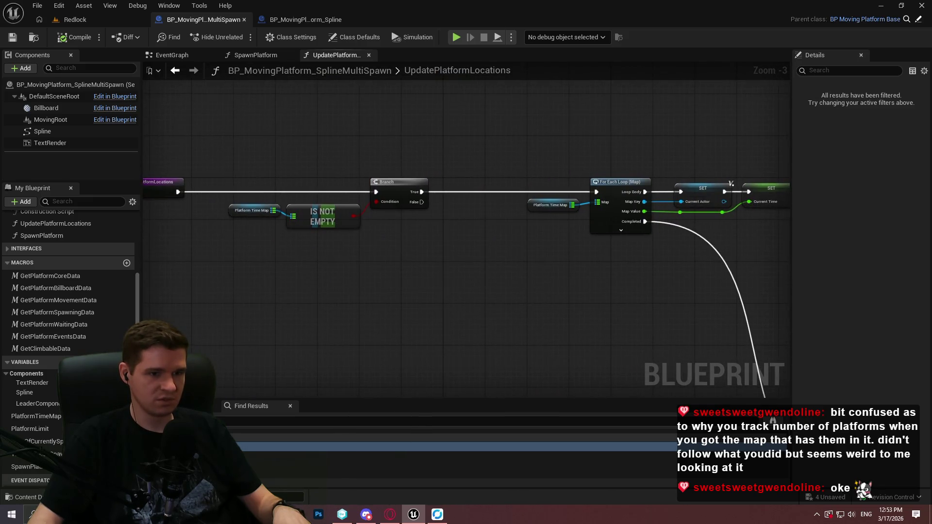
# Disconnect the spline Return Value Rotation from New Rotation and feed New Rotation from a new Select node.
pyautogui.click(256, 55)
pyautogui.scroll(-3, 370, 138)
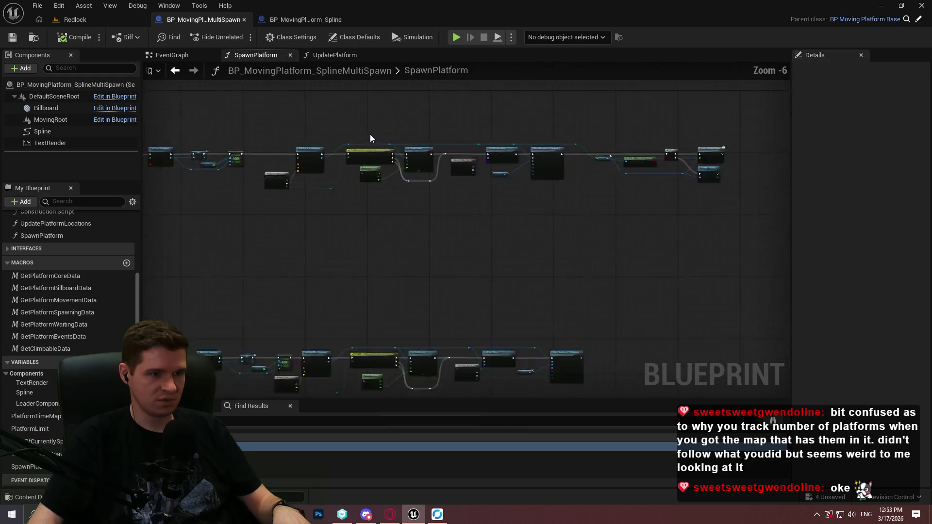
pyautogui.scroll(1, 289, 163)
pyautogui.click(325, 55)
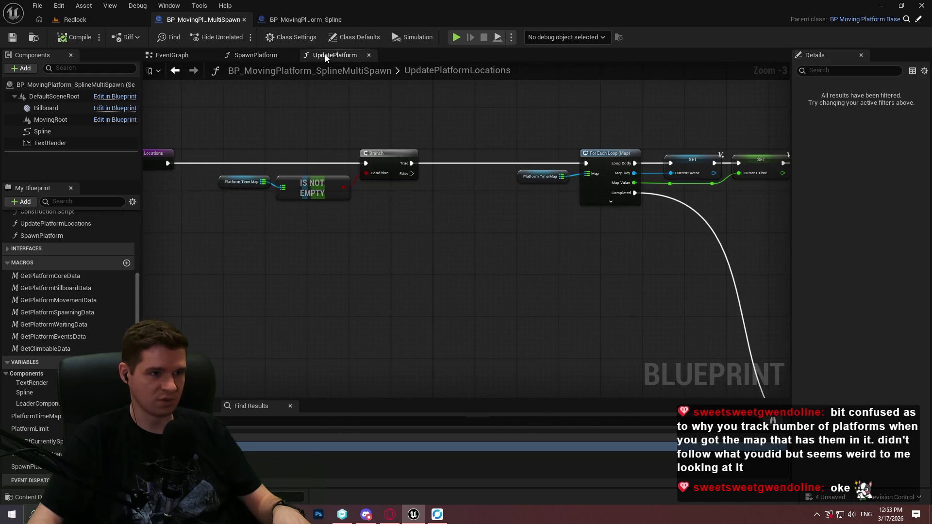
pyautogui.moveTo(470, 254)
pyautogui.mouseDown()
pyautogui.moveTo(568, 249)
pyautogui.moveTo(579, 307)
pyautogui.moveTo(140, 272)
pyautogui.mouseUp()
pyautogui.scroll(3, 236, 260)
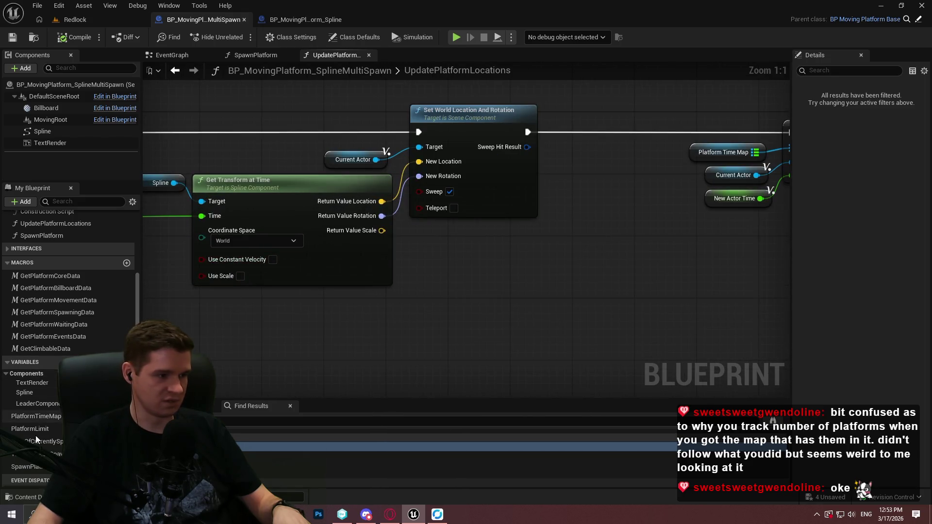
pyautogui.keyDown('alt'); pyautogui.click(418, 176); pyautogui.keyUp('alt')
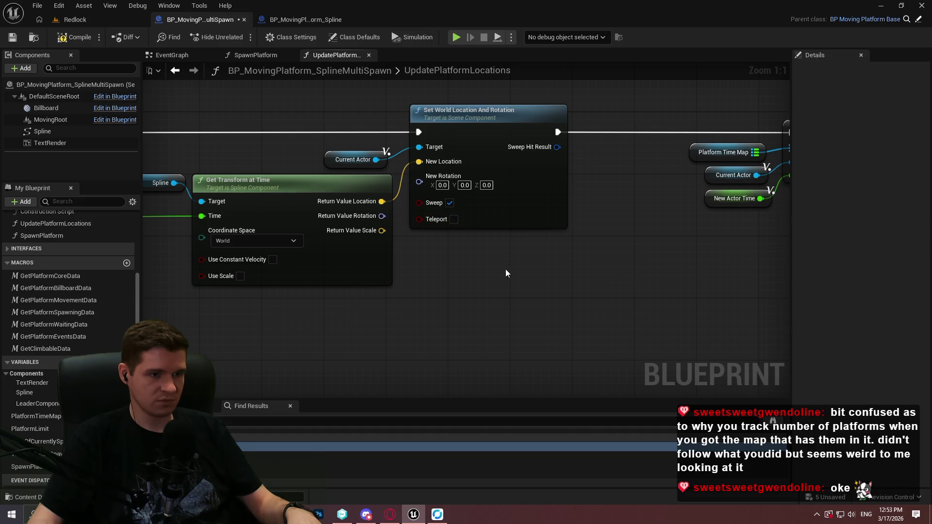
pyautogui.moveTo(419, 182); pyautogui.dragTo(462, 342)
pyautogui.write('select')
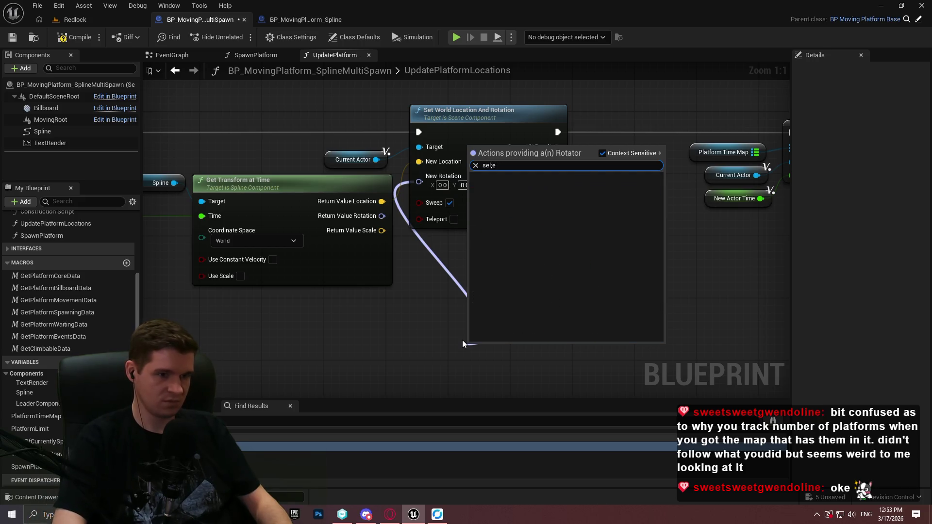
pyautogui.press('Return')
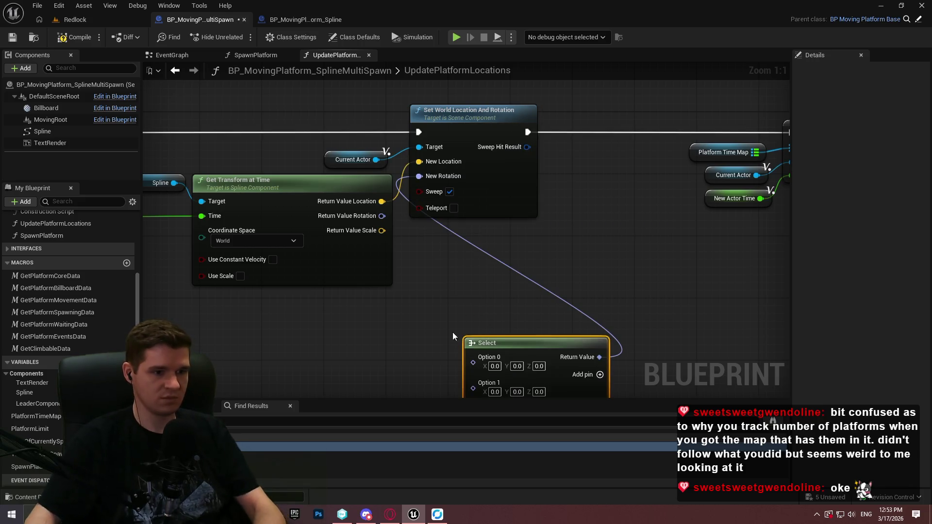
# Add a Get Platform Core Data macro and wire its rotation type into the Select's Index.
pyautogui.moveTo(458, 339); pyautogui.dragTo(432, 197)
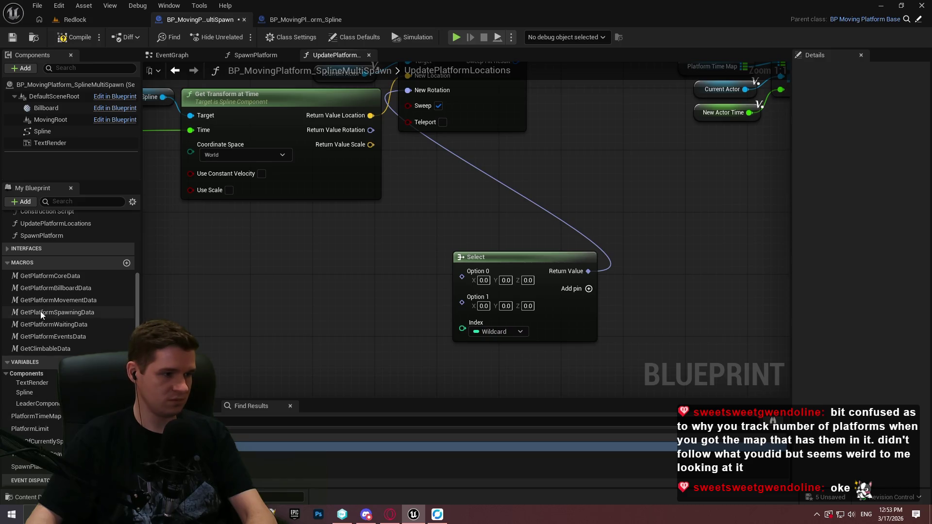
pyautogui.moveTo(48, 302); pyautogui.dragTo(287, 319)
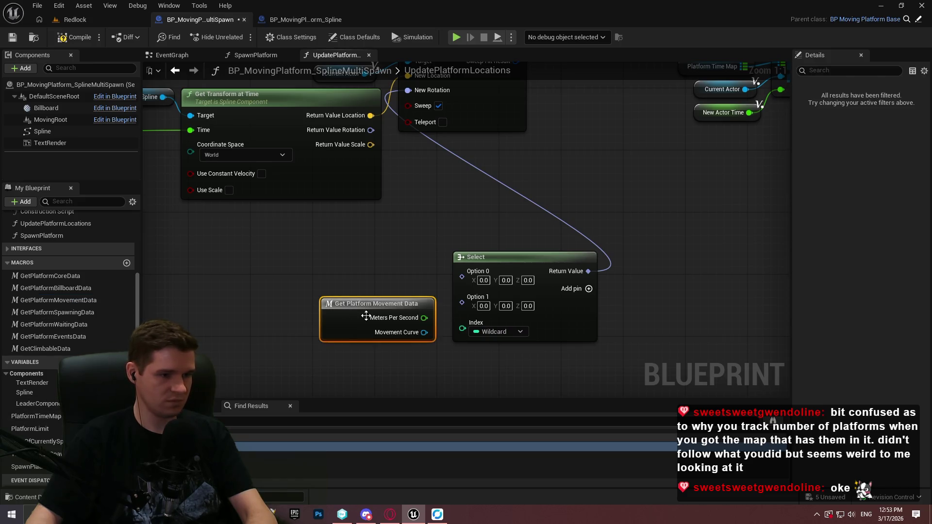
pyautogui.press('Delete')
pyautogui.moveTo(48, 276)
pyautogui.mouseDown()
pyautogui.moveTo(300, 314)
pyautogui.moveTo(216, 248)
pyautogui.mouseUp()
pyautogui.moveTo(291, 304); pyautogui.dragTo(462, 326)
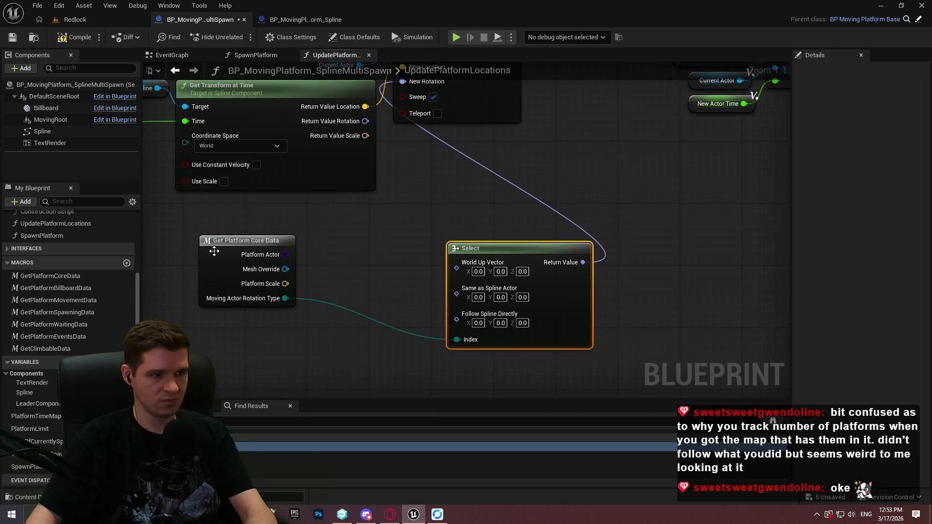
pyautogui.moveTo(214, 251); pyautogui.dragTo(328, 347)
# Add a Set World Rotation node targeting Current Actor, then return to the spline platform Blueprint.
pyautogui.scroll(-2, 390, 306)
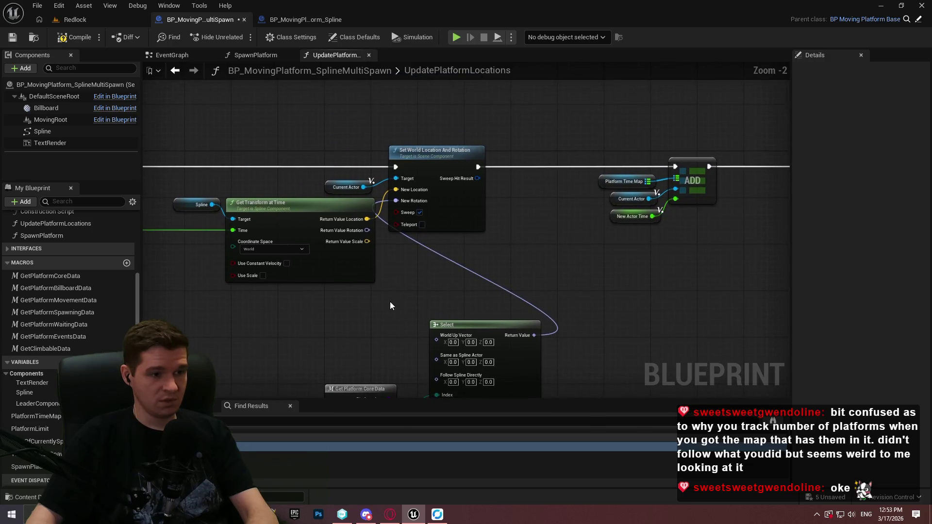
pyautogui.moveTo(429, 354)
pyautogui.mouseDown()
pyautogui.moveTo(398, 259)
pyautogui.moveTo(347, 356)
pyautogui.mouseUp()
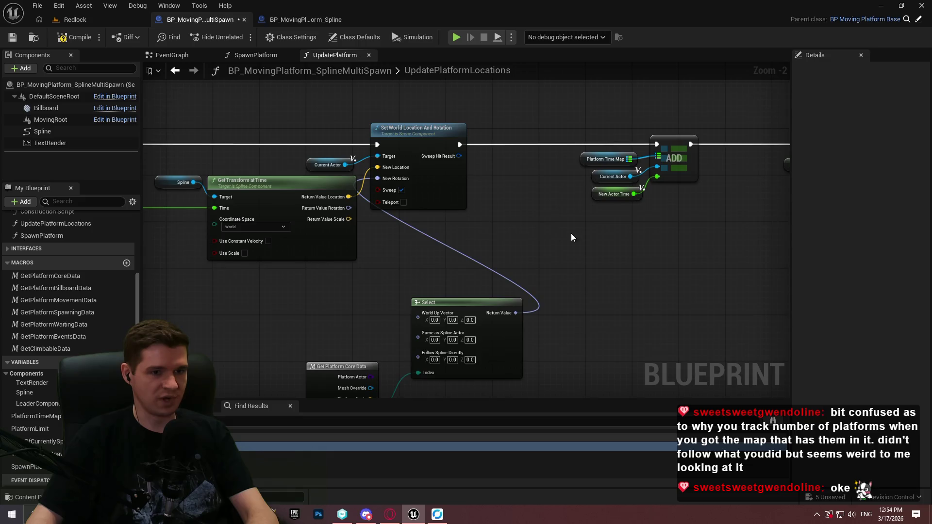
pyautogui.moveTo(435, 218); pyautogui.dragTo(49, 224)
pyautogui.scroll(2, 670, 248)
pyautogui.moveTo(669, 247)
pyautogui.mouseDown()
pyautogui.moveTo(565, 243)
pyautogui.moveTo(319, 162)
pyautogui.mouseUp()
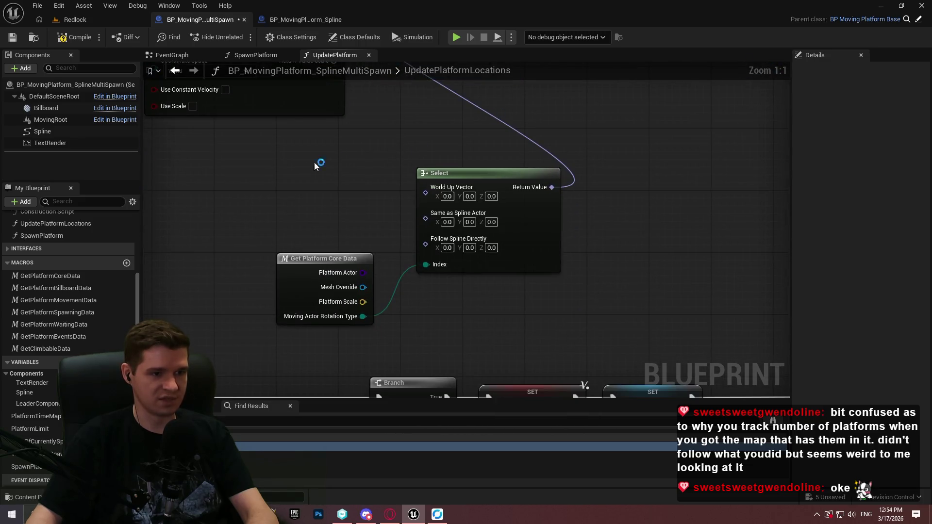
pyautogui.moveTo(558, 272)
pyautogui.mouseDown()
pyautogui.moveTo(417, 160)
pyautogui.moveTo(174, 235)
pyautogui.moveTo(144, 270)
pyautogui.moveTo(666, 216)
pyautogui.moveTo(523, 254)
pyautogui.mouseUp()
pyautogui.scroll(-1, 666, 217)
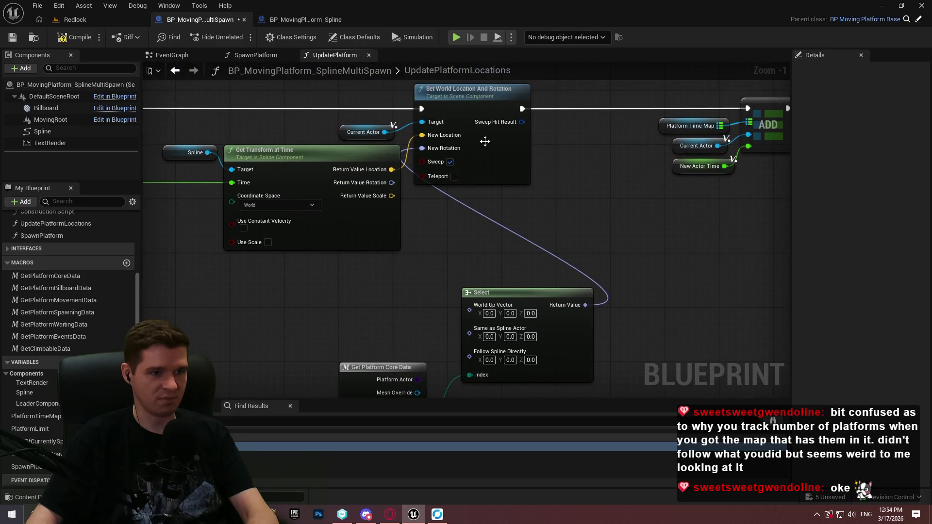
pyautogui.moveTo(385, 132); pyautogui.dragTo(494, 236)
pyautogui.write('set wo')
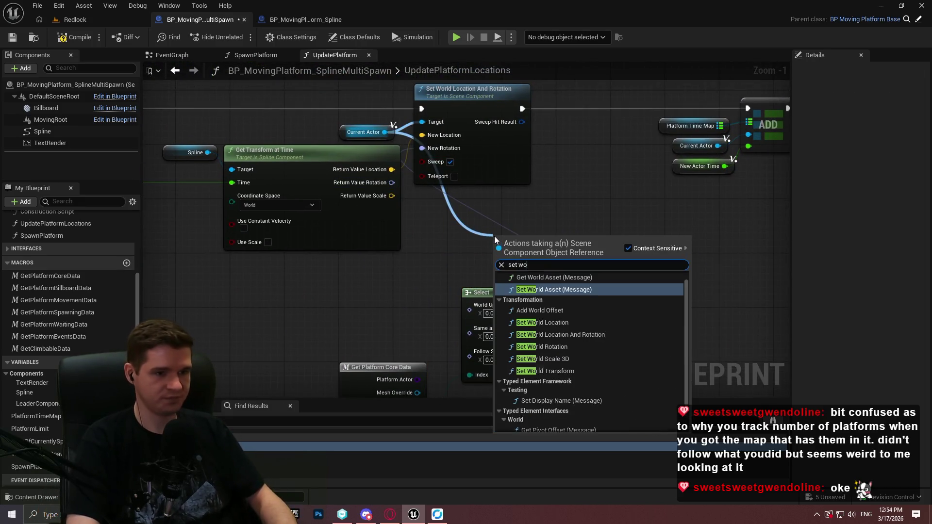
pyautogui.write('rldrot')
pyautogui.press('Return')
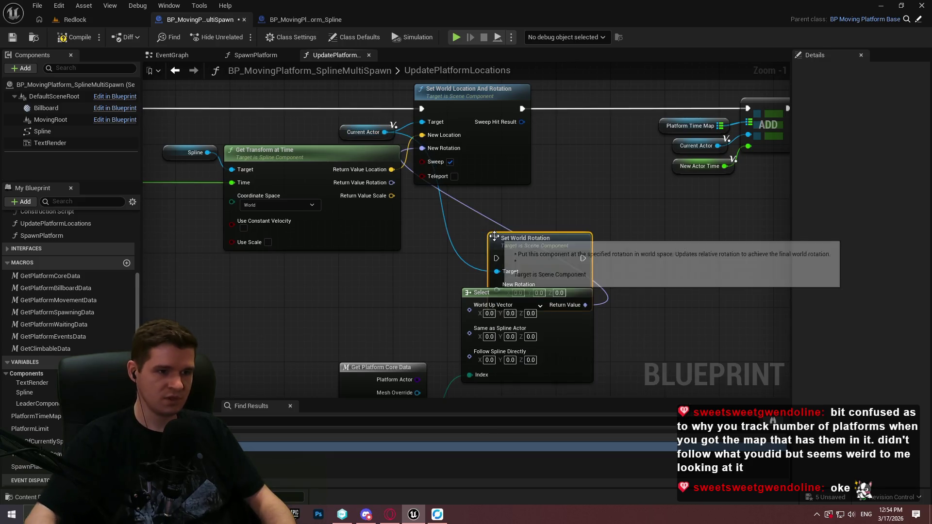
pyautogui.click(300, 19)
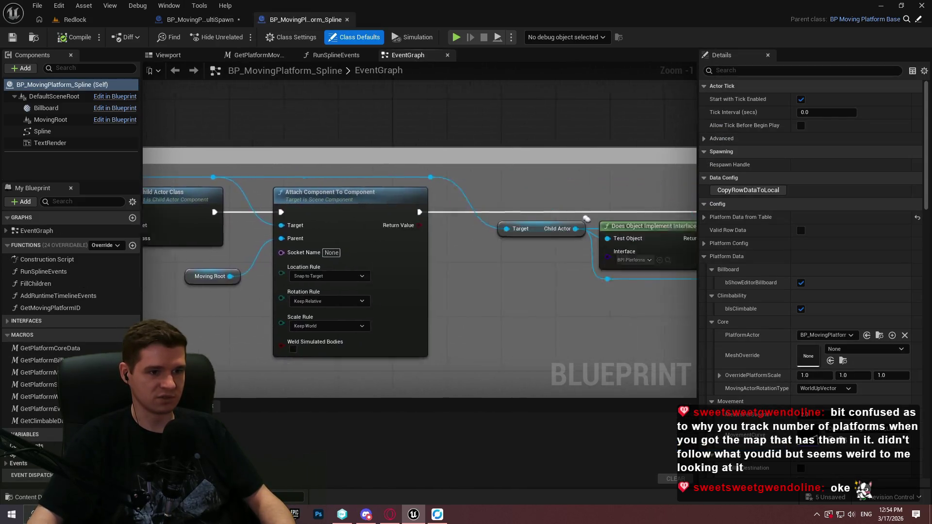
# In the multi-spawn UpdatePlatformLocations graph, add a Set World Location node from Current Actor.
pyautogui.scroll(-5, 637, 192)
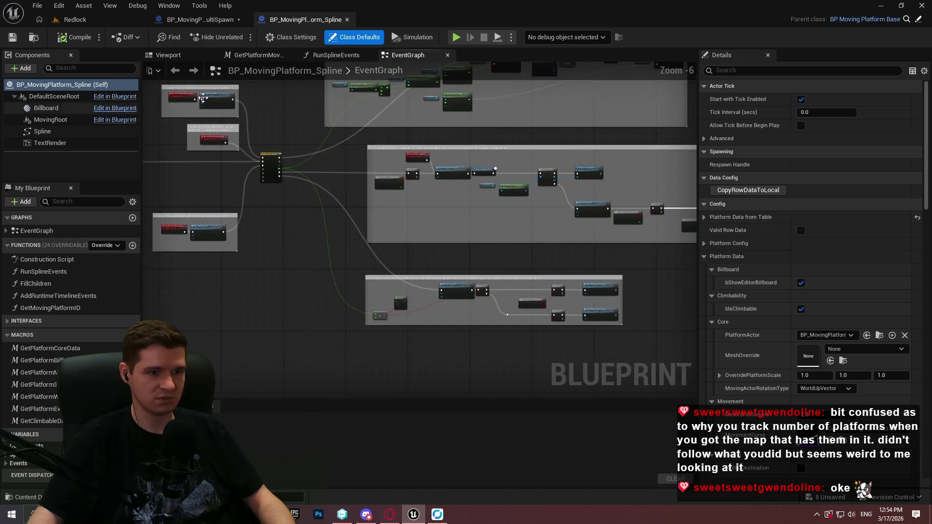
pyautogui.scroll(4, 349, 213)
pyautogui.moveTo(286, 230); pyautogui.dragTo(478, 281)
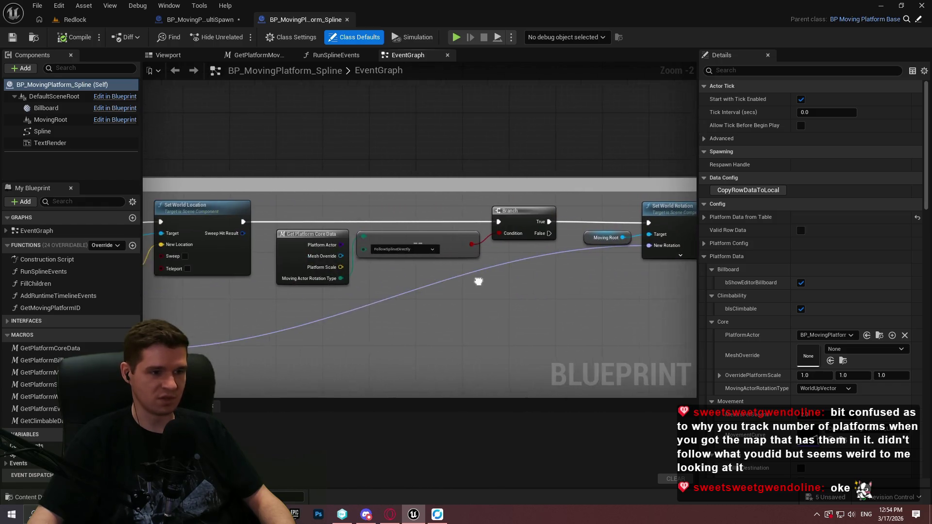
pyautogui.click(200, 20)
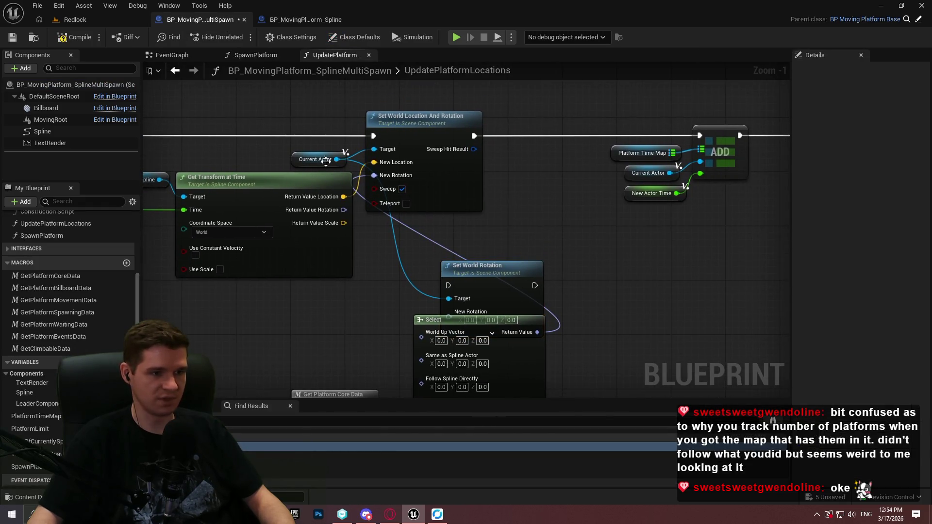
pyautogui.click(328, 159)
pyautogui.moveTo(315, 103); pyautogui.dragTo(315, 178)
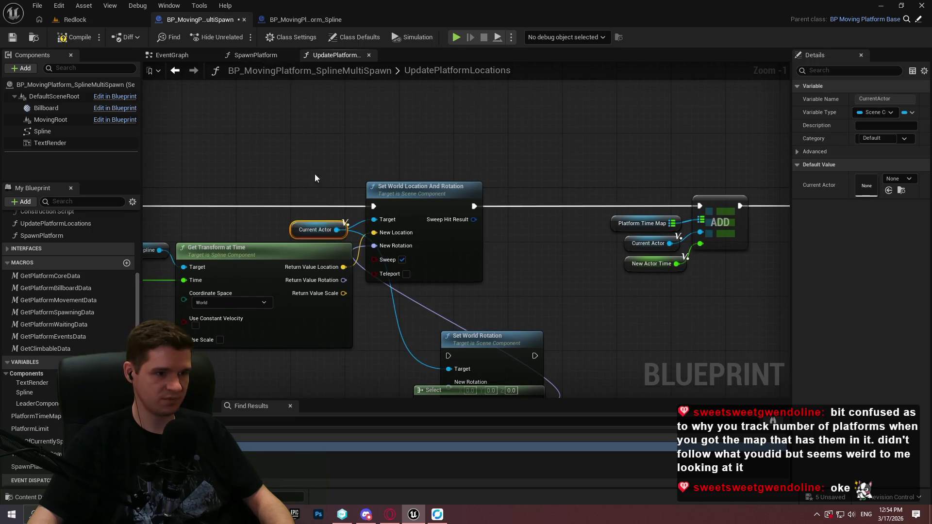
pyautogui.moveTo(336, 229); pyautogui.dragTo(281, 130)
pyautogui.write('set world rota')
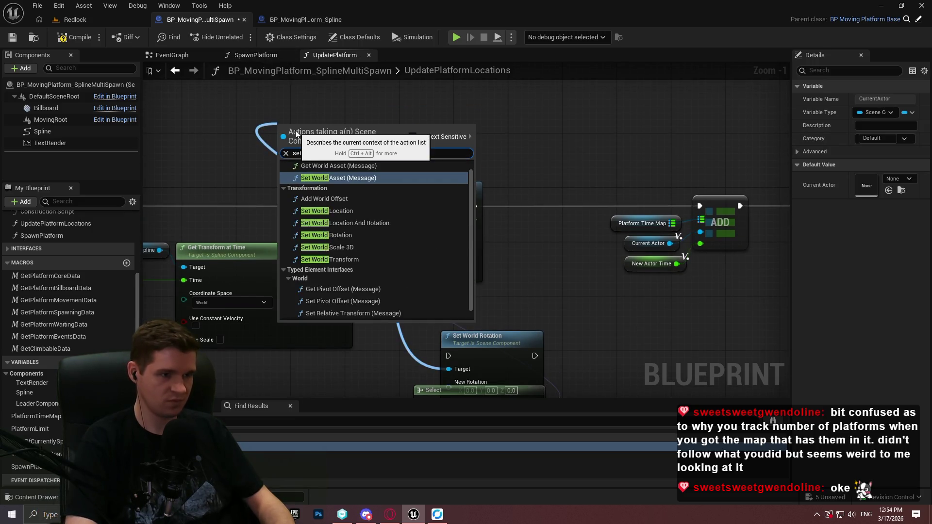
pyautogui.press('BackSpace')
pyautogui.press('BackSpace')
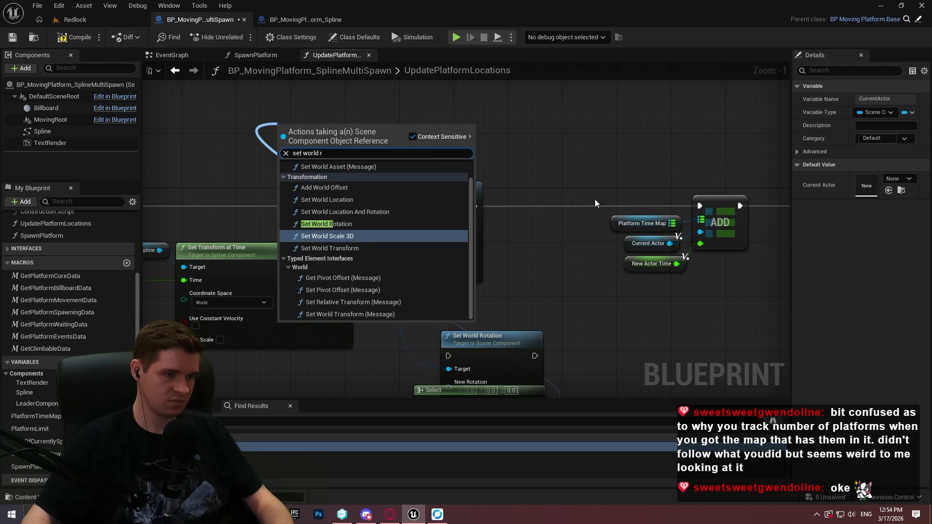
pyautogui.write('loca')
pyautogui.press('Return')
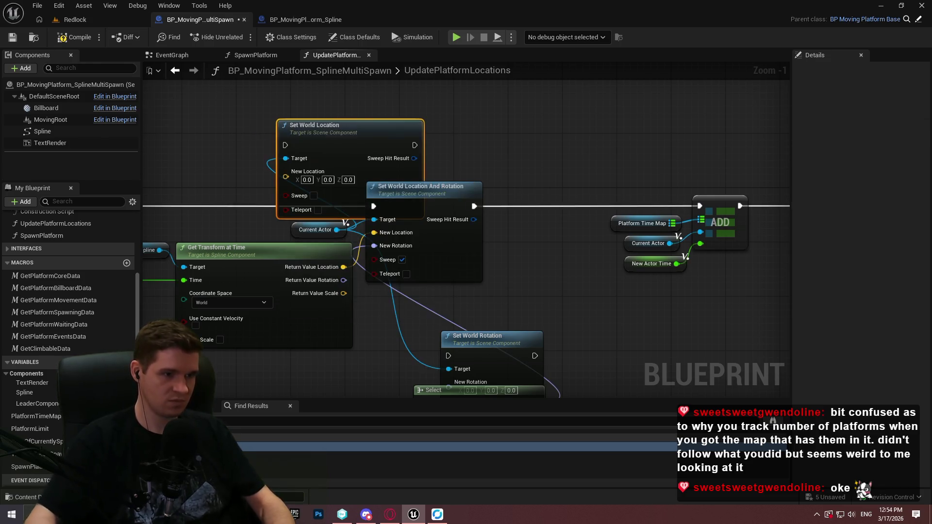
# Feed the spline location into Set World Location, wire its execution after SET, and delete Set World Location And Rotation.
pyautogui.moveTo(367, 124); pyautogui.dragTo(504, 76)
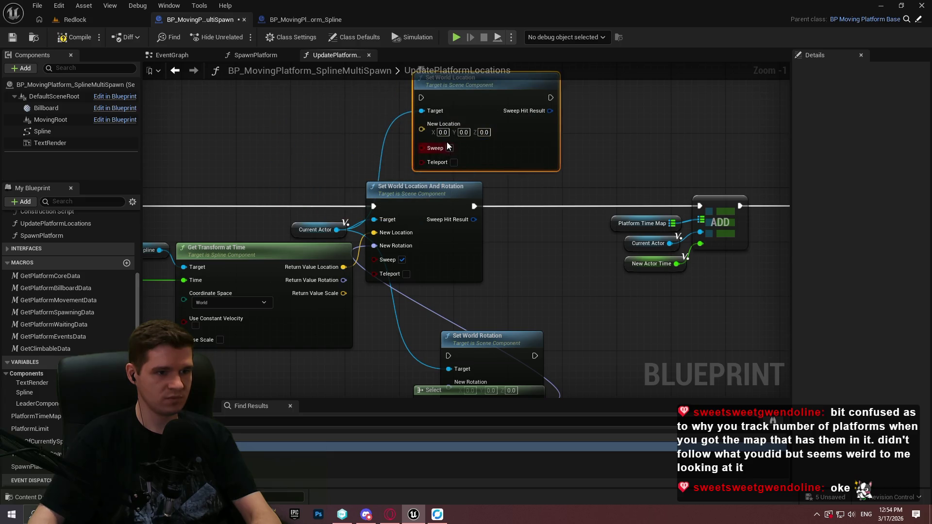
pyautogui.moveTo(343, 267)
pyautogui.mouseDown()
pyautogui.moveTo(374, 243)
pyautogui.moveTo(421, 129)
pyautogui.mouseUp()
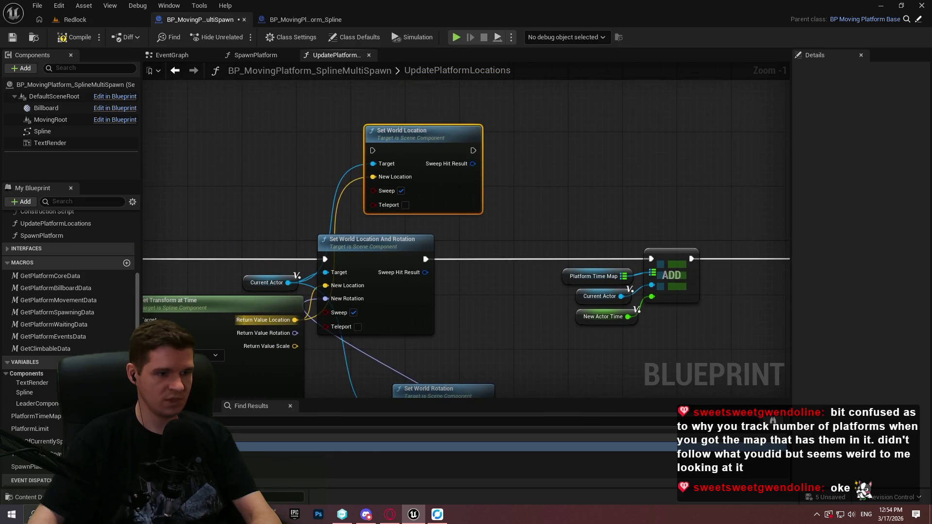
pyautogui.moveTo(518, 121)
pyautogui.mouseDown()
pyautogui.moveTo(698, 233)
pyautogui.moveTo(559, 235)
pyautogui.mouseUp()
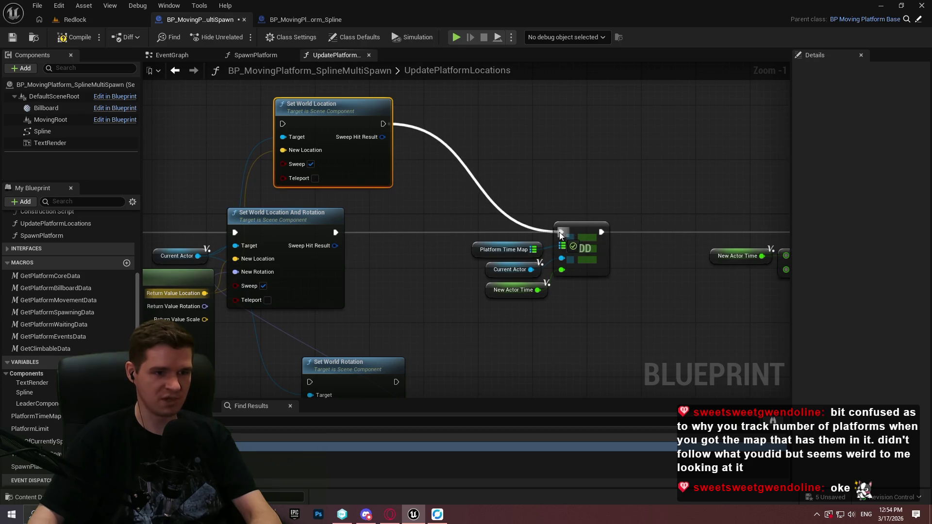
pyautogui.press('Delete')
pyautogui.moveTo(568, 150); pyautogui.dragTo(251, 264)
pyautogui.moveTo(528, 133)
pyautogui.mouseDown()
pyautogui.moveTo(492, 237)
pyautogui.moveTo(494, 228)
pyautogui.mouseUp()
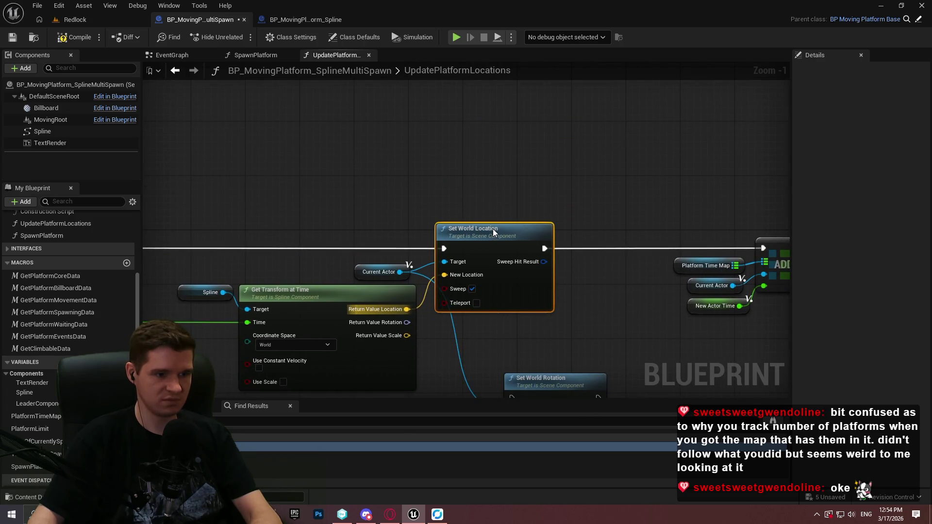
pyautogui.moveTo(571, 357); pyautogui.dragTo(509, 284)
# Shift the ADD, compare and Branch nodes right and line Set World Rotation up after Set World Location.
pyautogui.scroll(-2, 509, 284)
pyautogui.moveTo(556, 210)
pyautogui.mouseDown()
pyautogui.moveTo(655, 235)
pyautogui.moveTo(548, 244)
pyautogui.mouseUp()
pyautogui.scroll(1, 462, 229)
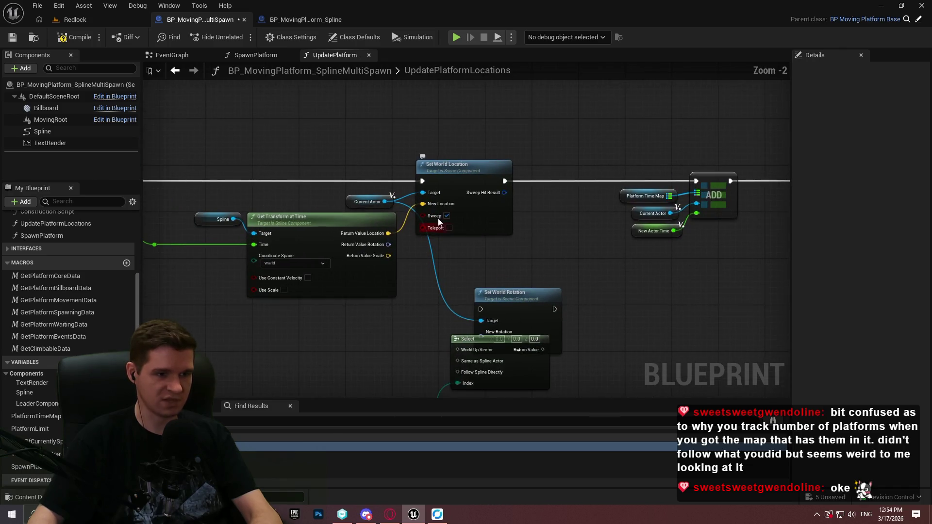
pyautogui.moveTo(447, 216); pyautogui.dragTo(339, 225)
pyautogui.moveTo(196, 150); pyautogui.dragTo(582, 228)
pyautogui.scroll(1, 355, 190)
pyautogui.moveTo(409, 197); pyautogui.dragTo(601, 201)
pyautogui.scroll(1, 340, 226)
pyautogui.moveTo(533, 292)
pyautogui.mouseDown()
pyautogui.moveTo(688, 219)
pyautogui.moveTo(680, 192)
pyautogui.moveTo(448, 200)
pyautogui.mouseUp()
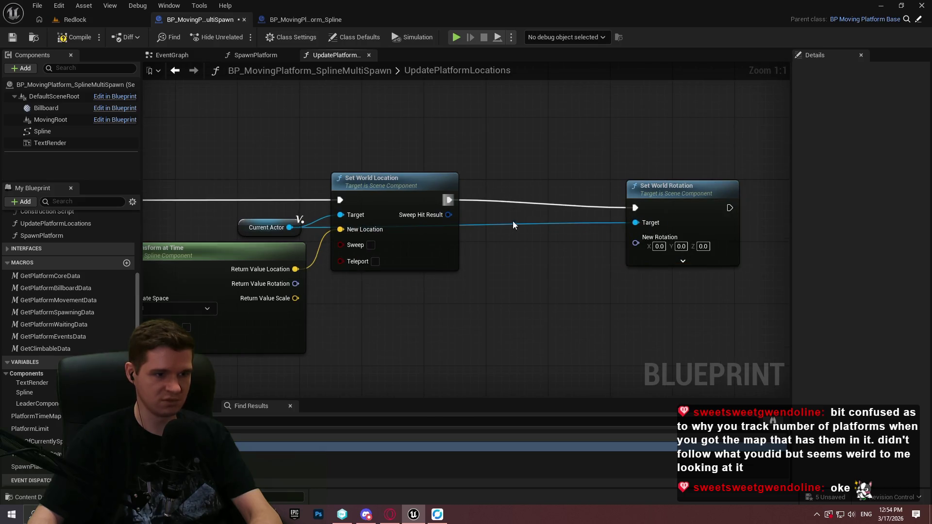
pyautogui.moveTo(666, 214); pyautogui.dragTo(651, 205)
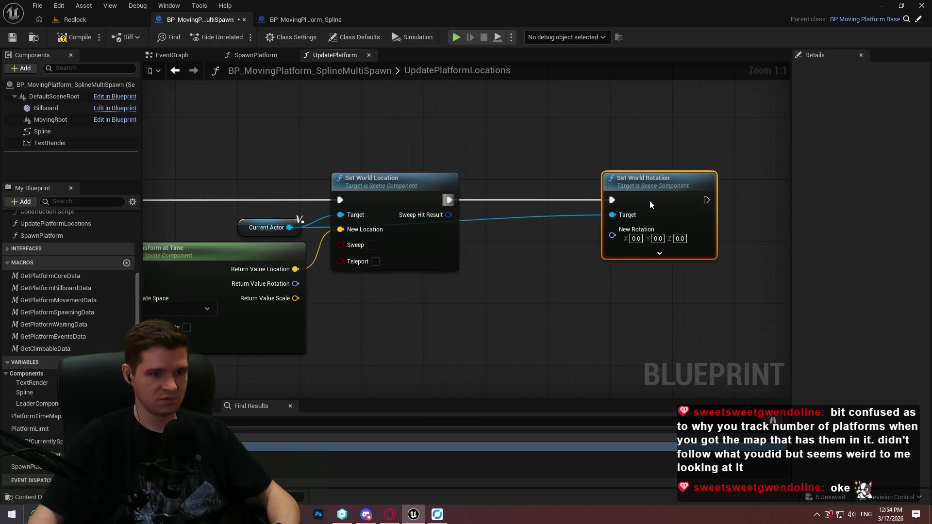
# Duplicate the Current Actor getter and wire the copy into Set World Rotation's target.
pyautogui.click(254, 227)
pyautogui.hotkey('ctrl', 'c')
pyautogui.hotkey('ctrl', 'v')
pyautogui.moveTo(561, 242); pyautogui.dragTo(630, 222)
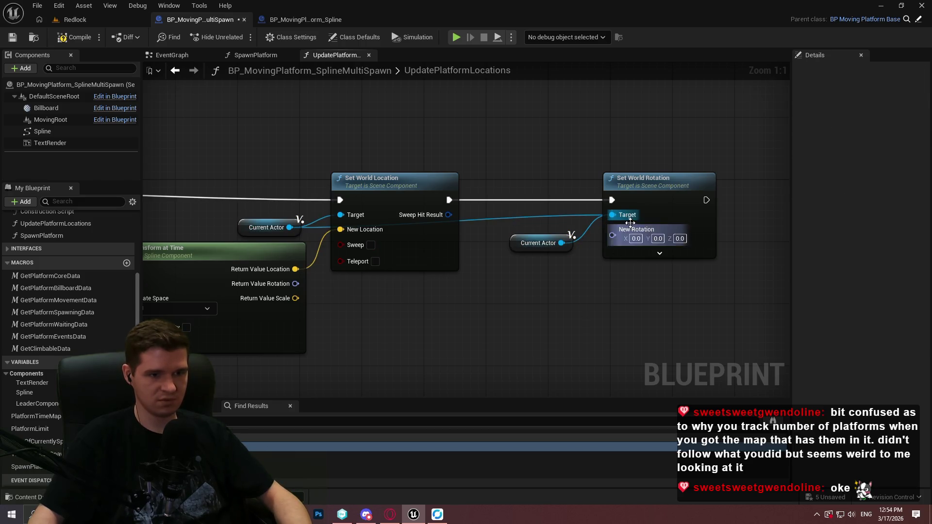
# Replace the Select with an Equal (Enum) check of Moving Actor Rotation Type against FollowSplineDirectly.
pyautogui.moveTo(586, 304); pyautogui.dragTo(607, 169)
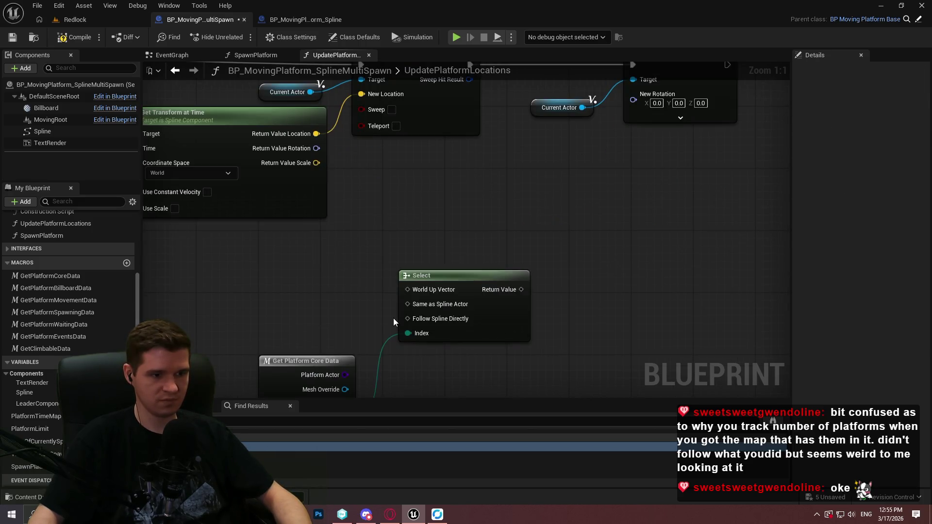
pyautogui.moveTo(522, 289)
pyautogui.mouseDown()
pyautogui.moveTo(606, 200)
pyautogui.moveTo(645, 183)
pyautogui.moveTo(521, 289)
pyautogui.mouseUp()
pyautogui.click(441, 335)
pyautogui.press('Delete')
pyautogui.moveTo(382, 341); pyautogui.dragTo(382, 258)
pyautogui.moveTo(344, 335)
pyautogui.mouseDown()
pyautogui.moveTo(397, 287)
pyautogui.moveTo(415, 286)
pyautogui.mouseUp()
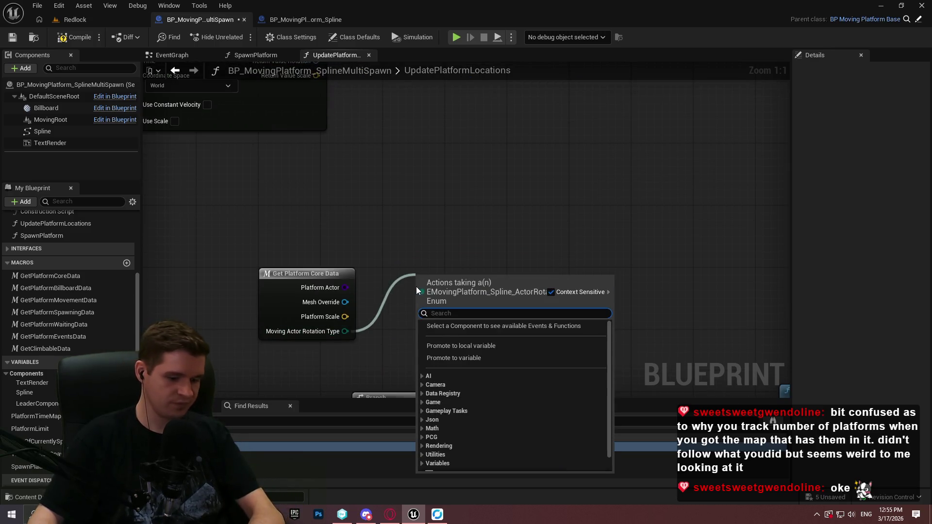
pyautogui.write('=')
pyautogui.click(476, 345)
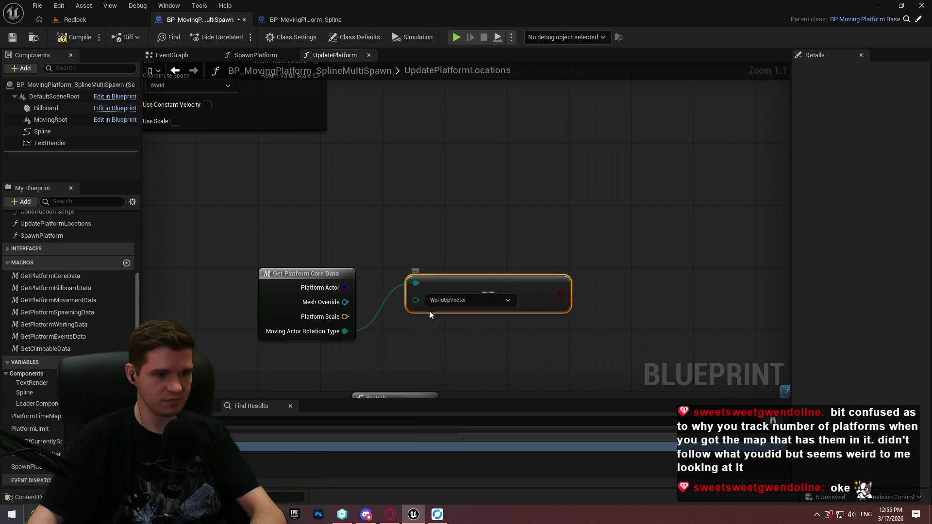
pyautogui.click(437, 331)
pyautogui.click(457, 365)
pyautogui.moveTo(442, 309); pyautogui.dragTo(418, 269)
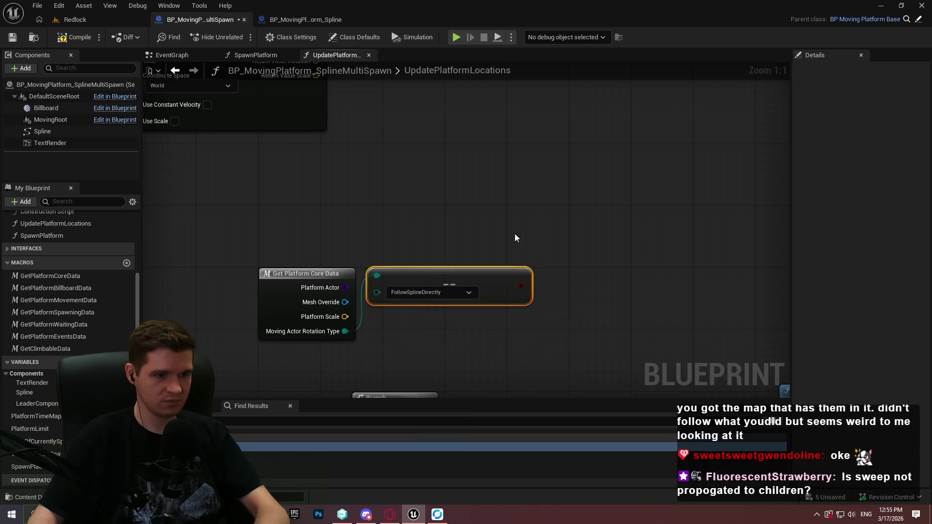
# Add a Branch on that check, run it after Set World Location, and trigger Set World Rotation from True.
pyautogui.click(578, 217)
pyautogui.moveTo(519, 286)
pyautogui.mouseDown()
pyautogui.moveTo(562, 432)
pyautogui.moveTo(564, 485)
pyautogui.mouseUp()
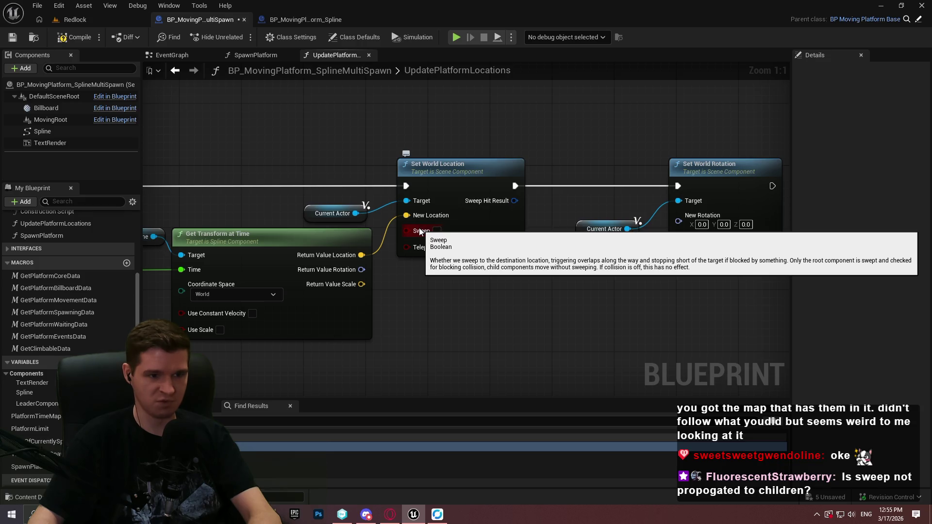
pyautogui.moveTo(484, 337)
pyautogui.mouseDown()
pyautogui.moveTo(294, 280)
pyautogui.moveTo(541, 163)
pyautogui.moveTo(400, 225)
pyautogui.mouseUp()
pyautogui.moveTo(604, 359)
pyautogui.mouseDown()
pyautogui.moveTo(614, 302)
pyautogui.moveTo(682, 256)
pyautogui.mouseUp()
pyautogui.moveTo(445, 130)
pyautogui.mouseDown()
pyautogui.moveTo(561, 184)
pyautogui.moveTo(646, 255)
pyautogui.mouseUp()
pyautogui.moveTo(662, 313); pyautogui.dragTo(558, 198)
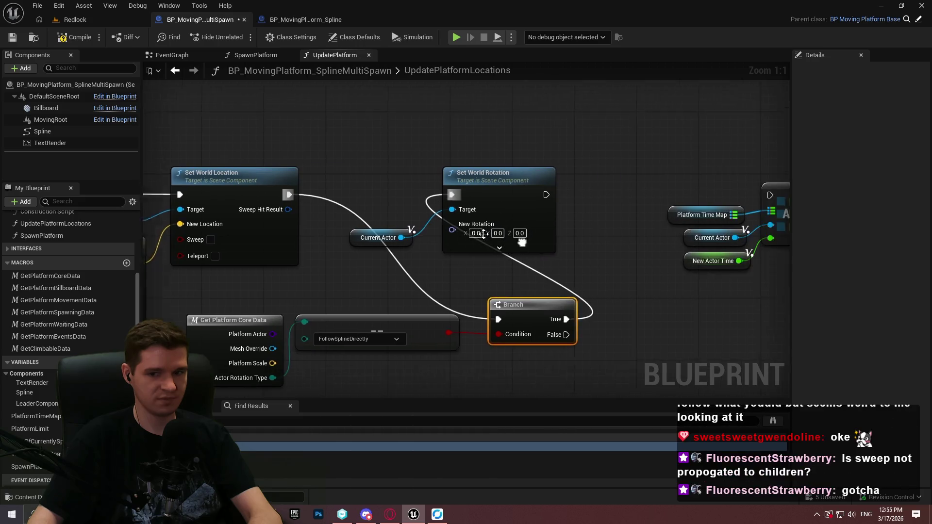
# Arrange Set World Rotation and its Current Actor getter to the right of the Branch.
pyautogui.scroll(-3, 535, 238)
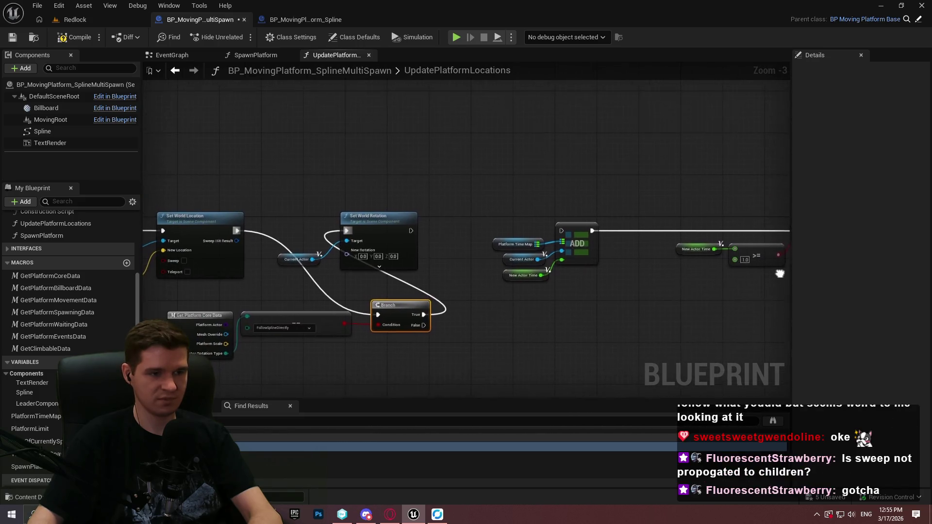
pyautogui.moveTo(580, 285)
pyautogui.mouseDown()
pyautogui.moveTo(443, 277)
pyautogui.moveTo(786, 300)
pyautogui.mouseUp()
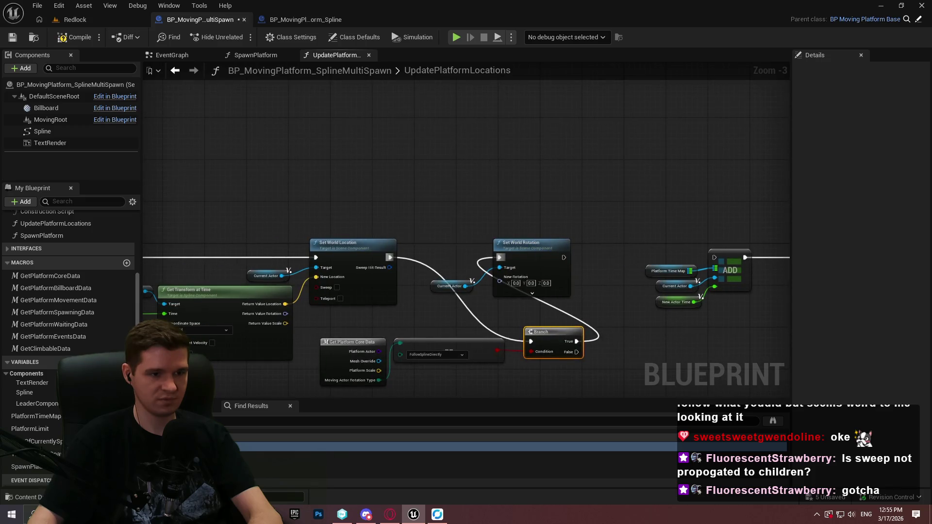
pyautogui.moveTo(516, 253)
pyautogui.mouseDown()
pyautogui.moveTo(657, 277)
pyautogui.moveTo(632, 334)
pyautogui.moveTo(668, 333)
pyautogui.mouseUp()
pyautogui.moveTo(466, 280)
pyautogui.mouseDown()
pyautogui.moveTo(557, 344)
pyautogui.moveTo(643, 373)
pyautogui.moveTo(636, 355)
pyautogui.moveTo(698, 344)
pyautogui.moveTo(597, 267)
pyautogui.moveTo(536, 260)
pyautogui.mouseUp()
pyautogui.keyDown('ctrl'); pyautogui.click(672, 342); pyautogui.keyUp('ctrl')
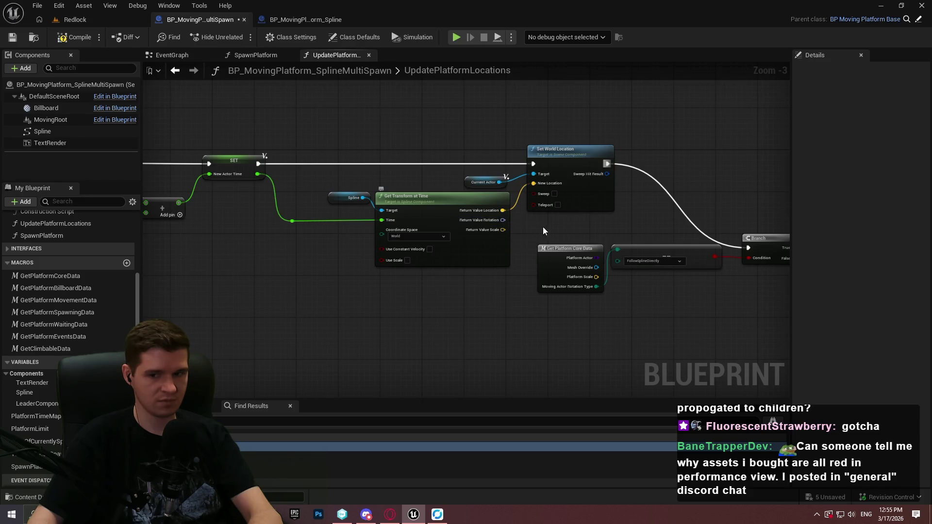
pyautogui.scroll(2, 488, 221)
pyautogui.moveTo(488, 222); pyautogui.dragTo(244, 219)
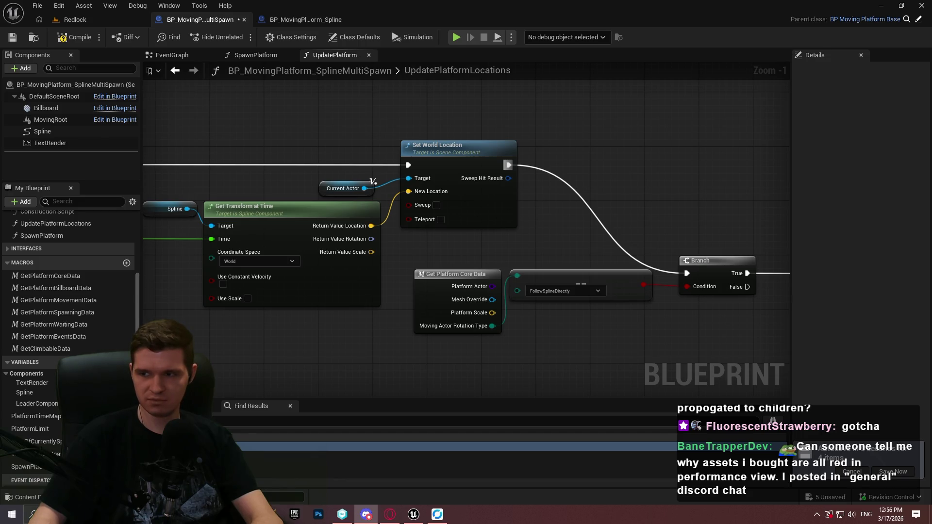
# Switch to Opera GX to view the shared M_CobbleStone_Rough material graph screenshot.
pyautogui.click(390, 514)
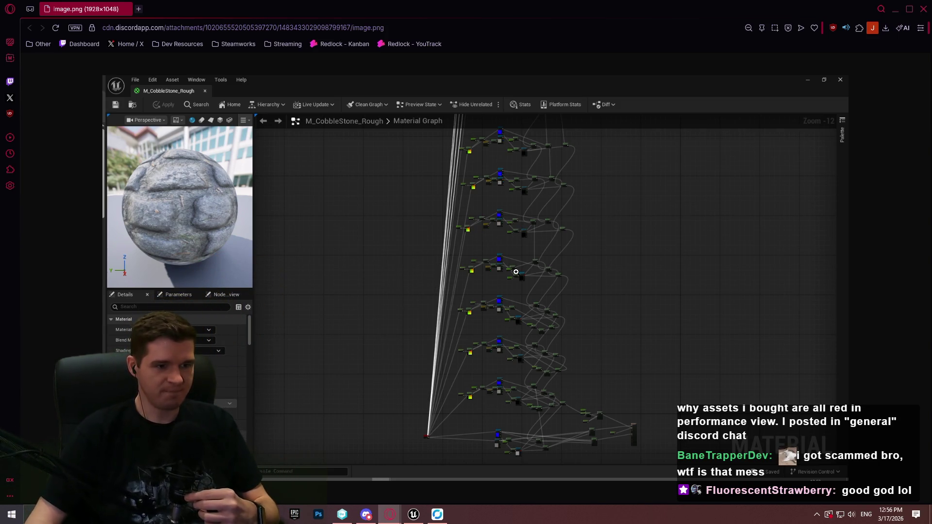
# Zoom the M_CobbleStone_Rough screenshot from fit-to-window to full size.
pyautogui.click(507, 180)
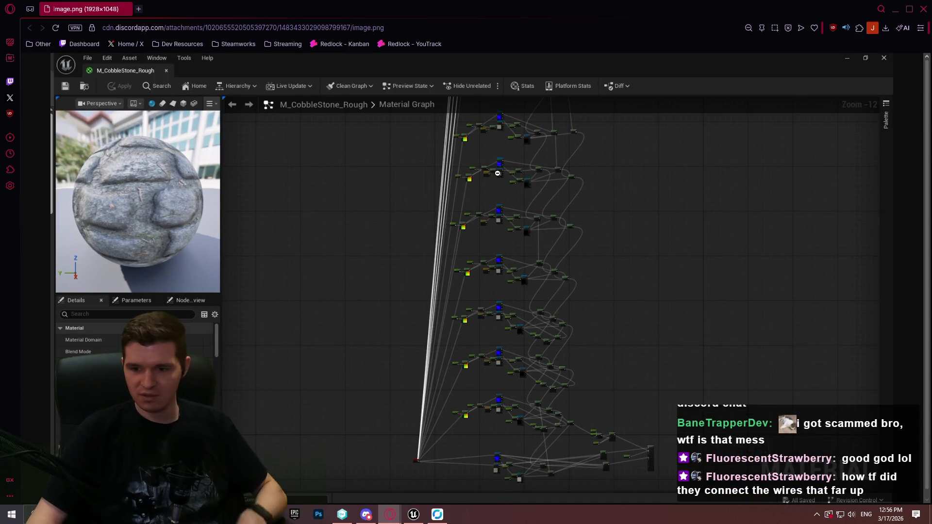
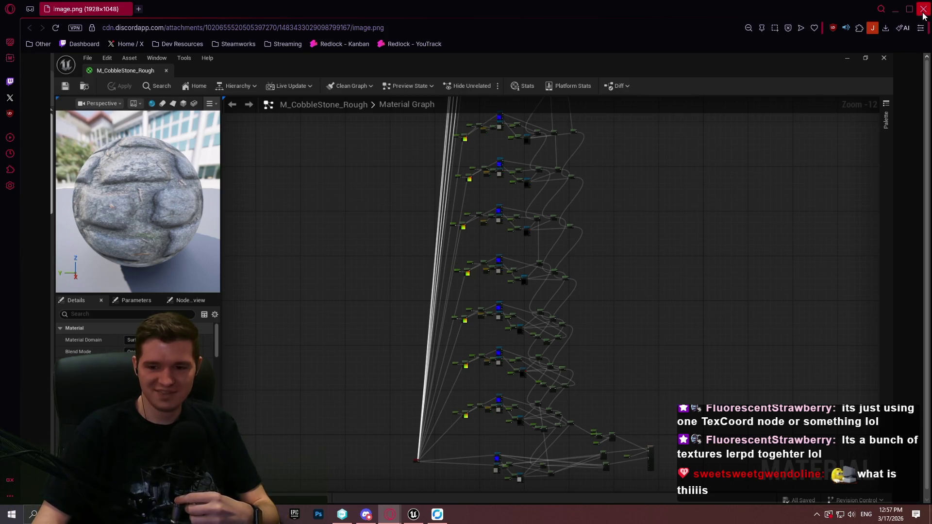
# Close the Opera GX window showing the shared material graph image.
pyautogui.click(923, 13)
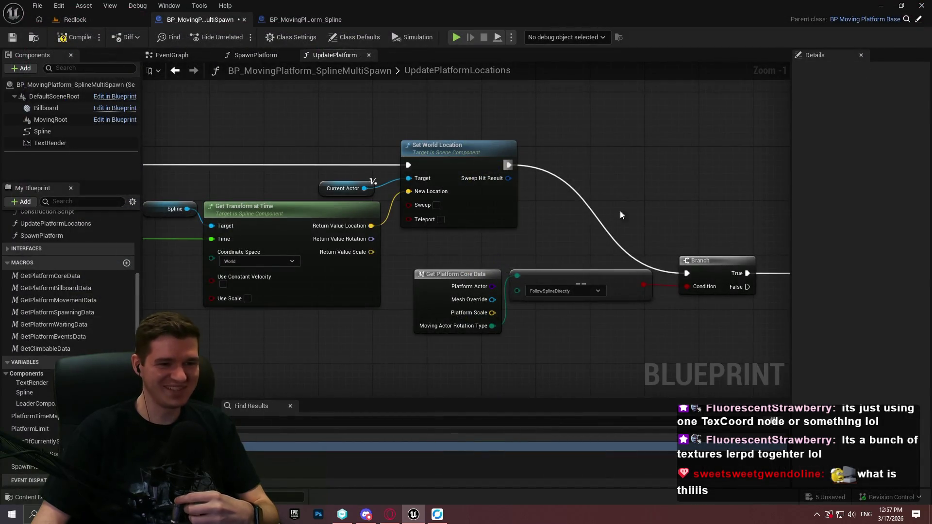
# Recombine the spline node's split Return Value pins into a single transform output.
pyautogui.moveTo(648, 250)
pyautogui.mouseDown()
pyautogui.moveTo(331, 180)
pyautogui.moveTo(462, 244)
pyautogui.moveTo(588, 278)
pyautogui.mouseUp()
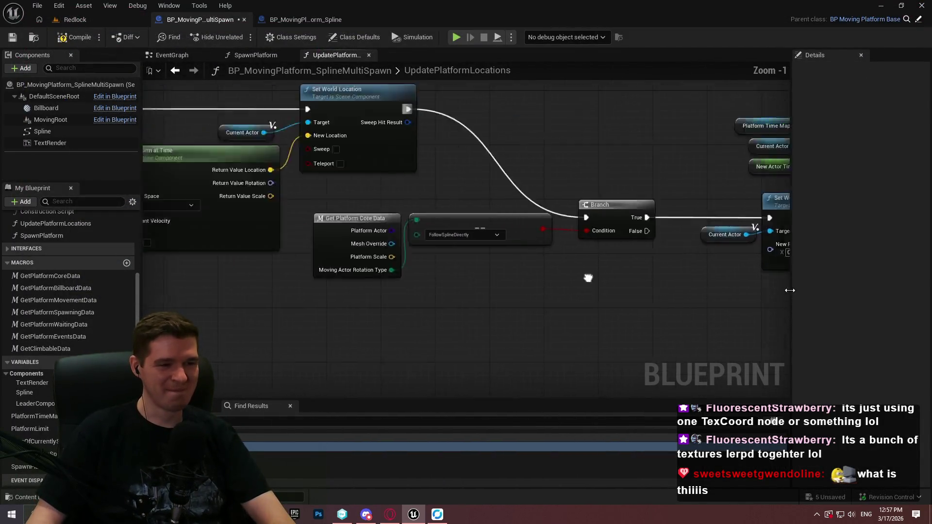
pyautogui.moveTo(271, 186); pyautogui.dragTo(493, 199)
pyautogui.keyDown('alt'); pyautogui.click(491, 182); pyautogui.keyUp('alt')
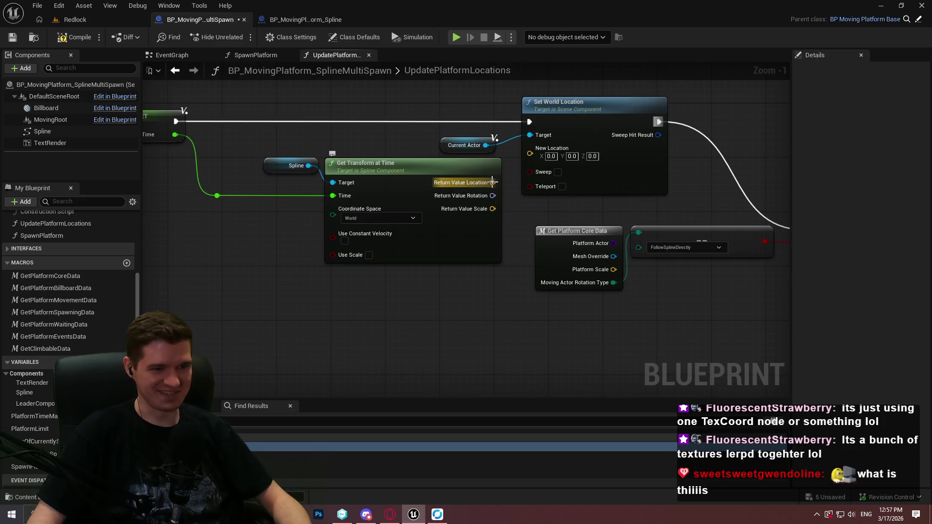
pyautogui.rightClick(491, 182)
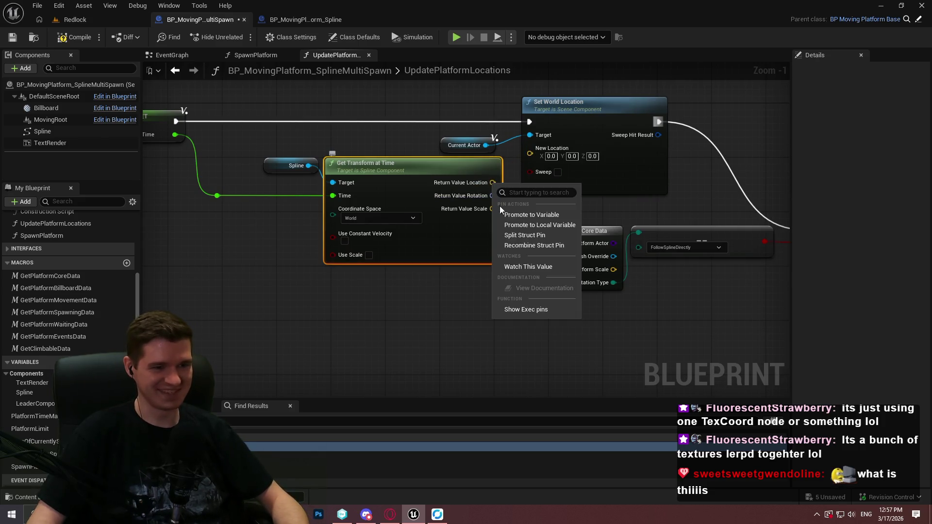
pyautogui.click(530, 246)
# Promote the transform output to a new local variable named UpdatedTransform.
pyautogui.moveTo(432, 148)
pyautogui.mouseDown()
pyautogui.moveTo(644, 224)
pyautogui.moveTo(367, 248)
pyautogui.mouseUp()
pyautogui.moveTo(401, 277); pyautogui.dragTo(313, 130)
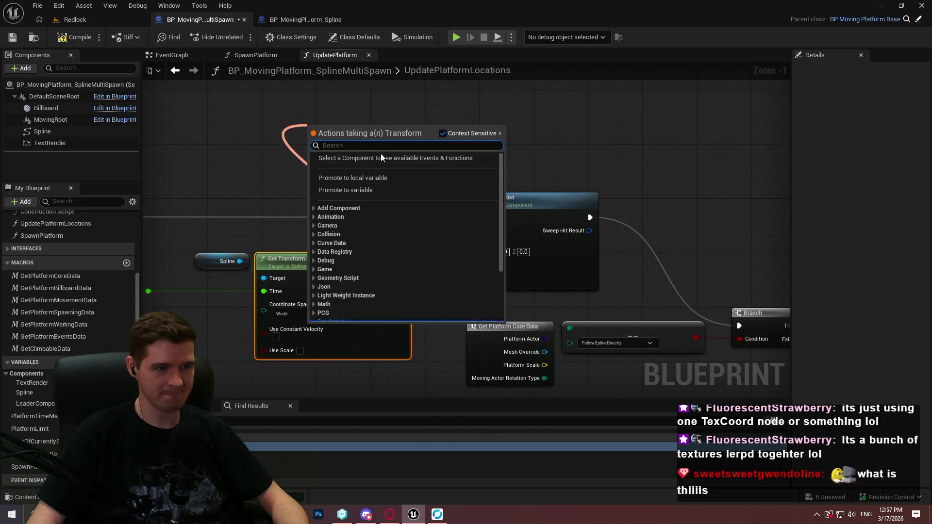
pyautogui.click(373, 179)
pyautogui.write('UpdatedTrans')
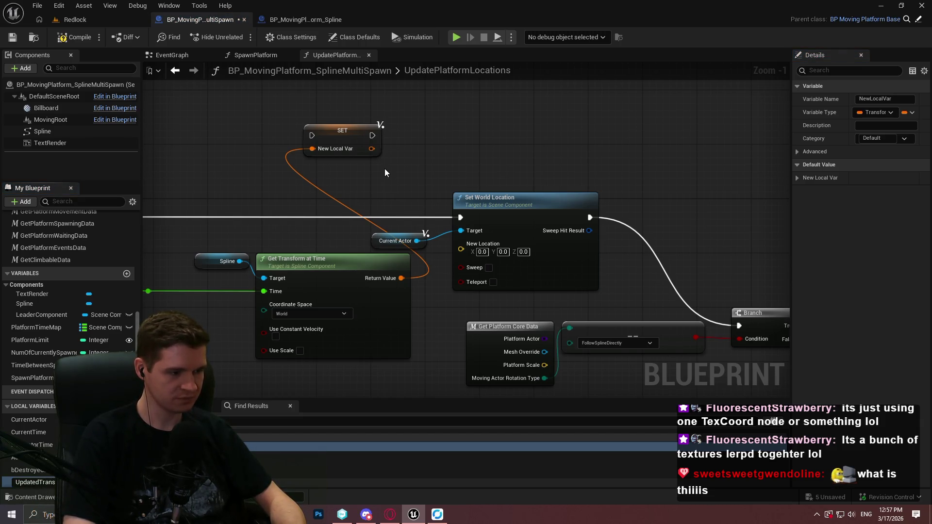
pyautogui.press('Return')
# Wire the UpdatedTransform setter between New Actor Time and Set World Location, then align the nodes.
pyautogui.moveTo(311, 135)
pyautogui.mouseDown()
pyautogui.moveTo(299, 220)
pyautogui.moveTo(242, 217)
pyautogui.mouseUp()
pyautogui.moveTo(521, 136)
pyautogui.mouseDown()
pyautogui.moveTo(634, 218)
pyautogui.moveTo(598, 218)
pyautogui.mouseUp()
pyautogui.moveTo(511, 204); pyautogui.dragTo(666, 251)
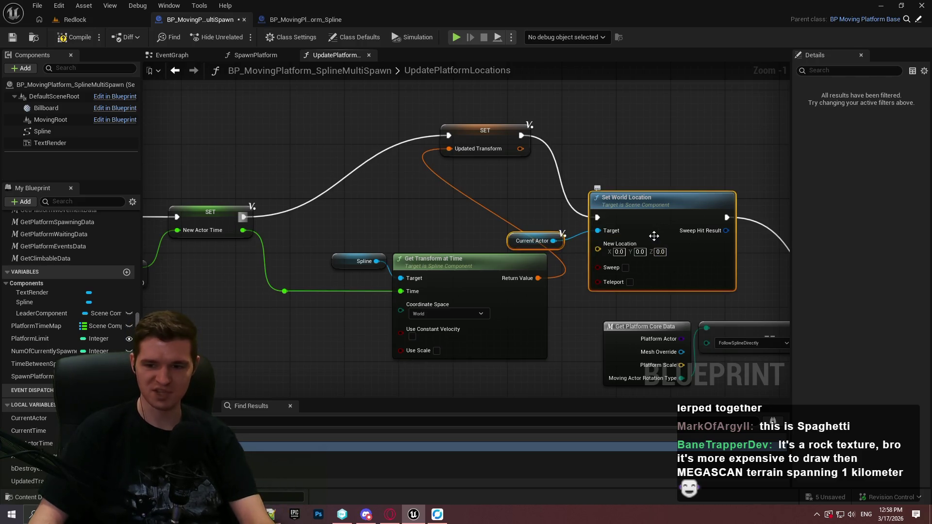
pyautogui.click(694, 132)
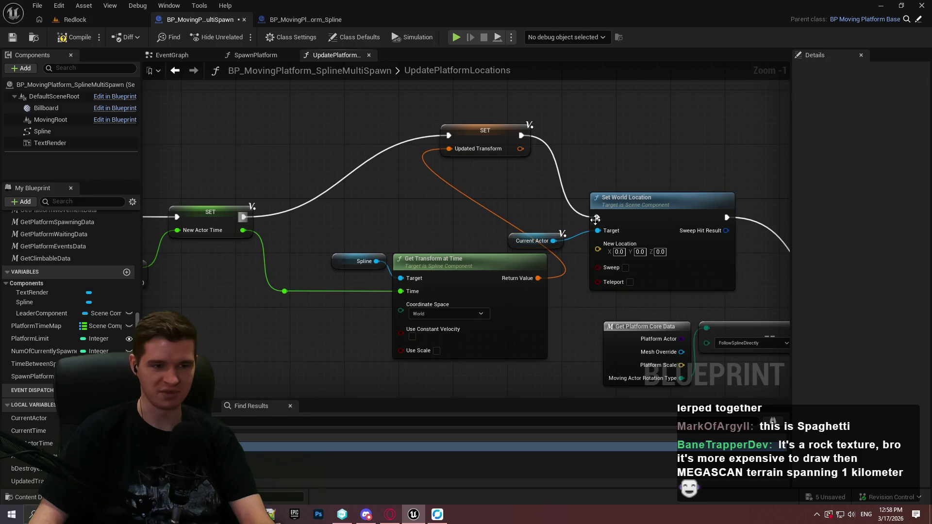
pyautogui.moveTo(562, 209); pyautogui.dragTo(507, 234)
pyautogui.moveTo(647, 242)
pyautogui.mouseDown()
pyautogui.moveTo(729, 149)
pyautogui.moveTo(518, 178)
pyautogui.mouseUp()
pyautogui.moveTo(261, 119); pyautogui.dragTo(518, 179)
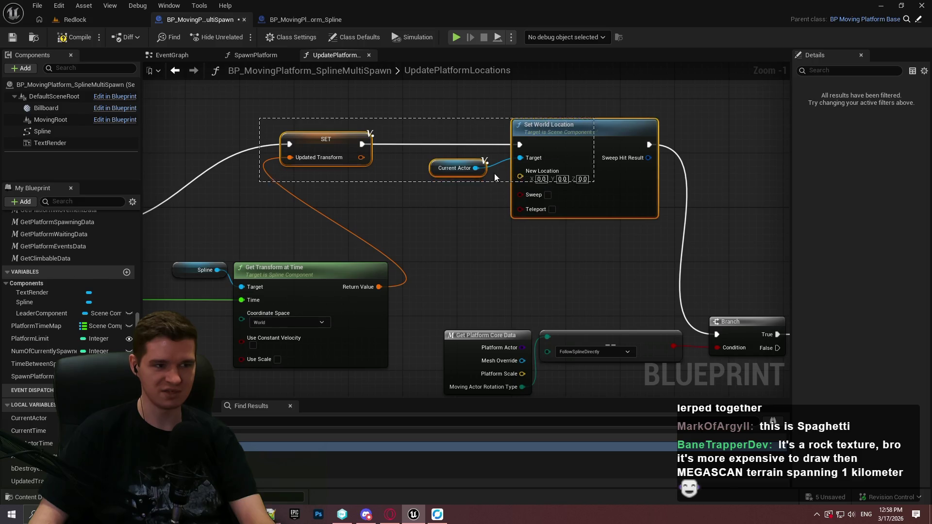
pyautogui.moveTo(331, 142)
pyautogui.mouseDown()
pyautogui.moveTo(468, 241)
pyautogui.moveTo(467, 223)
pyautogui.mouseUp()
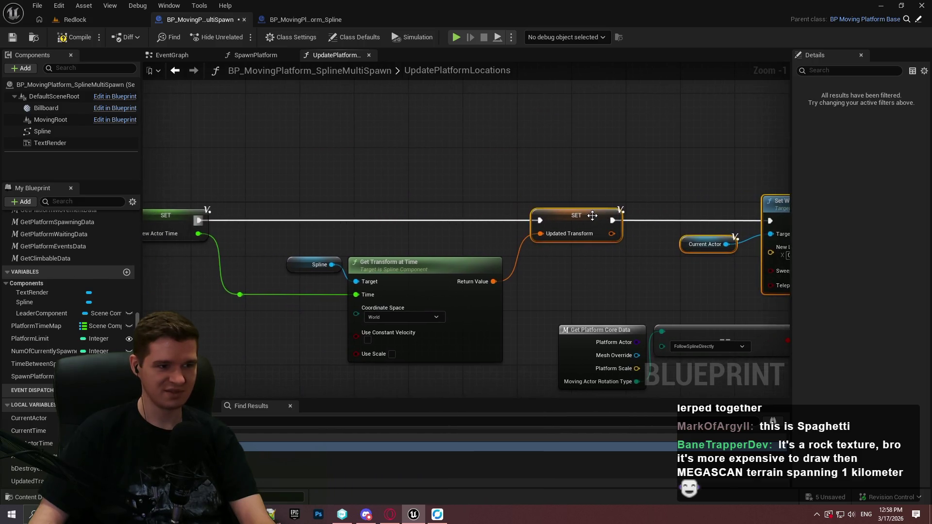
# Move the ADD and Branch node group down-right.
pyautogui.scroll(-1, 467, 223)
pyautogui.scroll(-1, 467, 196)
pyautogui.scroll(-1, 467, 196)
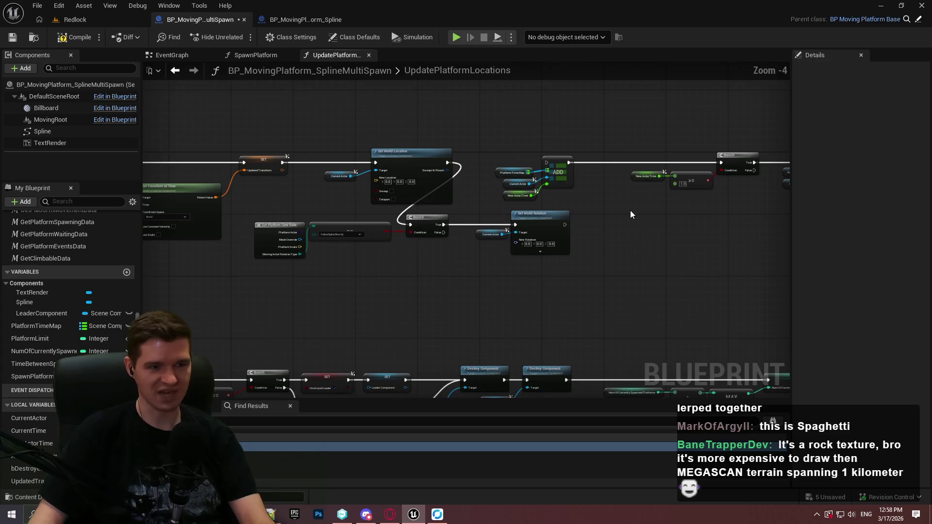
pyautogui.moveTo(630, 210); pyautogui.dragTo(493, 215)
pyautogui.moveTo(628, 227)
pyautogui.mouseDown()
pyautogui.moveTo(531, 200)
pyautogui.moveTo(227, 161)
pyautogui.mouseUp()
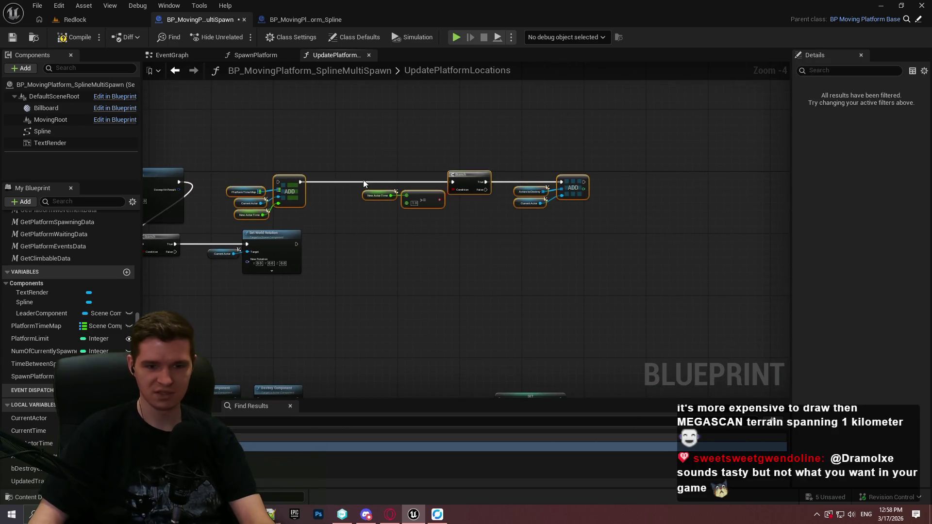
pyautogui.moveTo(287, 182)
pyautogui.mouseDown()
pyautogui.moveTo(536, 251)
pyautogui.moveTo(521, 245)
pyautogui.mouseUp()
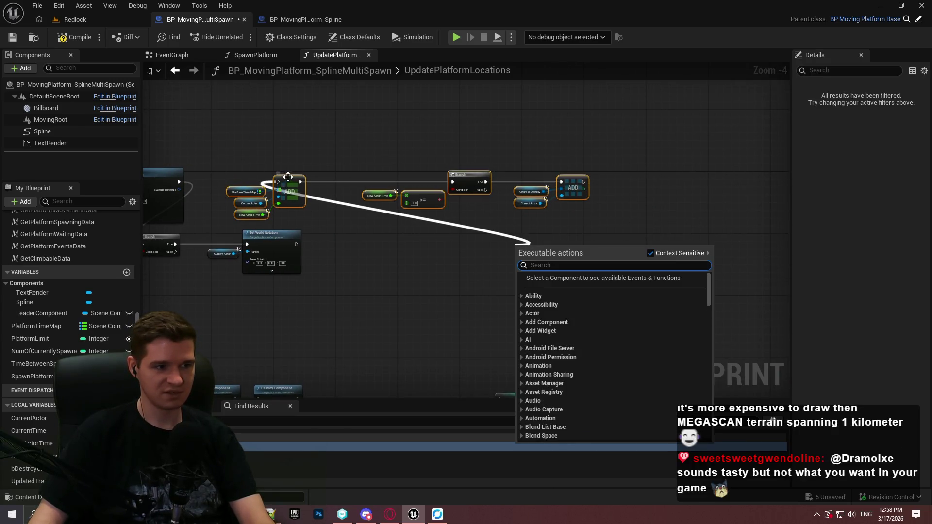
pyautogui.moveTo(291, 183); pyautogui.dragTo(563, 283)
# Shift the row from Get Platform Core Data to Set World Rotation up-right.
pyautogui.scroll(2, 564, 296)
pyautogui.moveTo(620, 291); pyautogui.dragTo(168, 236)
pyautogui.moveTo(244, 248)
pyautogui.mouseDown()
pyautogui.moveTo(613, 153)
pyautogui.moveTo(600, 162)
pyautogui.moveTo(600, 154)
pyautogui.mouseUp()
pyautogui.click(649, 203)
pyautogui.scroll(1, 562, 180)
pyautogui.moveTo(491, 146)
pyautogui.mouseDown()
pyautogui.moveTo(525, 190)
pyautogui.moveTo(508, 170)
pyautogui.mouseUp()
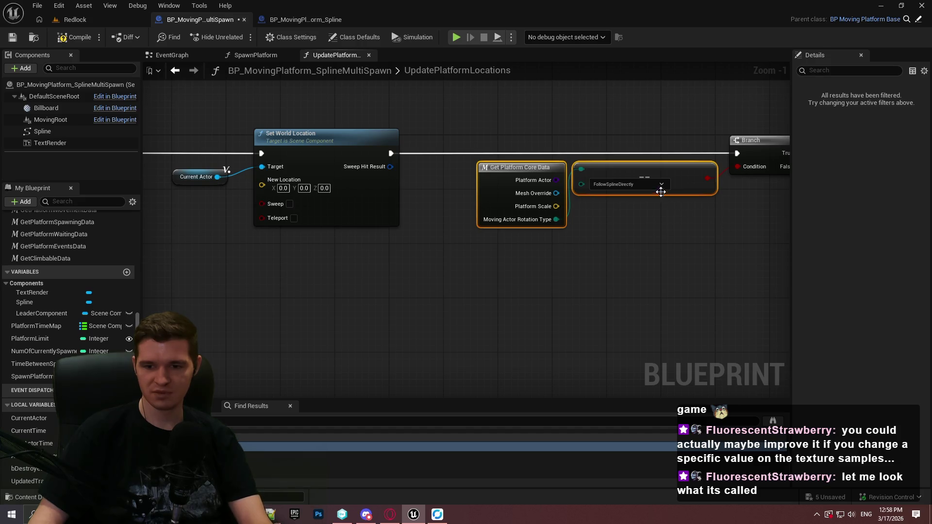
pyautogui.moveTo(534, 209); pyautogui.dragTo(488, 246)
pyautogui.click(488, 246)
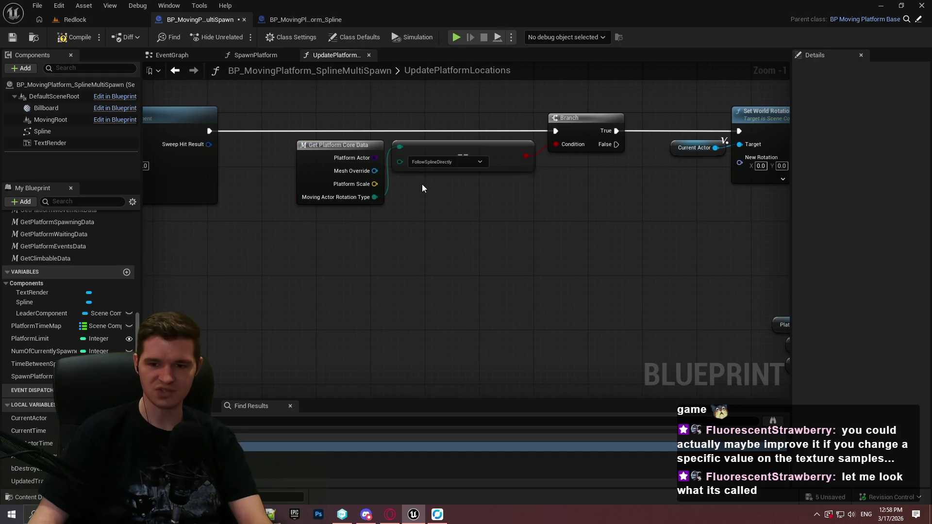
# Drag the UpdatedTransform variable from My Blueprint into the graph.
pyautogui.moveTo(387, 206)
pyautogui.mouseDown()
pyautogui.moveTo(517, 200)
pyautogui.moveTo(786, 281)
pyautogui.moveTo(772, 265)
pyautogui.mouseUp()
pyautogui.scroll(1, 597, 224)
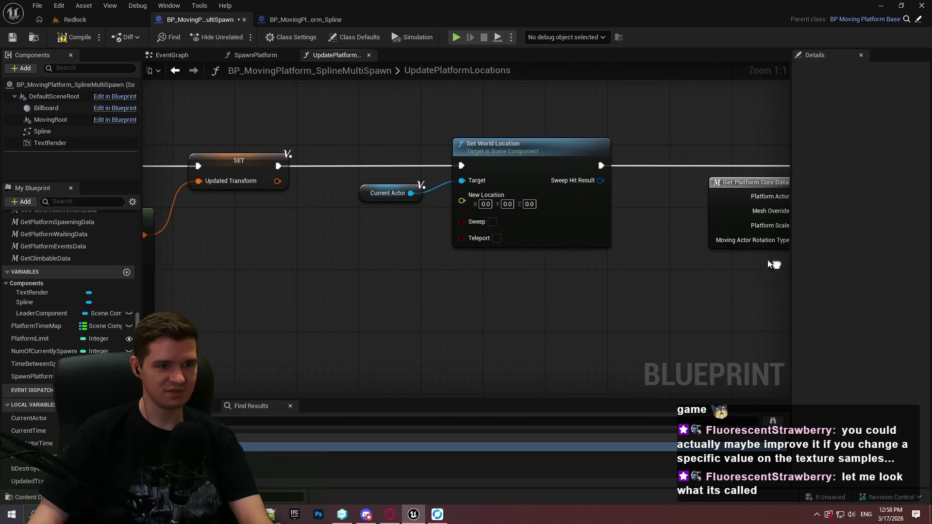
pyautogui.moveTo(27, 480)
pyautogui.mouseDown()
pyautogui.moveTo(326, 260)
pyautogui.moveTo(287, 270)
pyautogui.mouseUp()
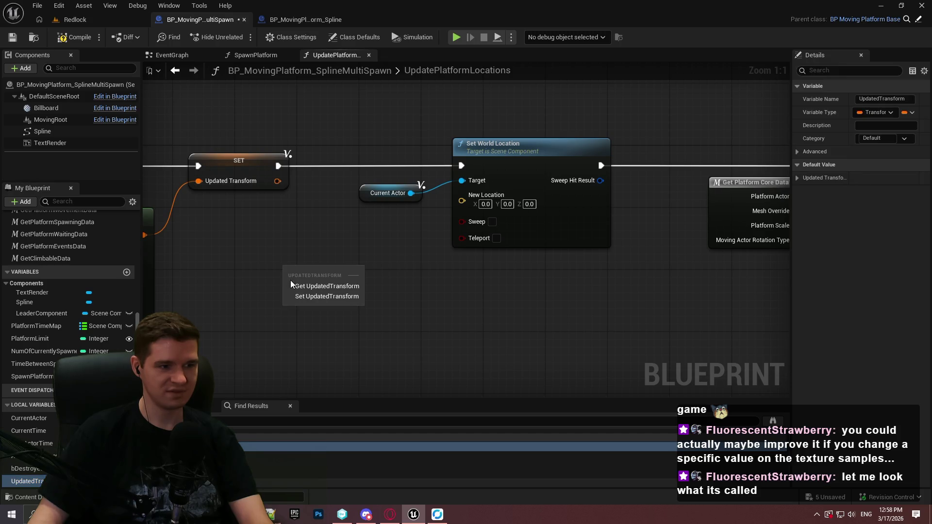
# Split a Get UpdatedTransform node and wire its Location into Set World Location's New Location.
pyautogui.click(320, 278)
pyautogui.rightClick(320, 279)
pyautogui.rightClick(347, 271)
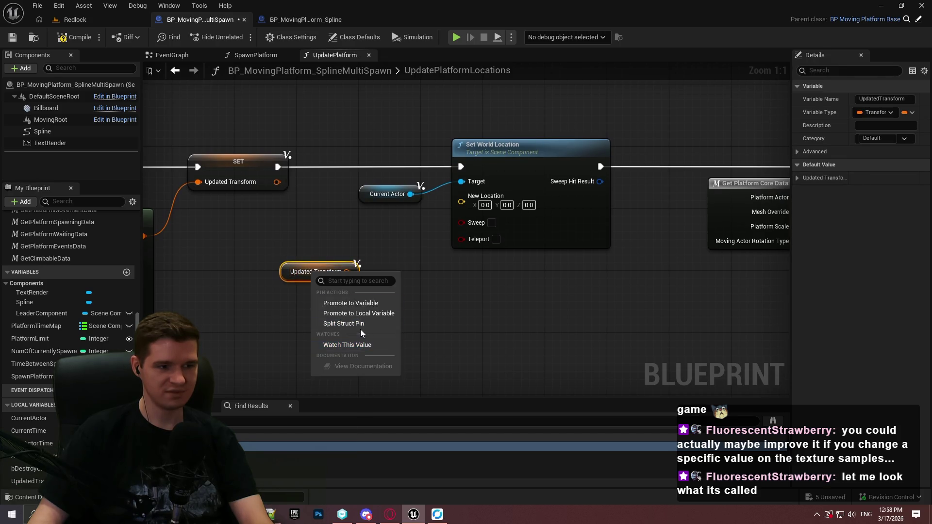
pyautogui.click(360, 326)
pyautogui.moveTo(371, 271); pyautogui.dragTo(461, 201)
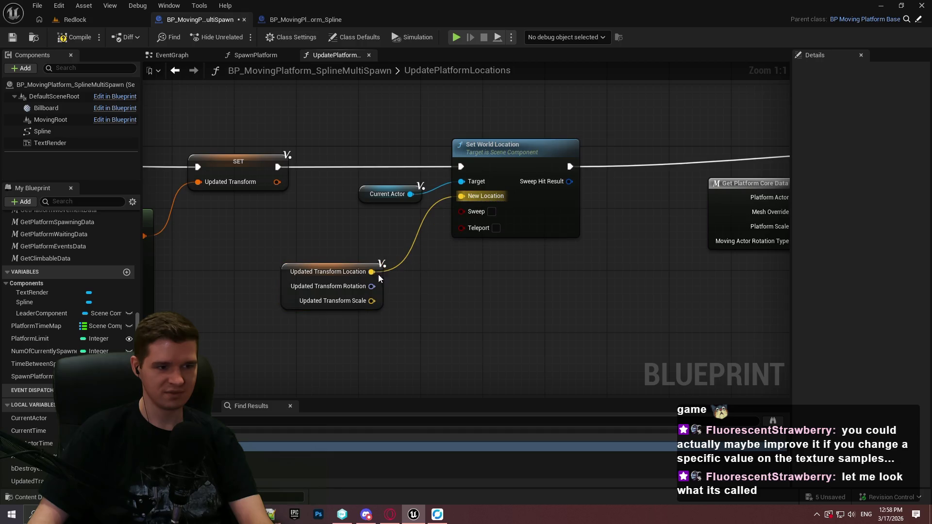
pyautogui.moveTo(378, 275); pyautogui.dragTo(417, 226)
pyautogui.click(576, 326)
# Add a Sequence node after Set World Location on the execution line.
pyautogui.moveTo(576, 327)
pyautogui.mouseDown()
pyautogui.moveTo(427, 272)
pyautogui.moveTo(390, 223)
pyautogui.mouseUp()
pyautogui.scroll(-1, 427, 272)
pyautogui.moveTo(264, 220); pyautogui.dragTo(683, 246)
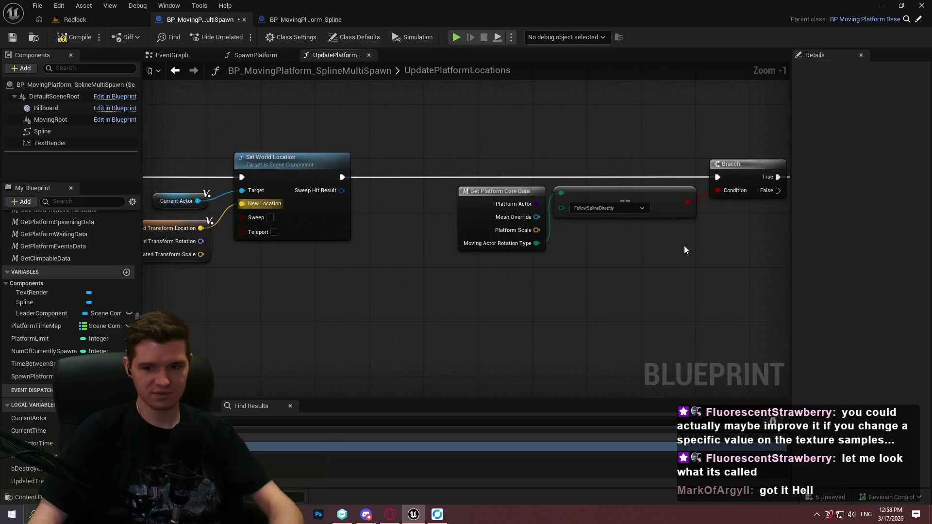
pyautogui.moveTo(342, 177); pyautogui.dragTo(413, 275)
pyautogui.write('sw')
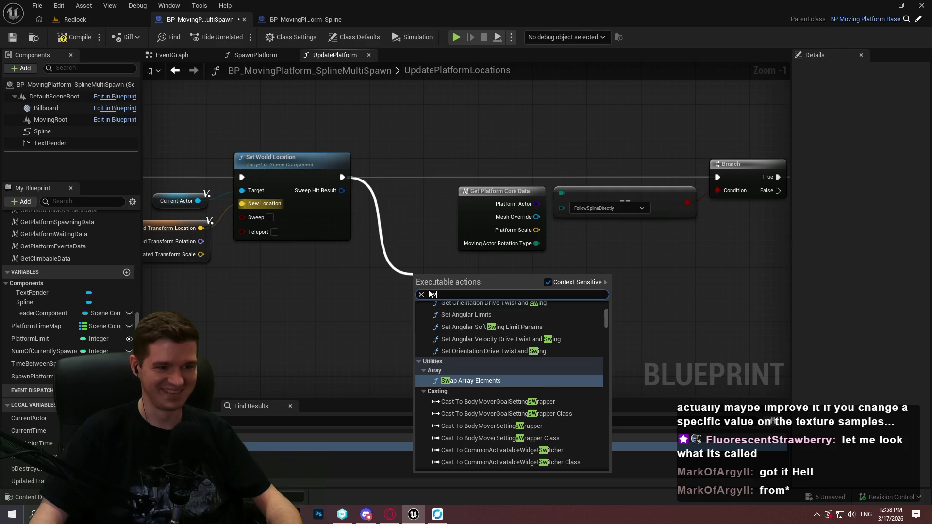
pyautogui.press('BackSpace')
pyautogui.write('eq')
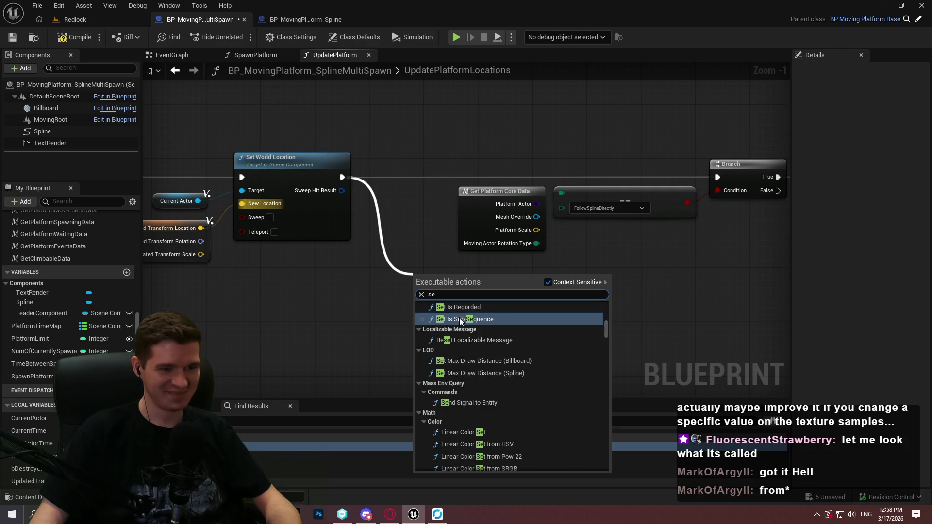
pyautogui.click(459, 320)
pyautogui.moveTo(427, 274)
pyautogui.mouseDown()
pyautogui.moveTo(407, 168)
pyautogui.moveTo(523, 228)
pyautogui.moveTo(728, 255)
pyautogui.moveTo(277, 191)
pyautogui.mouseUp()
pyautogui.moveTo(507, 167); pyautogui.dragTo(589, 167)
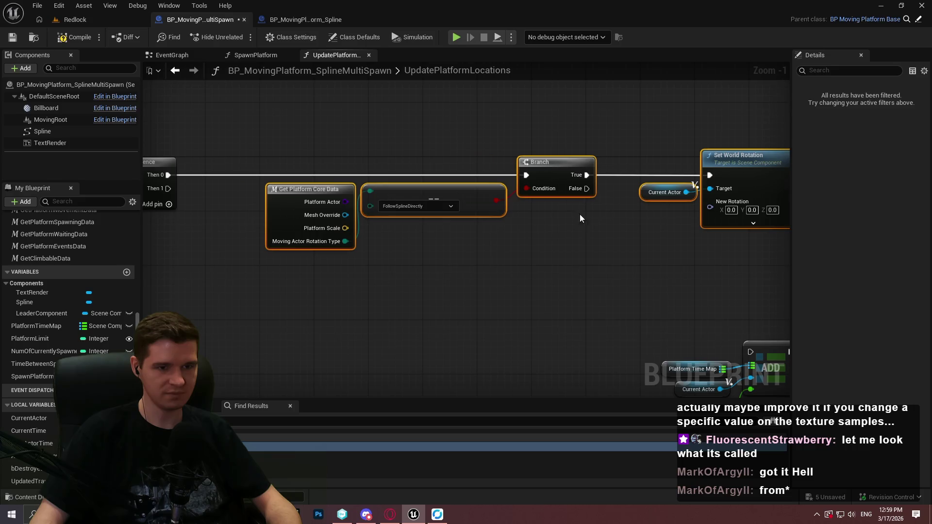
# Feed Set World Rotation's New Rotation from a second split UpdatedTransform getter.
pyautogui.click(579, 214)
pyautogui.moveTo(28, 481); pyautogui.dragTo(575, 255)
pyautogui.click(584, 274)
pyautogui.rightClick(599, 259)
pyautogui.click(633, 310)
pyautogui.moveTo(708, 220); pyautogui.dragTo(710, 207)
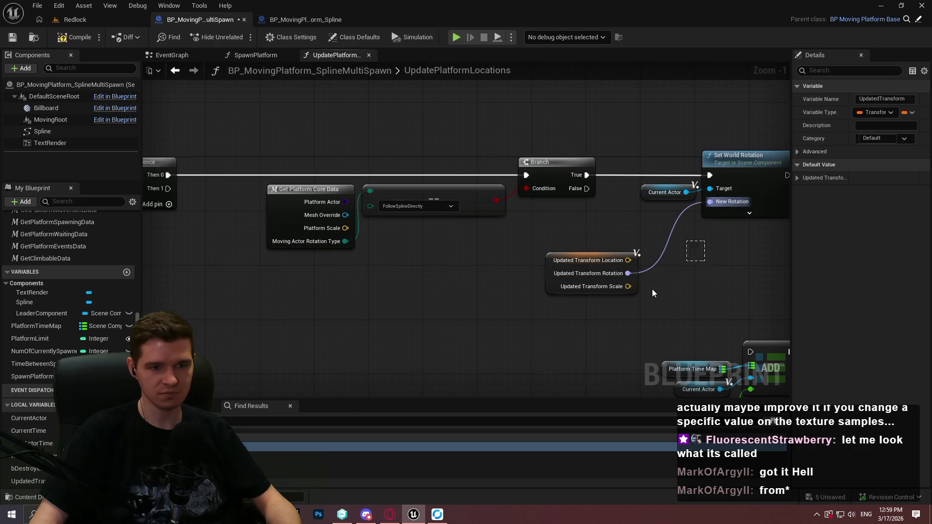
pyautogui.moveTo(633, 272); pyautogui.dragTo(687, 230)
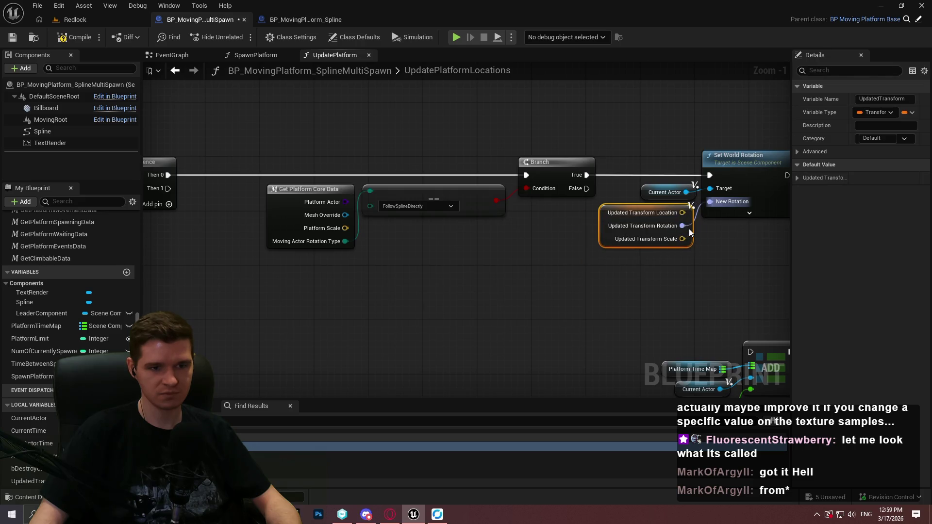
pyautogui.moveTo(691, 191); pyautogui.dragTo(693, 188)
pyautogui.moveTo(786, 143); pyautogui.dragTo(601, 247)
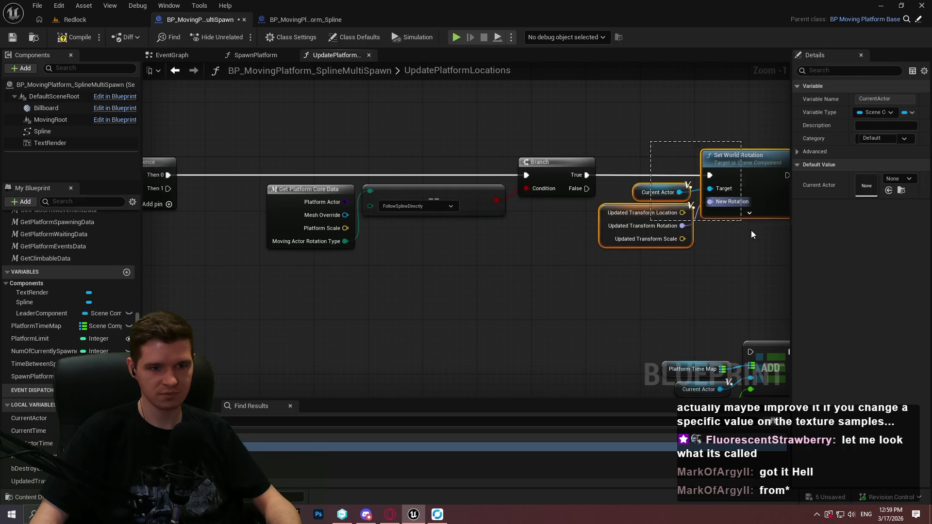
pyautogui.moveTo(547, 179); pyautogui.dragTo(623, 182)
# Route the Sequence's Then 1 output toward the ADD chain through a reroute node.
pyautogui.scroll(-2, 639, 257)
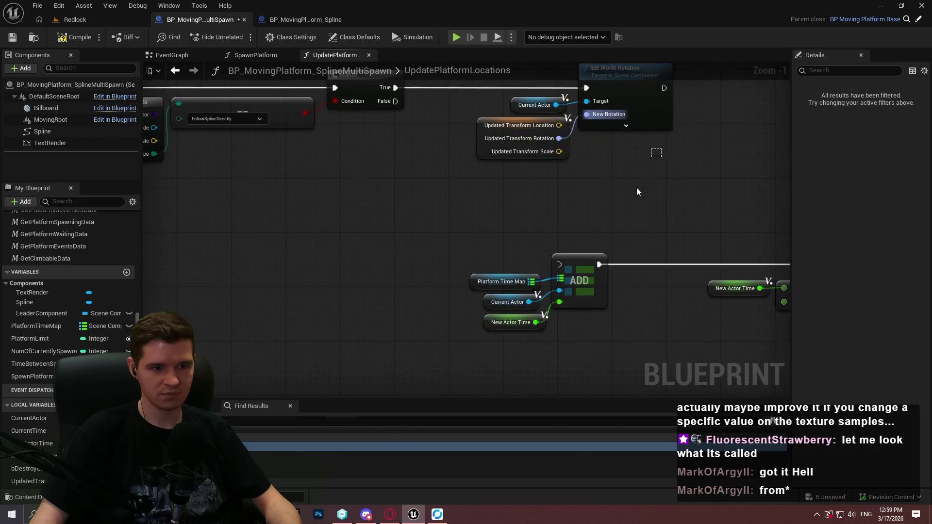
pyautogui.moveTo(575, 249)
pyautogui.mouseDown()
pyautogui.moveTo(545, 181)
pyautogui.moveTo(433, 126)
pyautogui.mouseUp()
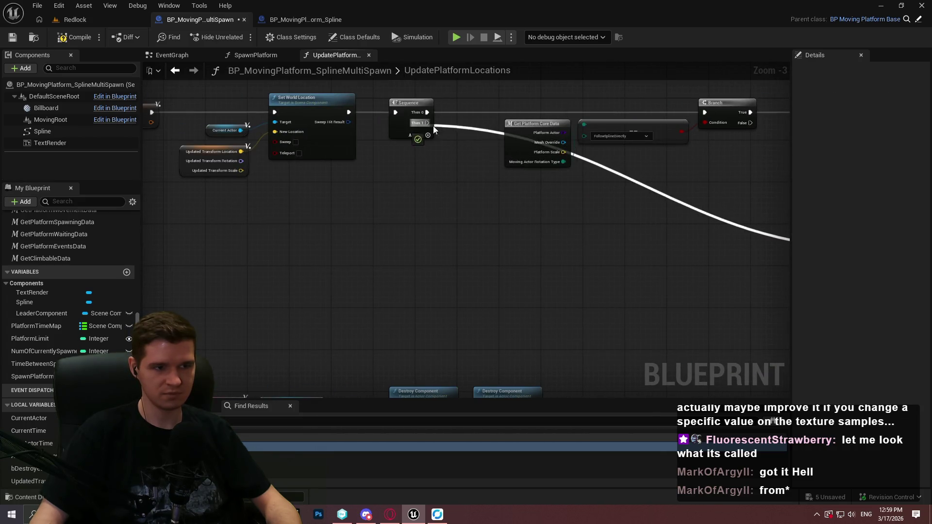
pyautogui.doubleClick(613, 166)
pyautogui.moveTo(615, 167); pyautogui.dragTo(493, 226)
# Move the add, comparison and branch group left beneath the Sequence node.
pyautogui.scroll(-1, 151, 179)
pyautogui.moveTo(582, 238); pyautogui.dragTo(286, 188)
pyautogui.moveTo(563, 250); pyautogui.dragTo(365, 219)
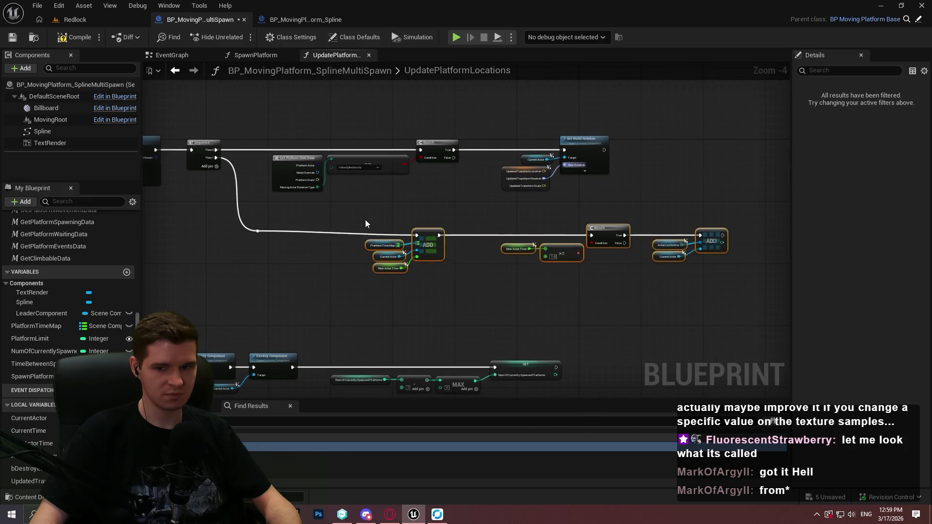
pyautogui.scroll(3, 364, 219)
pyautogui.scroll(-3, 551, 201)
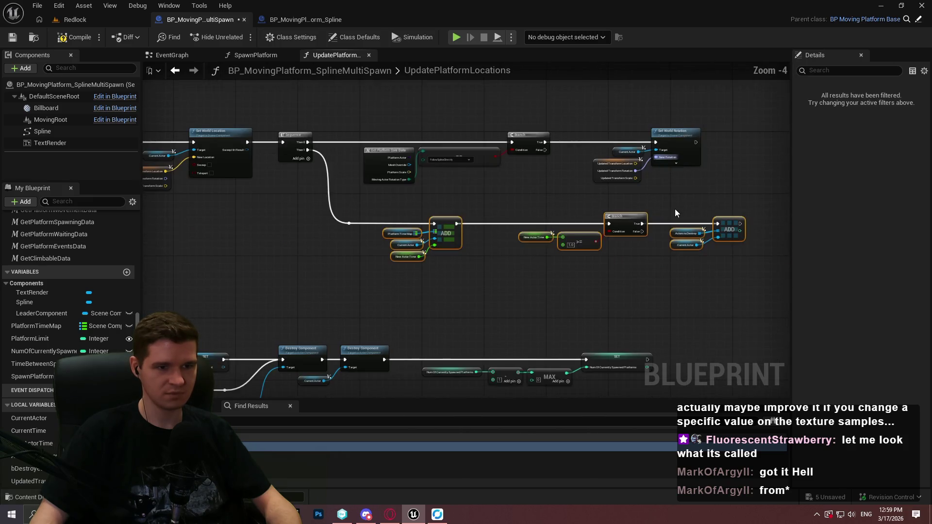
pyautogui.click(674, 209)
pyautogui.moveTo(631, 194)
pyautogui.mouseDown()
pyautogui.moveTo(315, 160)
pyautogui.moveTo(333, 169)
pyautogui.mouseUp()
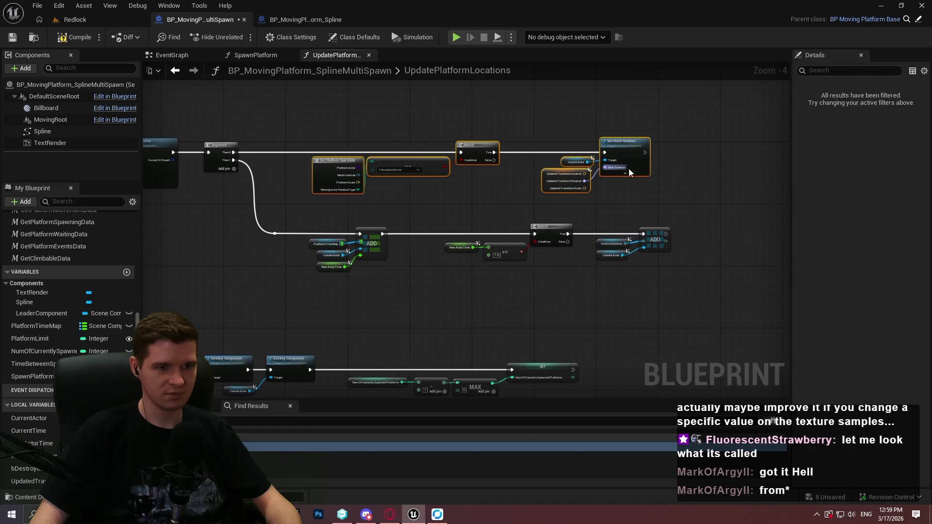
pyautogui.click(614, 193)
pyautogui.scroll(-1, 605, 191)
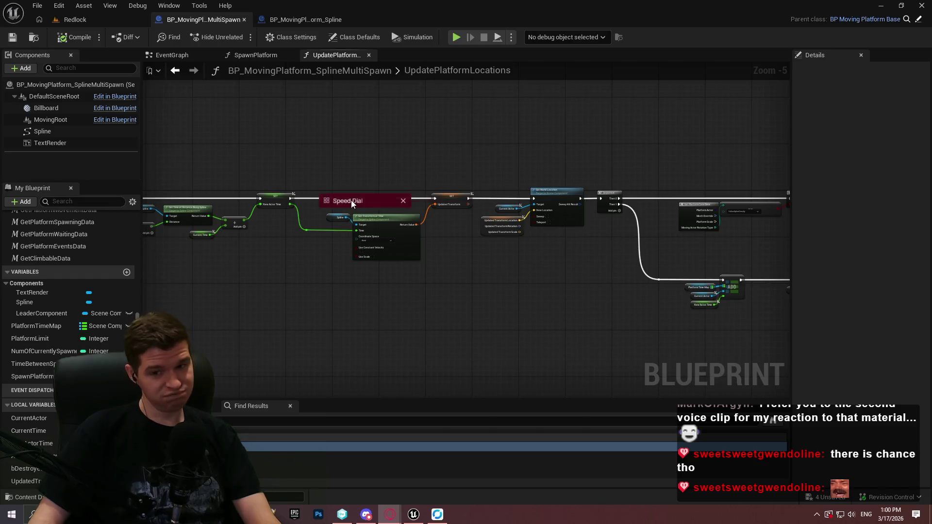
# Switch to Opera GX and search Google for 'M_CobbleStone_Rough'.
pyautogui.hotkey('alt', 'Tab')
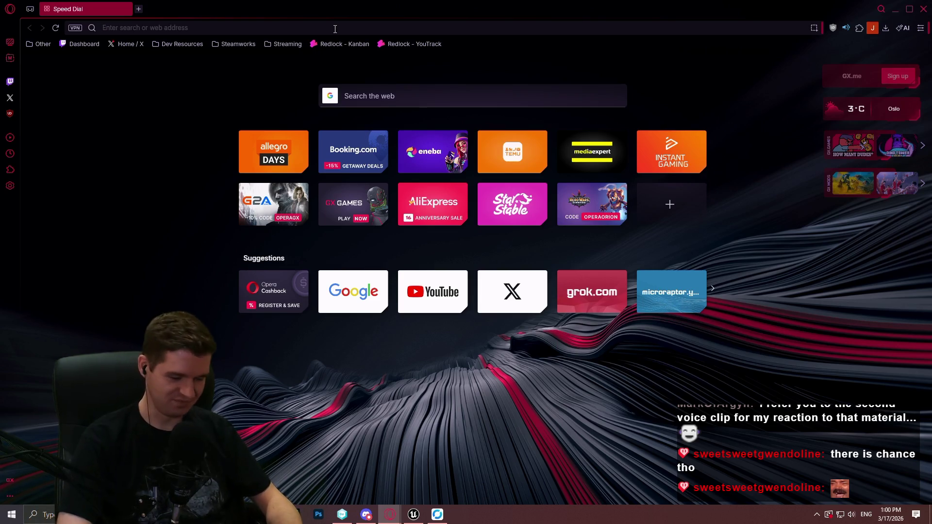
pyautogui.write('M_Cobblestone')
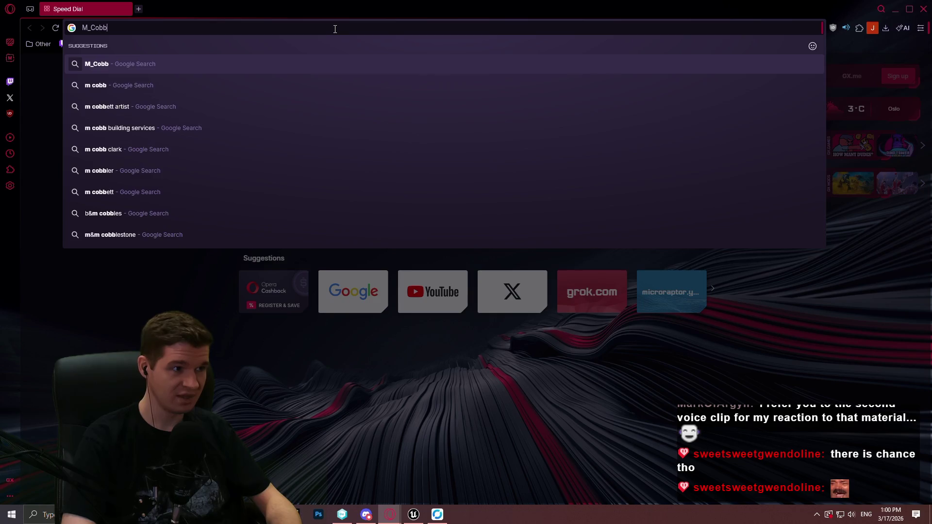
pyautogui.press('BackSpace')
pyautogui.press('BackSpace')
pyautogui.press('BackSpace')
pyautogui.write('Stoi')
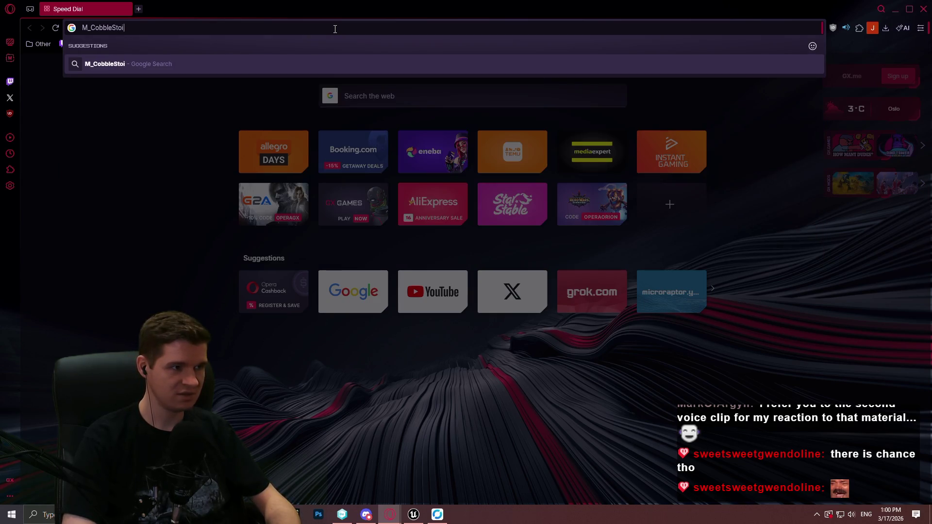
pyautogui.press('BackSpace')
pyautogui.write('ne_Rough')
pyautogui.press('Return')
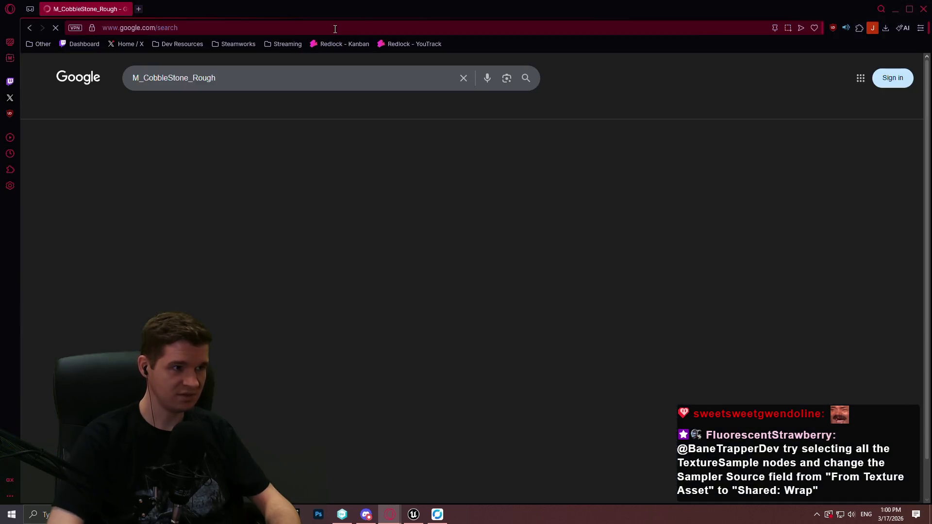
# Open the first forum result and read the reply citing bug UE-15086.
pyautogui.middleClick(335, 181)
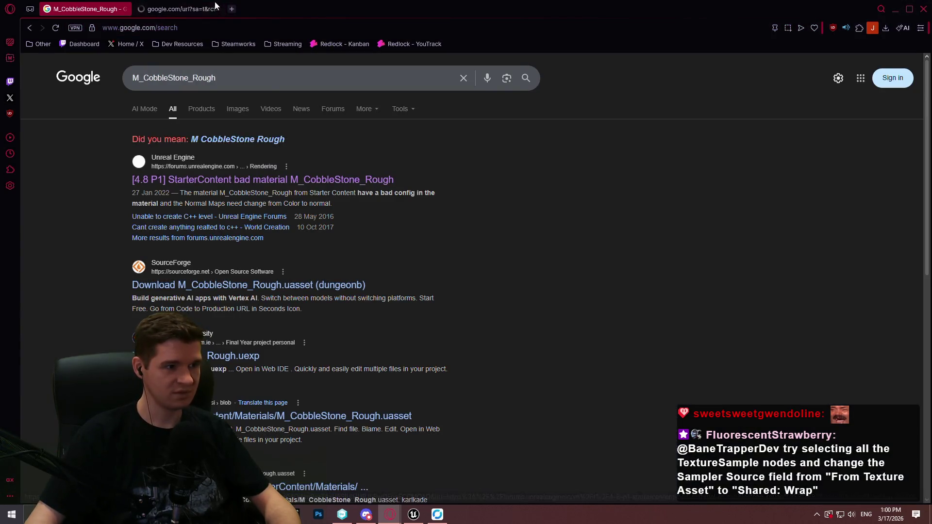
pyautogui.click(176, 11)
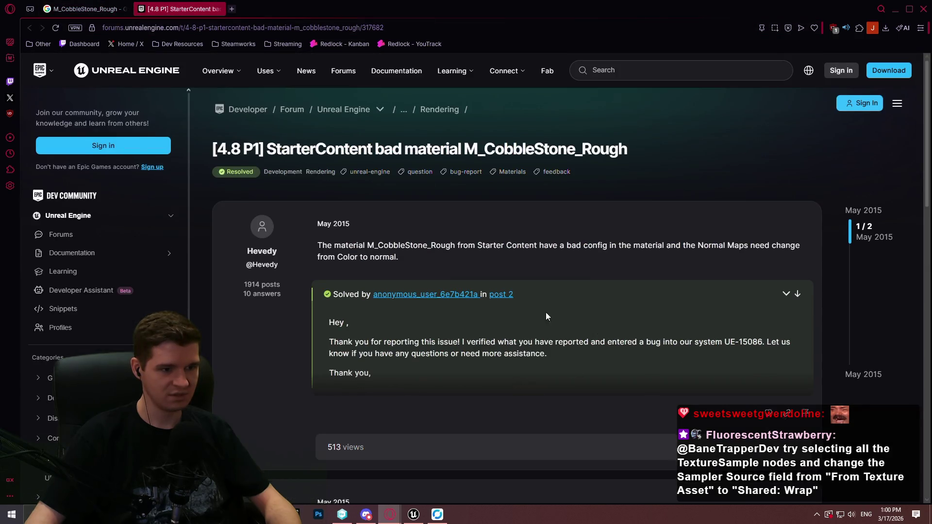
pyautogui.scroll(-2, 546, 312)
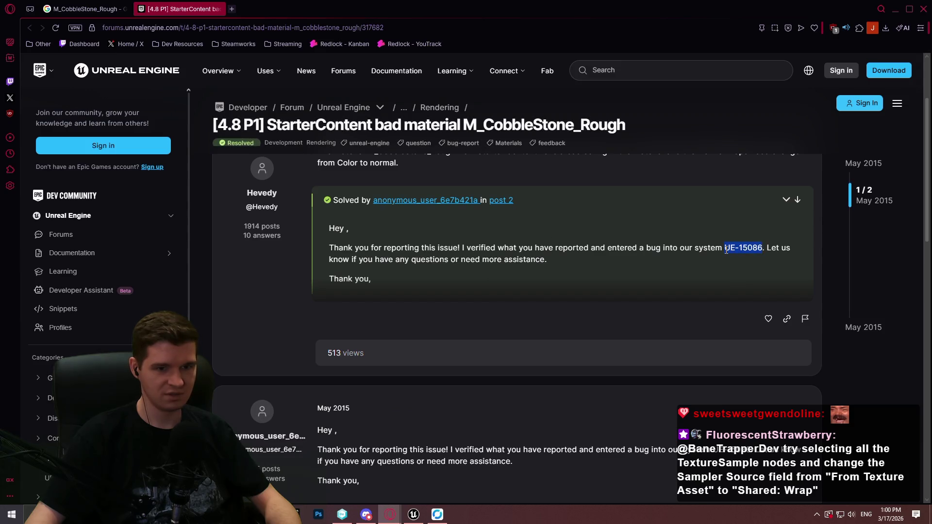
pyautogui.click(709, 187)
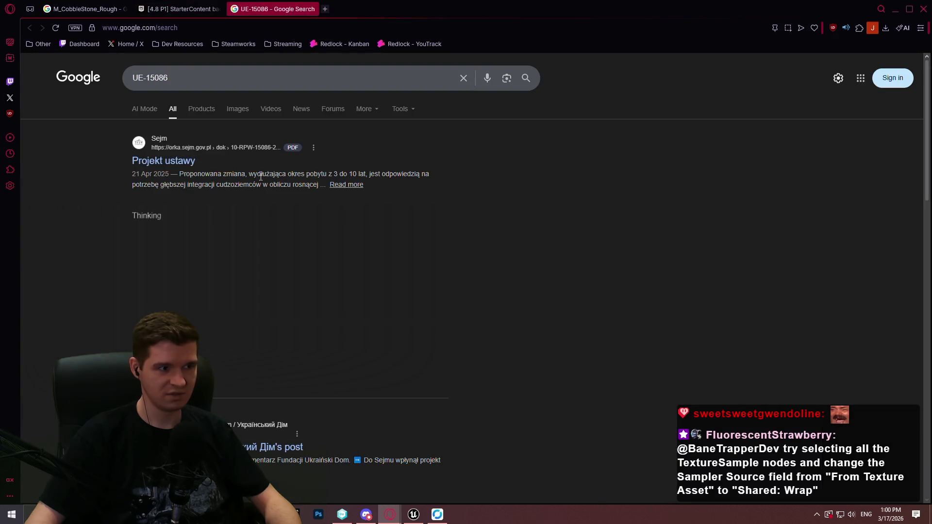
pyautogui.scroll(-2, 345, 94)
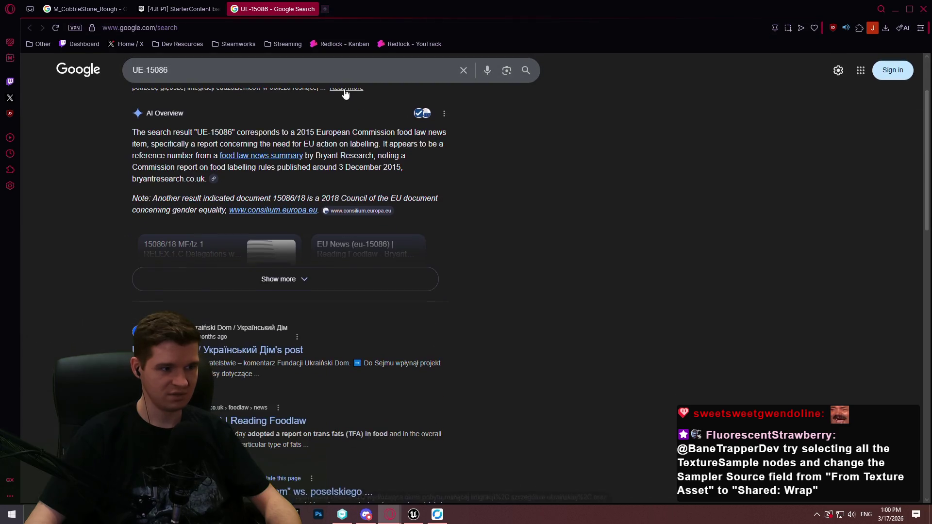
pyautogui.click(313, 8)
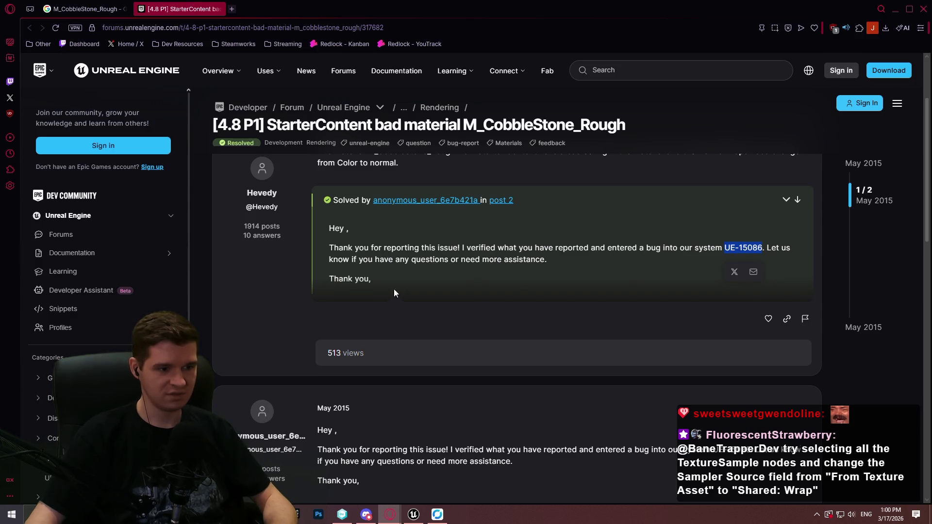
pyautogui.scroll(-5, 443, 252)
pyautogui.scroll(2, 445, 251)
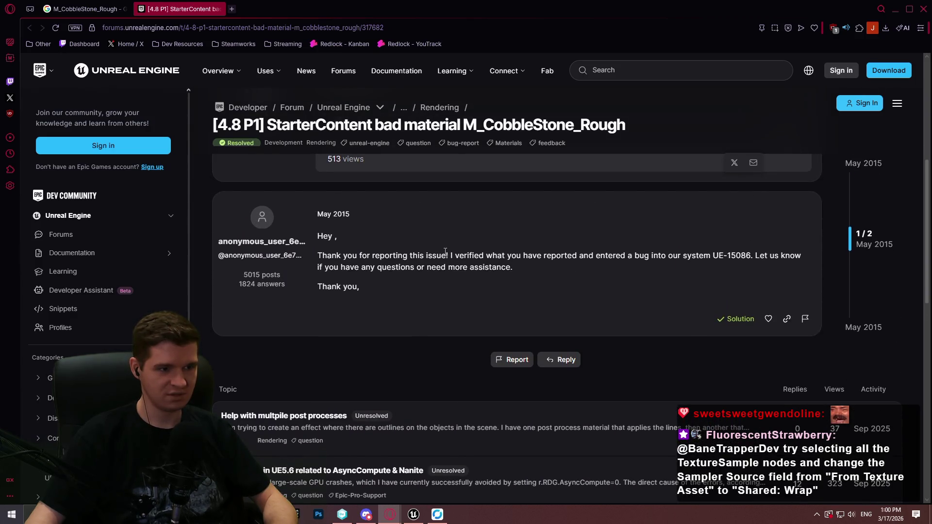
pyautogui.scroll(1, 445, 251)
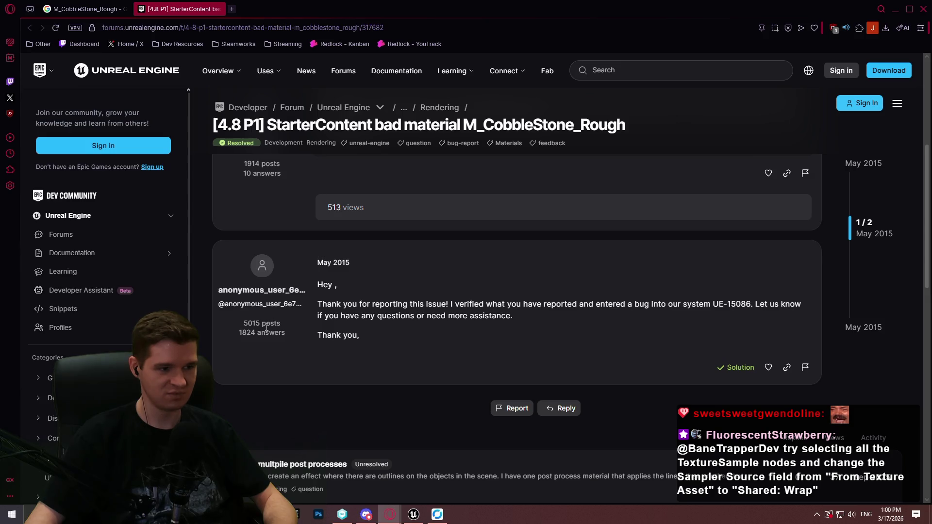
# Check the answerer's profile and image results, then reopen the StarterContent bad-material thread.
pyautogui.middleClick(275, 295)
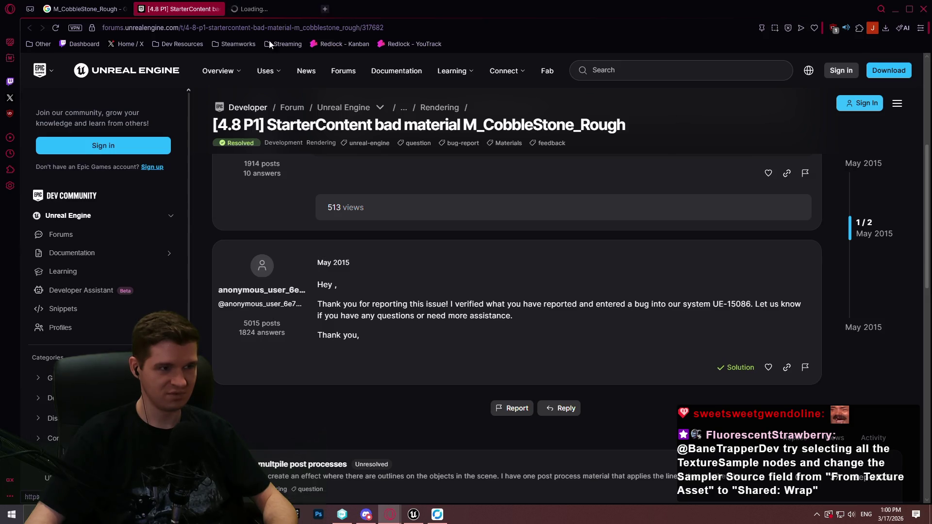
pyautogui.click(301, 8)
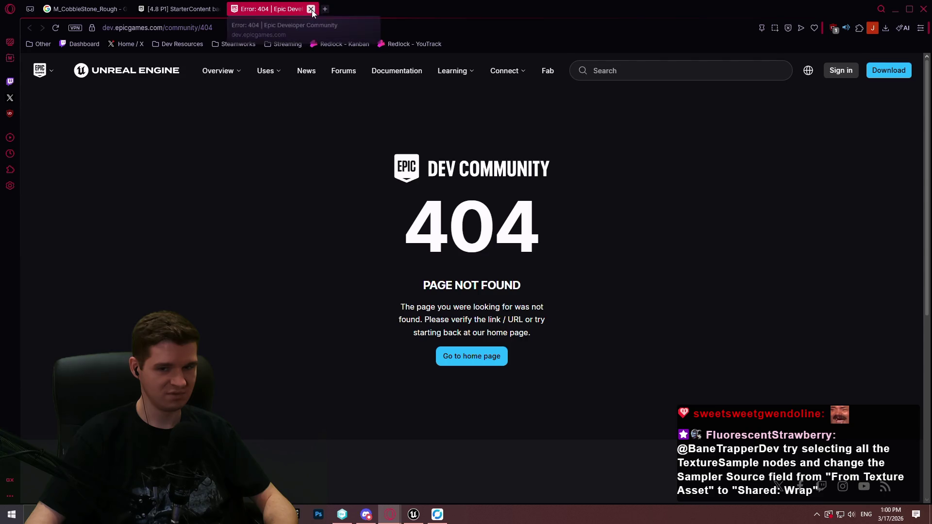
pyautogui.click(315, 9)
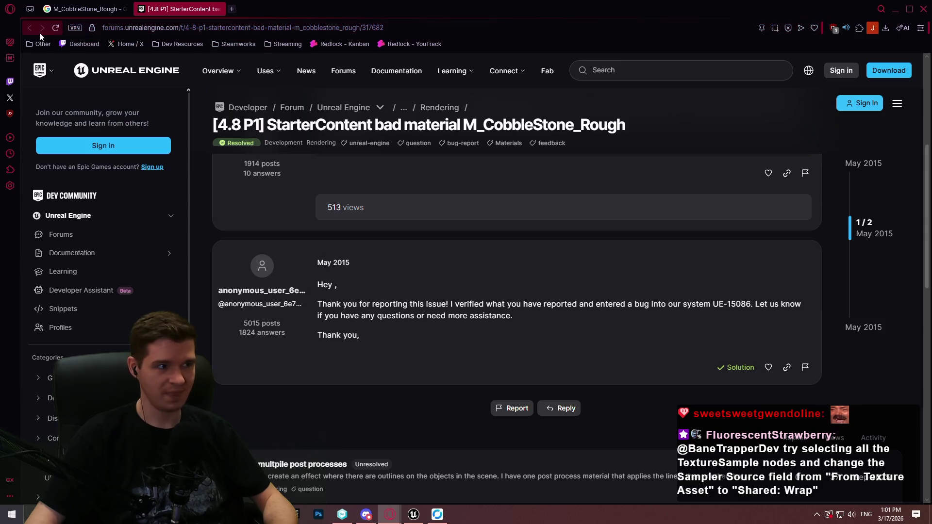
pyautogui.click(75, 8)
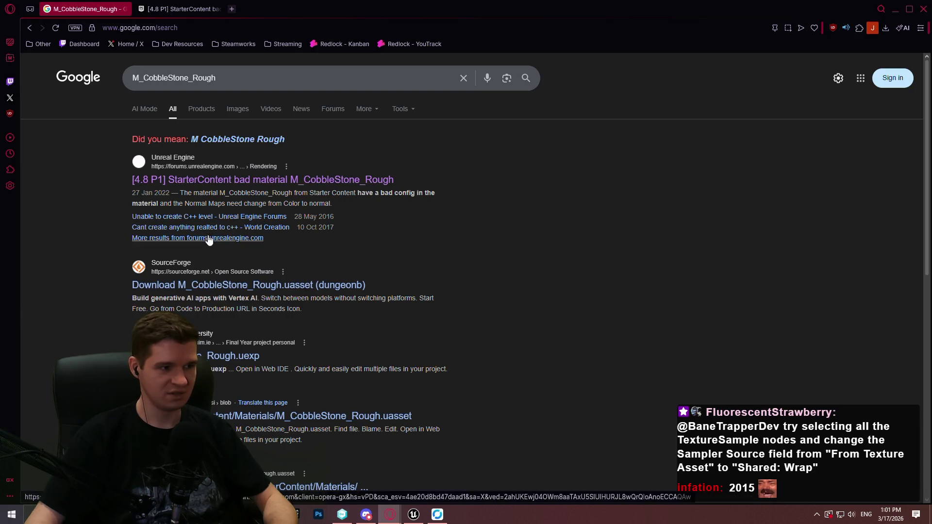
pyautogui.click(202, 112)
pyautogui.click(231, 109)
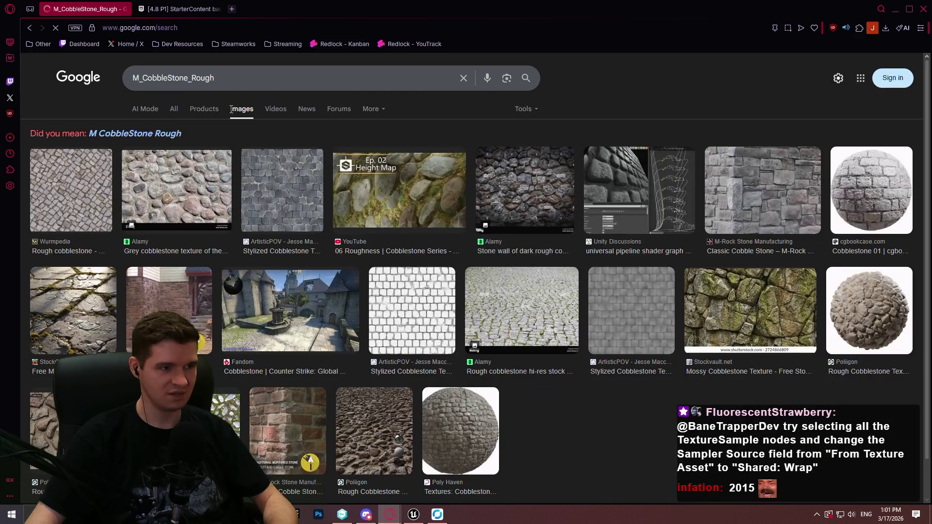
pyautogui.click(175, 109)
pyautogui.click(293, 179)
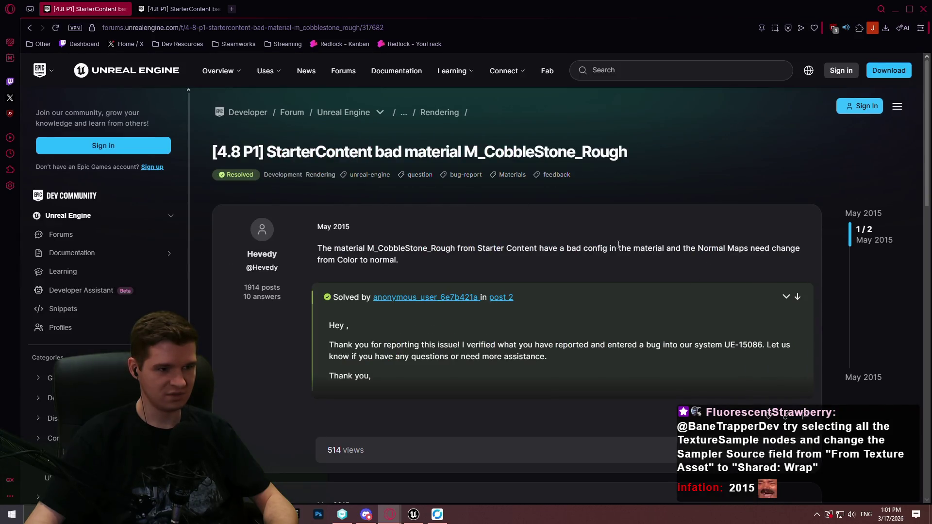
pyautogui.scroll(-5, 528, 222)
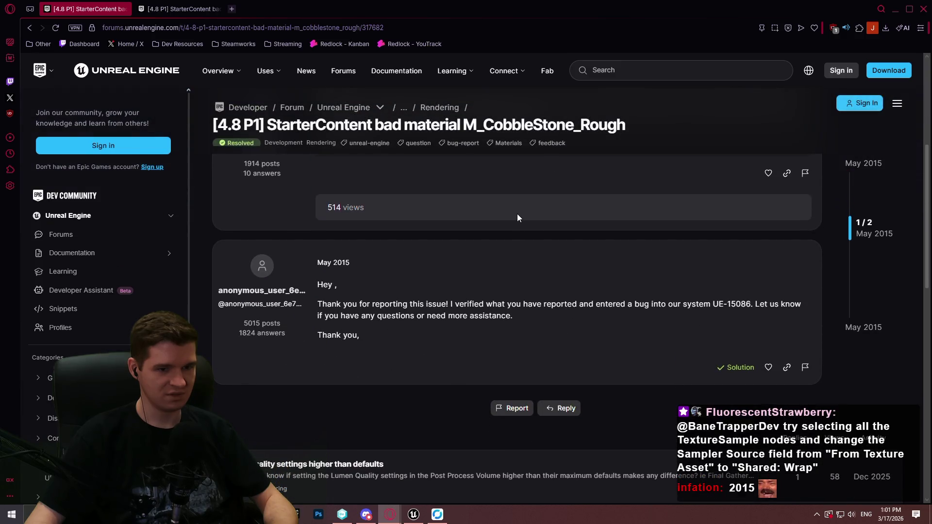
pyautogui.scroll(1, 516, 214)
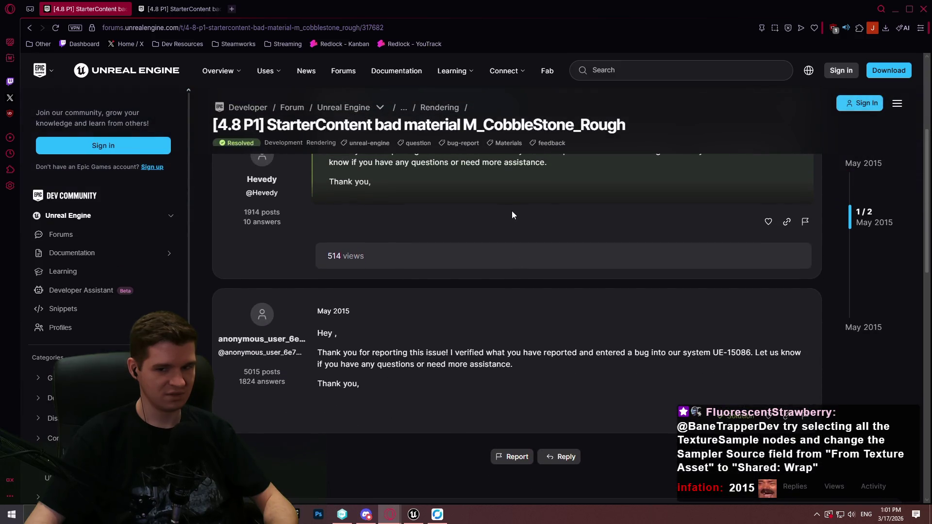
# Search 'ue5 bug tracker' in a new tab and open the Unreal Engine Issues site.
pyautogui.click(232, 10)
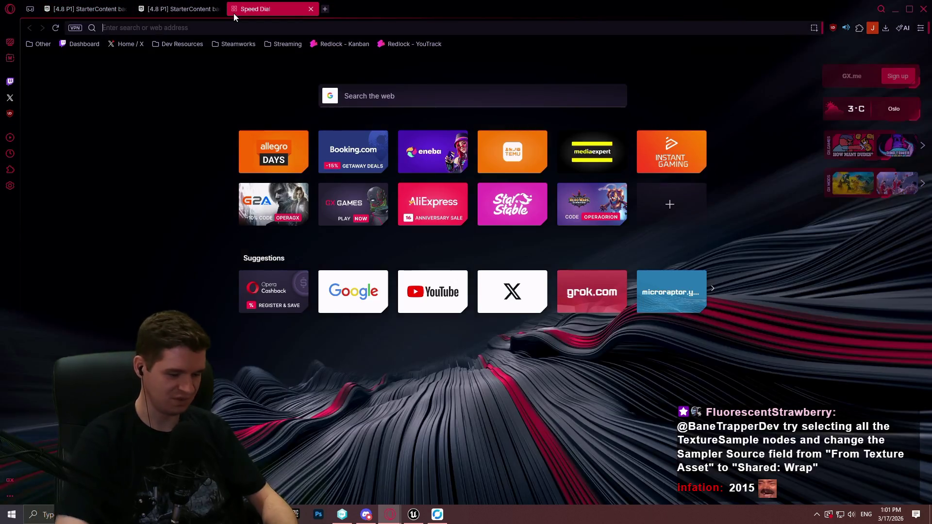
pyautogui.write('ue5 bug')
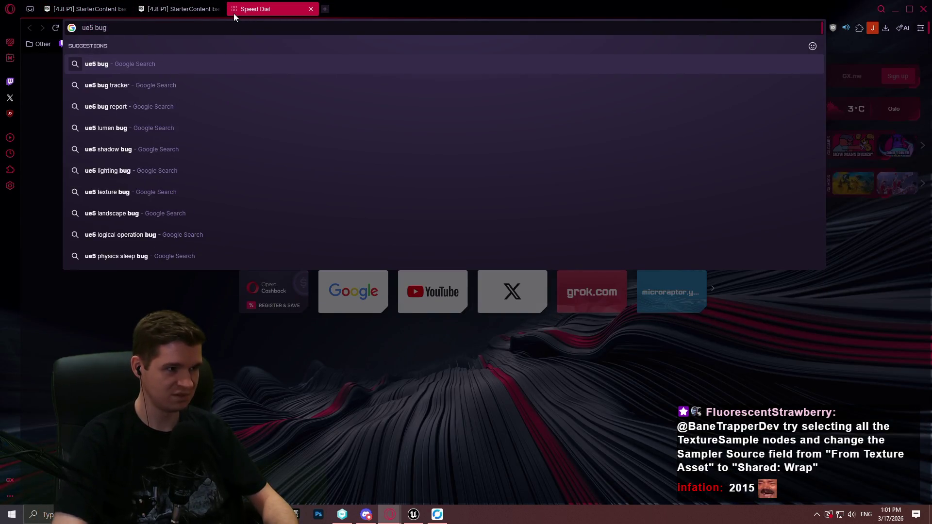
pyautogui.press('Down')
pyautogui.press('Return')
pyautogui.click(196, 162)
# Copy bug number UE-15086 from the forum reply for the Issues page.
pyautogui.hotkey('ctrl', 'Tab')
pyautogui.scroll(2, 687, 195)
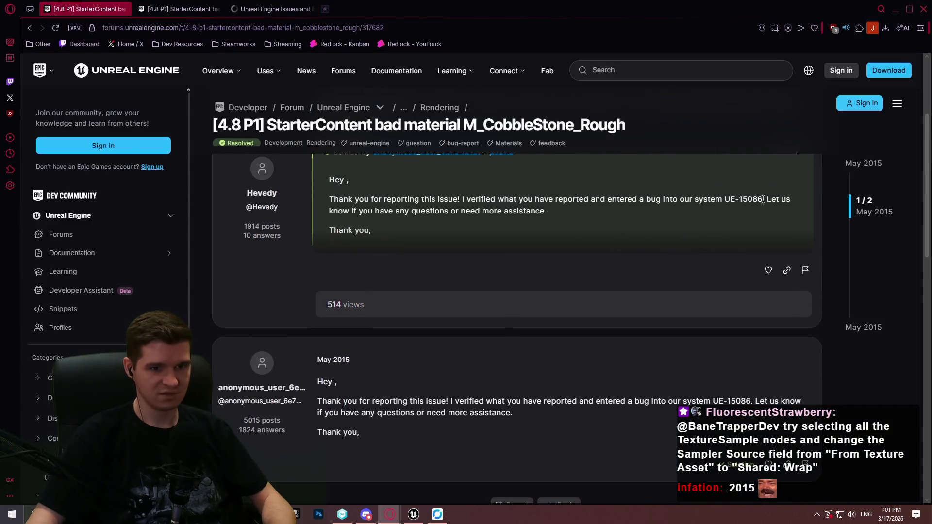
pyautogui.moveTo(762, 198); pyautogui.dragTo(725, 199)
pyautogui.hotkey('ctrl', 'c')
pyautogui.click(272, 9)
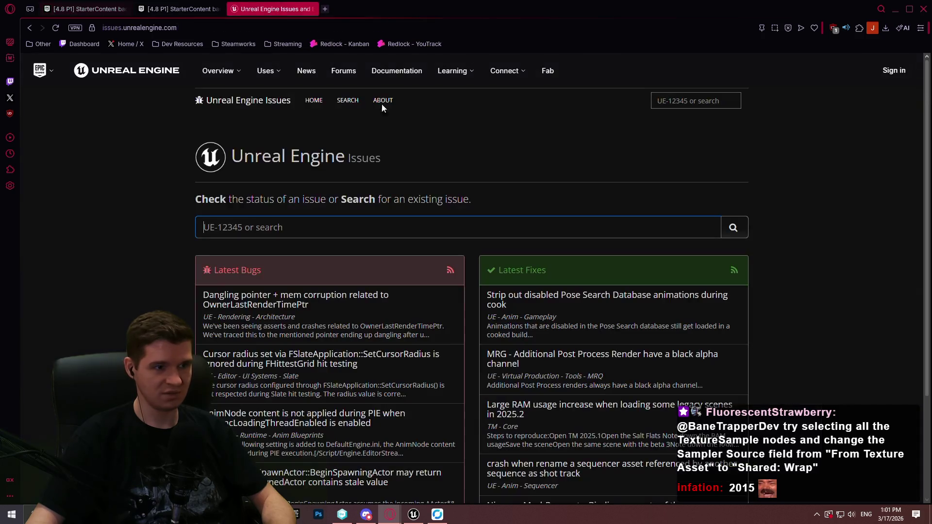
# Look up UE-15086 in the Issues tracker, note its Cannot Reproduce status, and close Opera.
pyautogui.click(377, 226)
pyautogui.hotkey('ctrl', 'v')
pyautogui.press('Return')
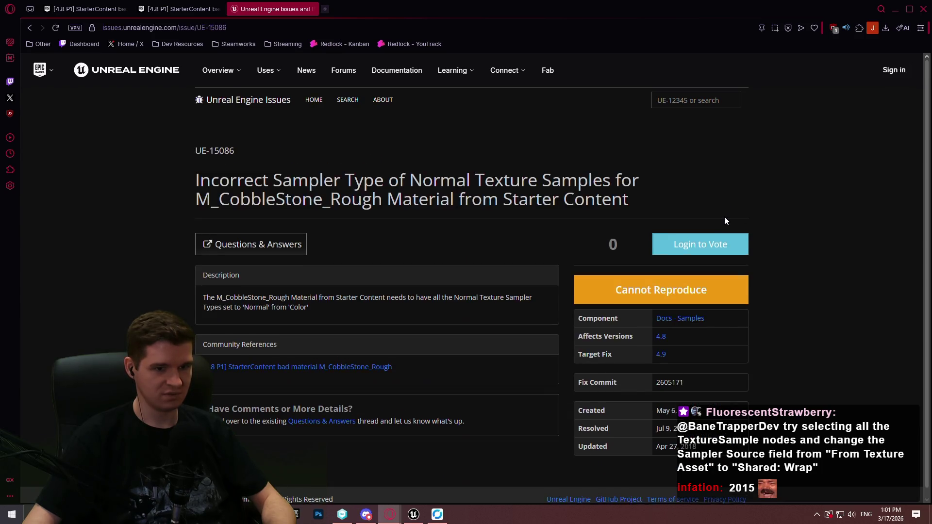
pyautogui.scroll(-1, 724, 219)
pyautogui.moveTo(701, 283); pyautogui.dragTo(605, 281)
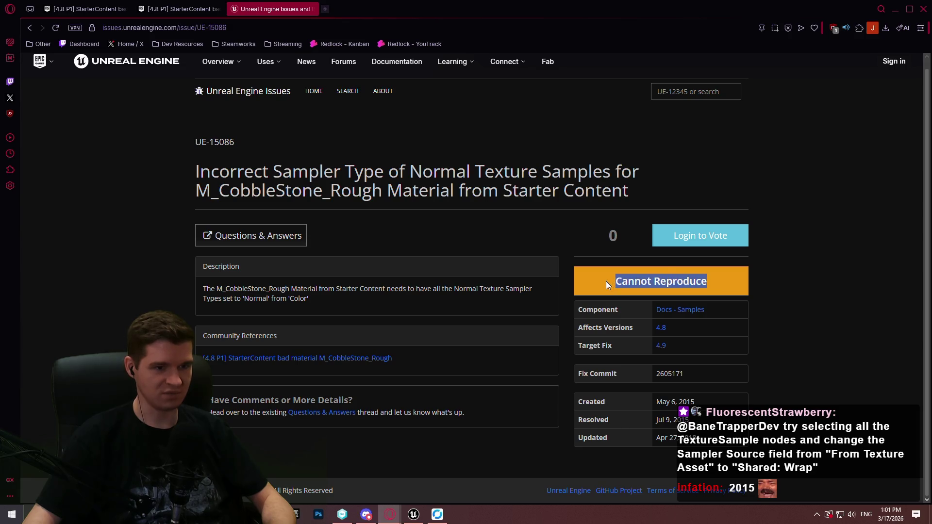
pyautogui.click(823, 292)
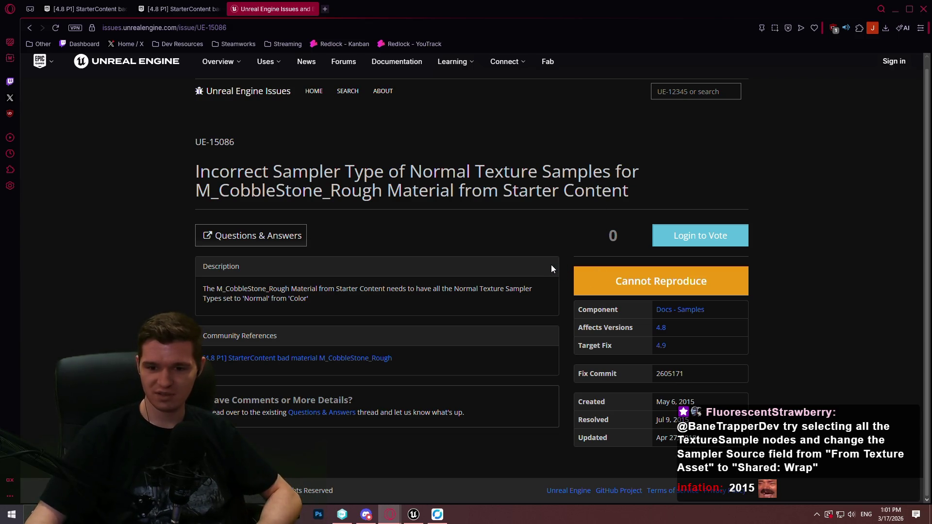
pyautogui.click(925, 10)
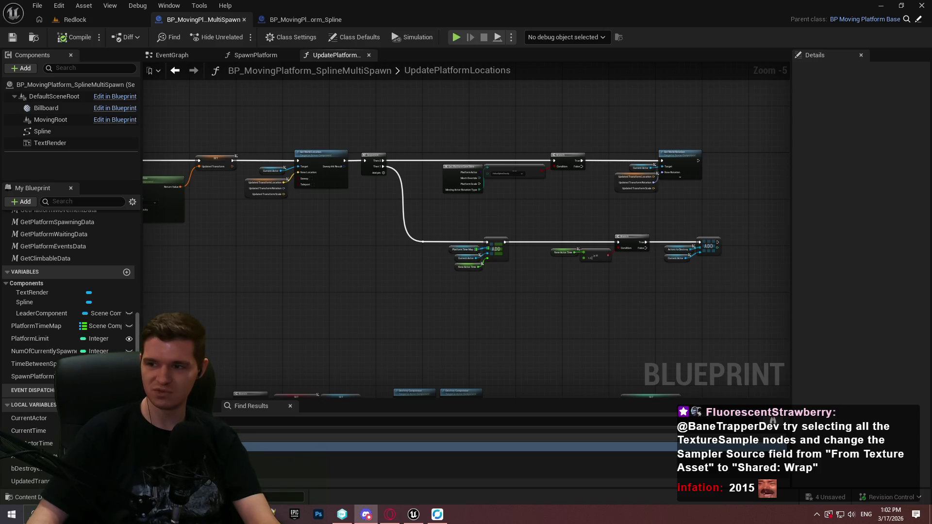
# Reopen Opera GX from the taskbar to show the M_CobbleStone_Rough Stats screenshot.
pyautogui.click(390, 514)
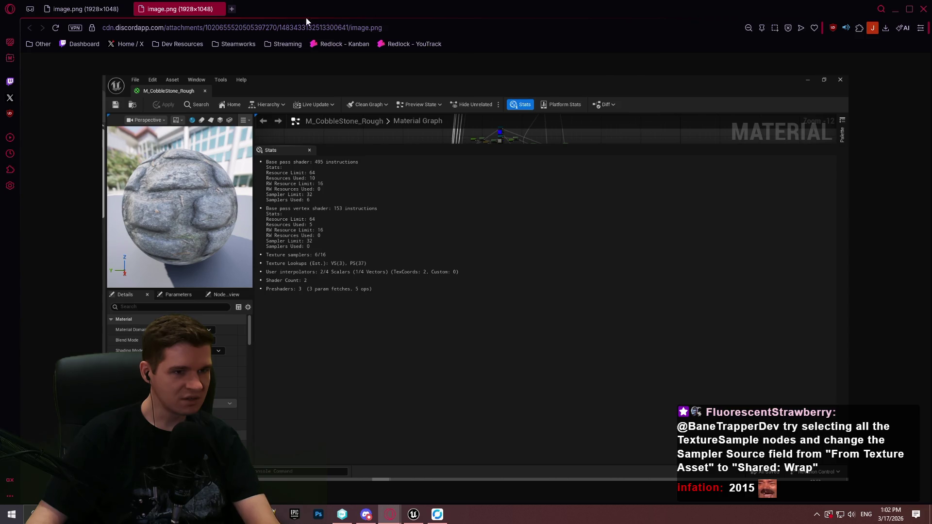
# Close the second image tab, view the material graph full size, then close Opera.
pyautogui.click(209, 27)
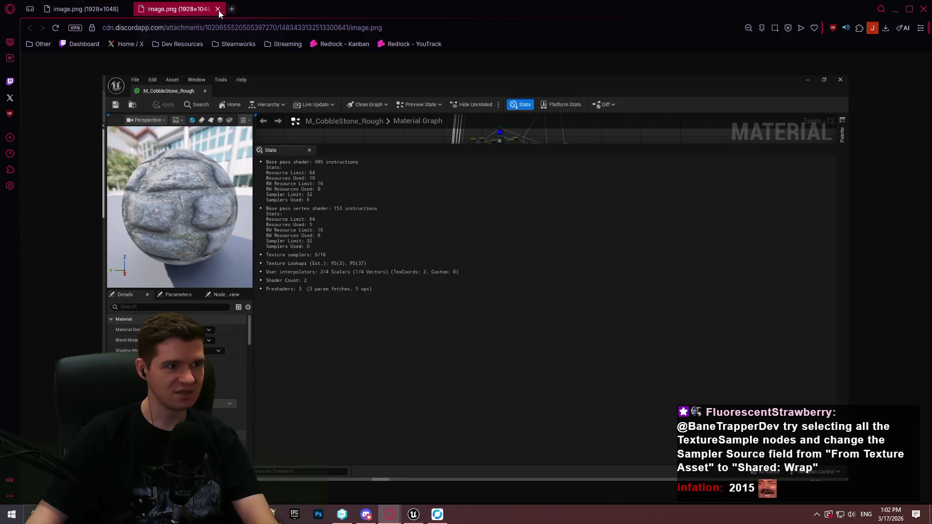
pyautogui.click(217, 10)
pyautogui.click(492, 255)
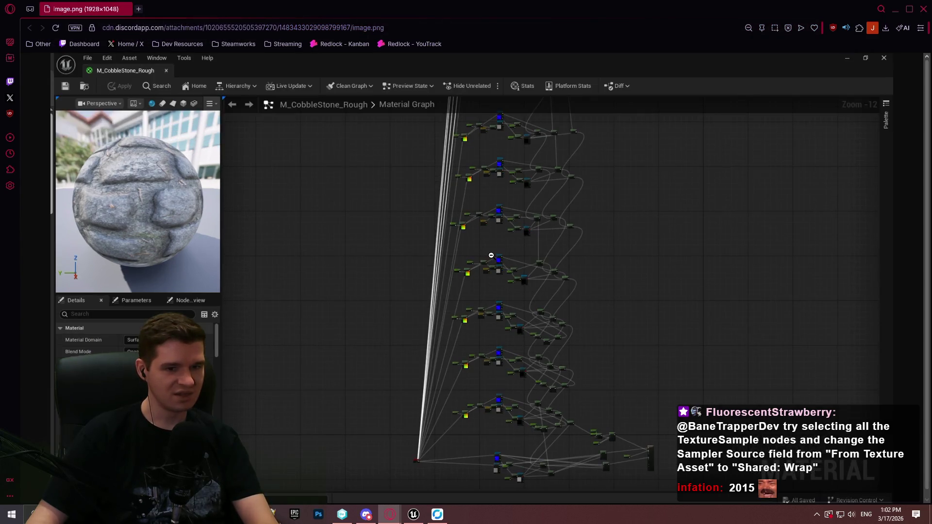
pyautogui.scroll(-1, 486, 255)
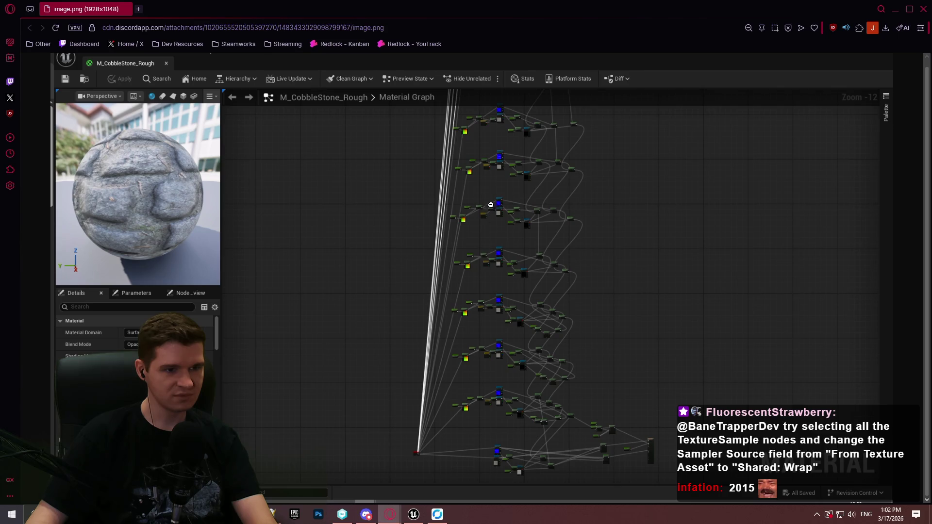
pyautogui.click(923, 9)
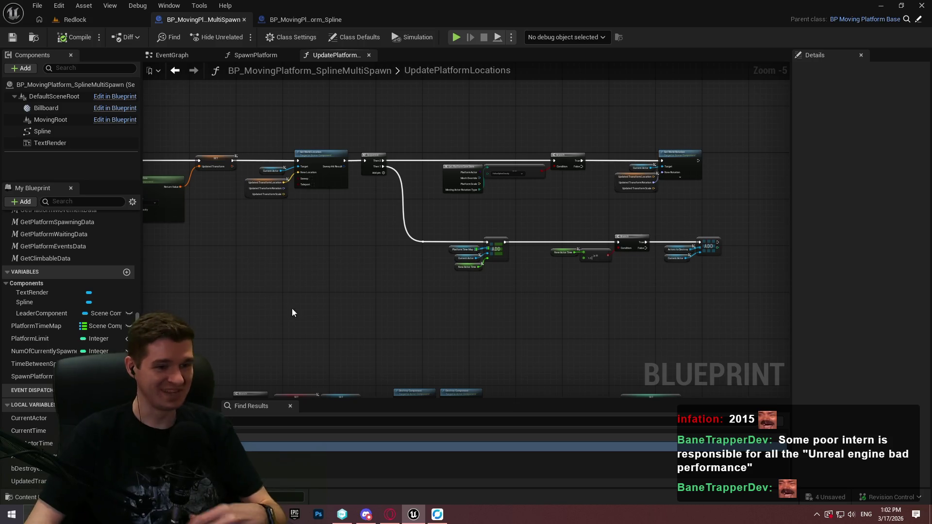
# Switch back to the Redlock level and tilt the view up toward the start wall.
pyautogui.scroll(1, 626, 227)
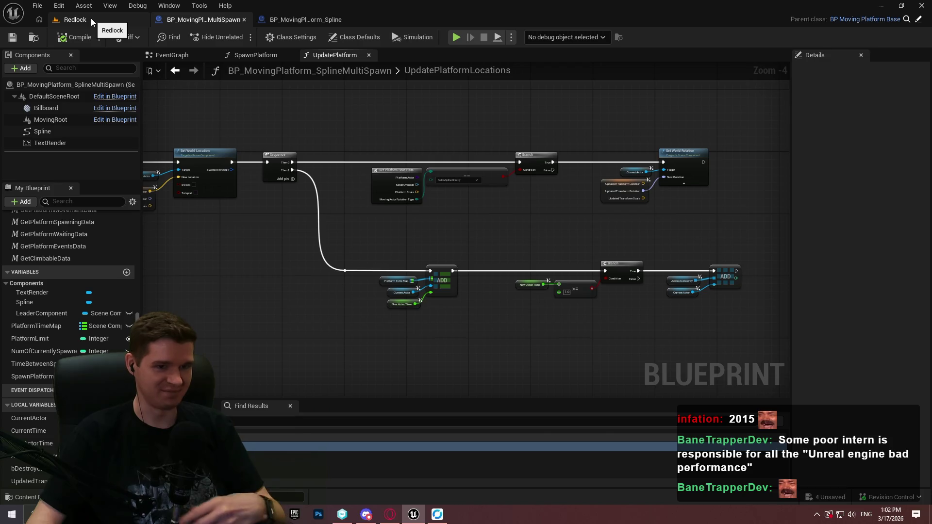
pyautogui.scroll(1, 500, 250)
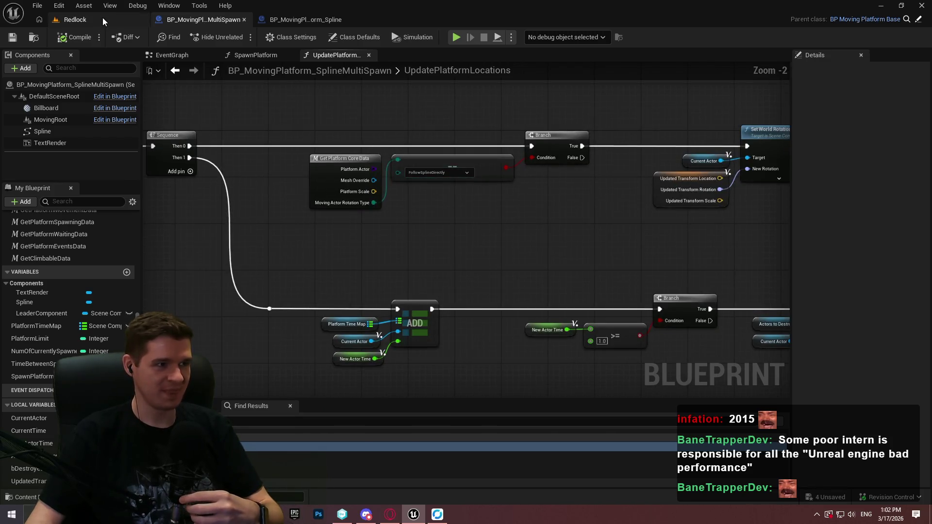
pyautogui.click(93, 19)
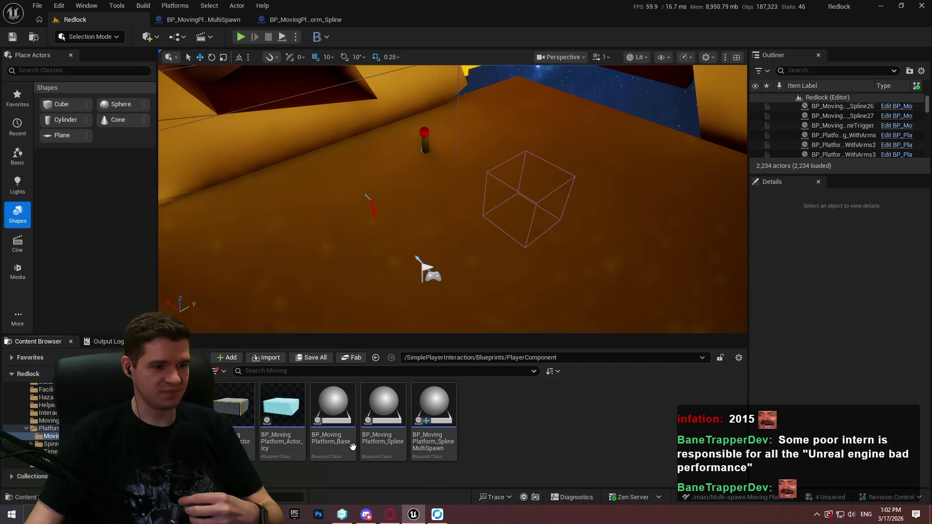
pyautogui.moveTo(451, 199); pyautogui.dragTo(423, 181)
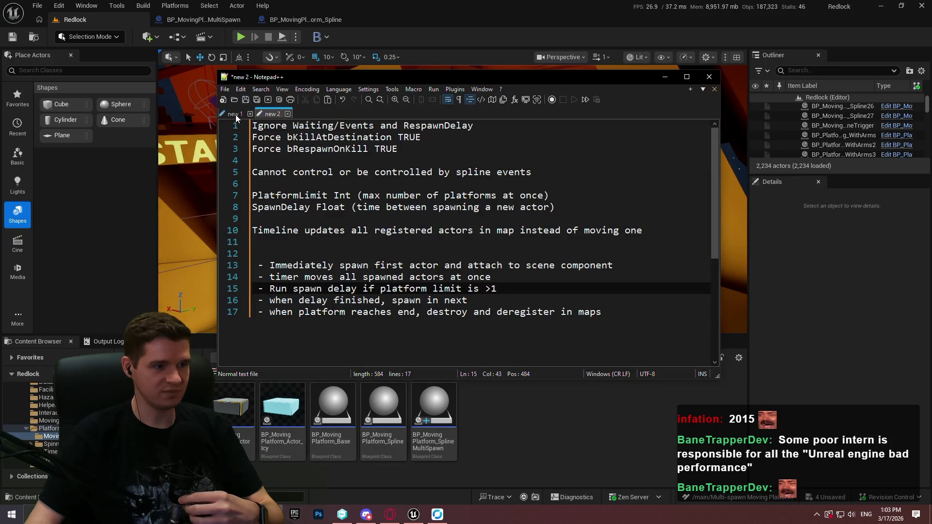
# Check the notes listing platforms with no events, then focus BP_MovingPlatform_Spline27 from the Outliner.
pyautogui.click(235, 115)
pyautogui.click(510, 126)
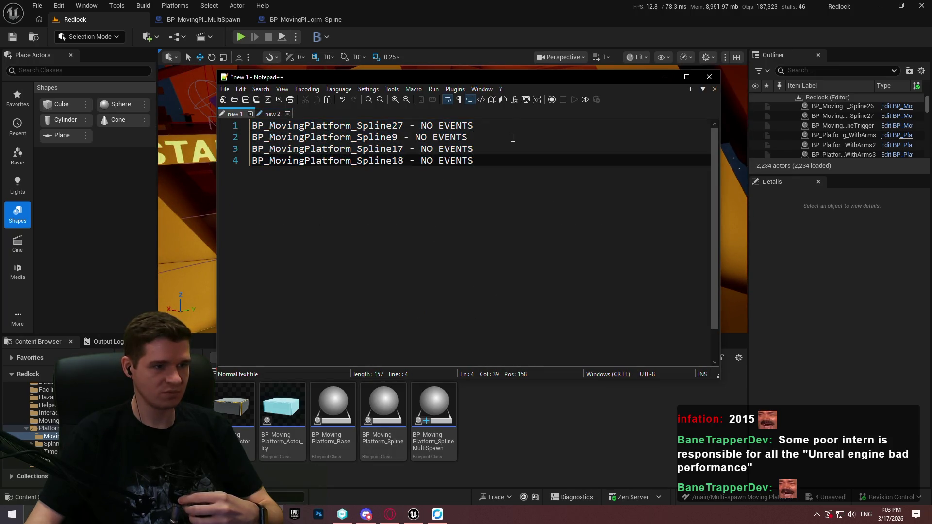
pyautogui.click(665, 77)
pyautogui.doubleClick(868, 115)
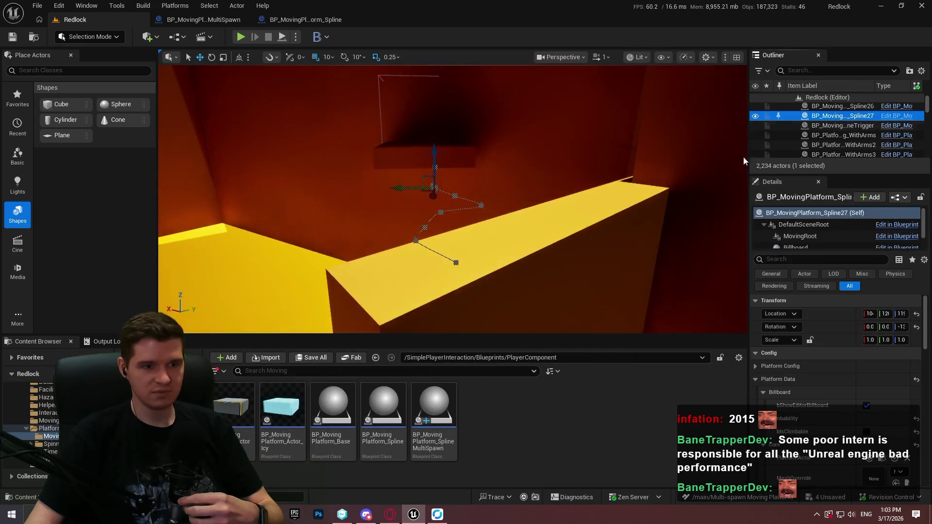
# Place a BP_MovingPlatform_SplineMultiSpawn actor on the yellow floor beside Spline27's path.
pyautogui.scroll(2, 453, 199)
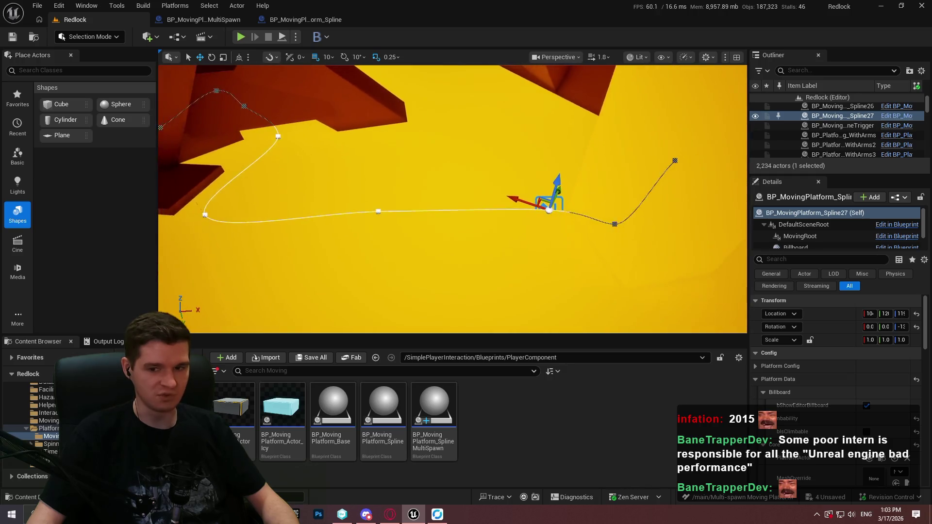
pyautogui.moveTo(434, 408)
pyautogui.mouseDown()
pyautogui.moveTo(458, 279)
pyautogui.moveTo(450, 250)
pyautogui.mouseUp()
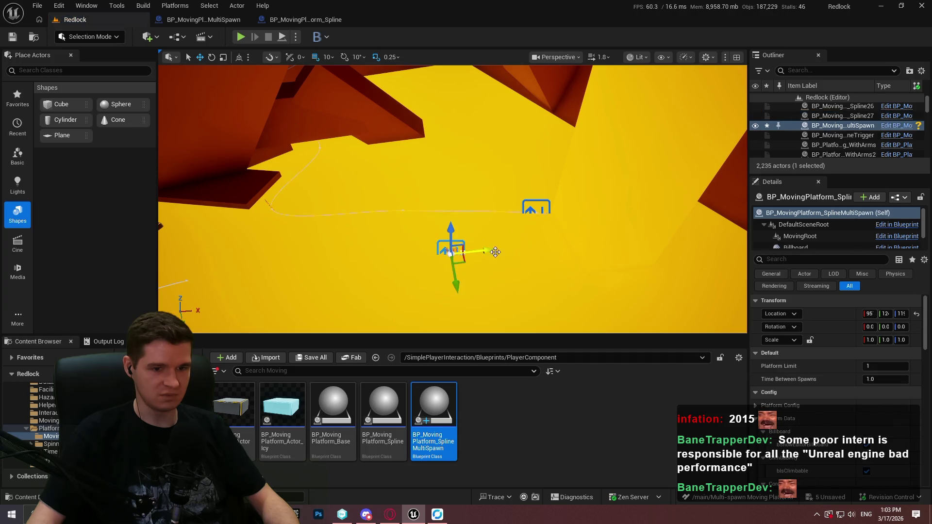
pyautogui.click(536, 208)
# Select all of Spline27's spline points in its spline component's Details and frame the path.
pyautogui.scroll(-2, 805, 233)
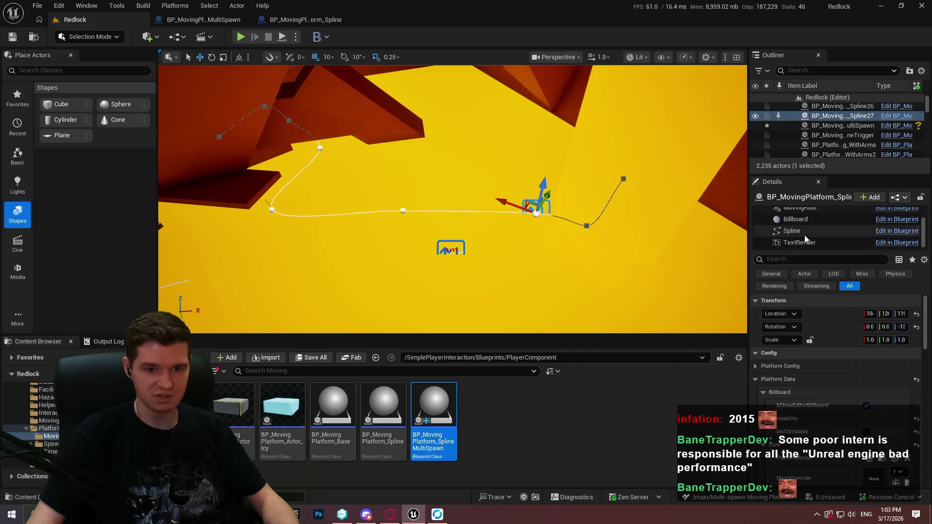
pyautogui.click(806, 232)
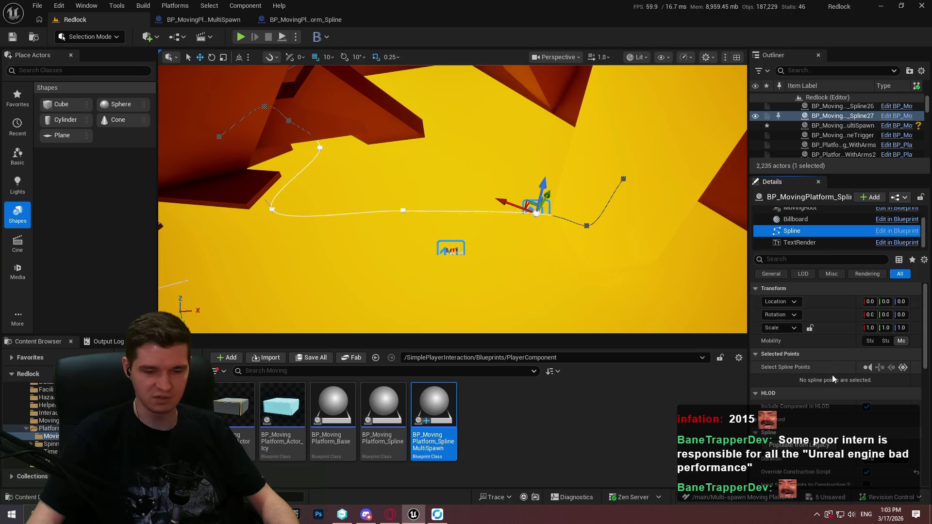
pyautogui.scroll(-4, 772, 370)
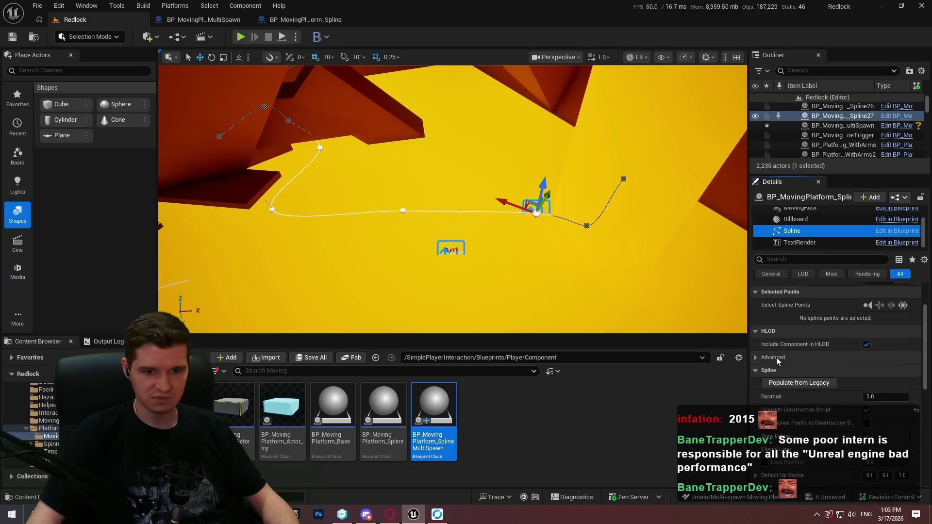
pyautogui.moveTo(926, 341)
pyautogui.mouseDown()
pyautogui.moveTo(927, 425)
pyautogui.moveTo(927, 298)
pyautogui.mouseUp()
pyautogui.scroll(1, 926, 299)
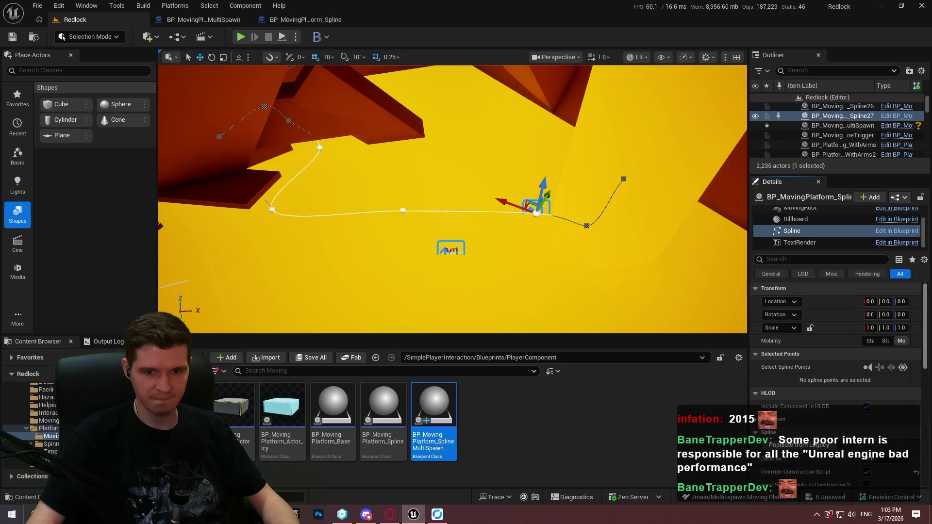
pyautogui.scroll(-2, 835, 349)
pyautogui.moveTo(927, 335)
pyautogui.mouseDown()
pyautogui.moveTo(920, 428)
pyautogui.moveTo(925, 304)
pyautogui.mouseUp()
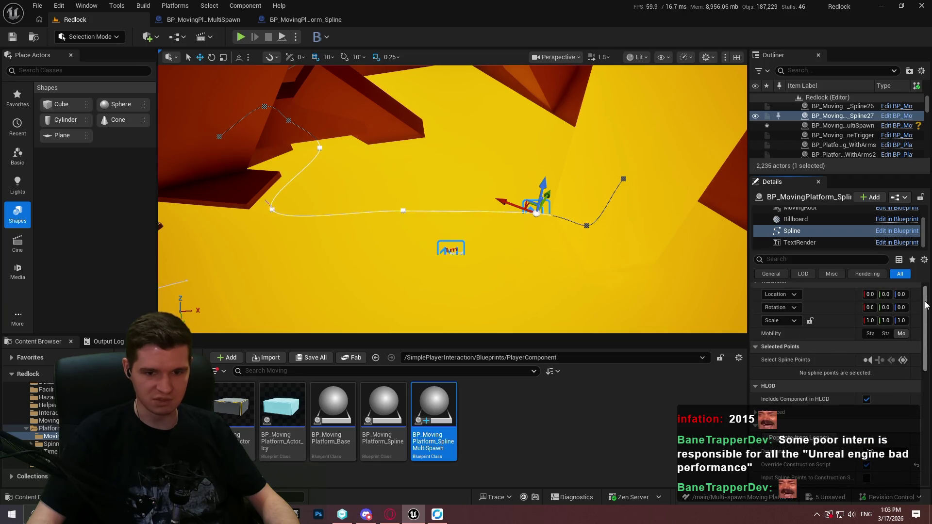
pyautogui.click(903, 360)
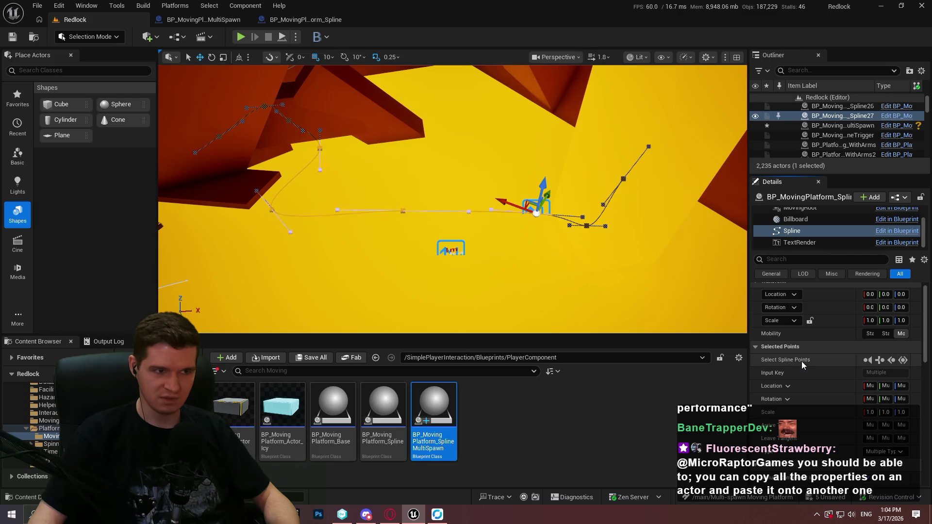
pyautogui.moveTo(718, 185); pyautogui.dragTo(718, 176)
pyautogui.moveTo(621, 202); pyautogui.dragTo(620, 198)
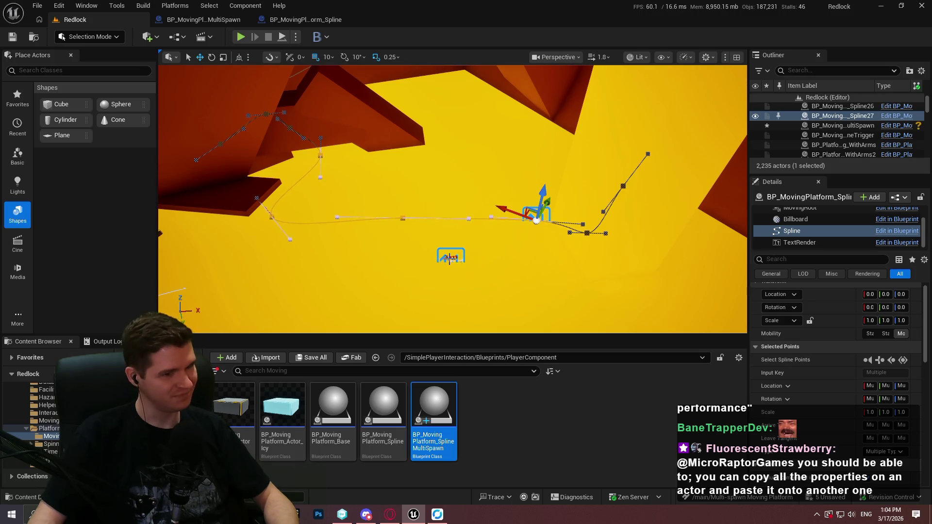
pyautogui.click(451, 256)
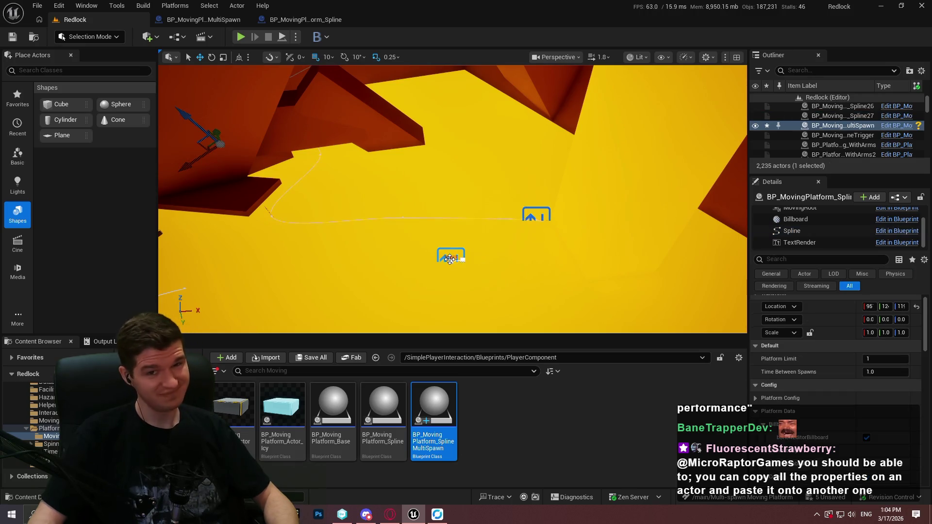
# Paste the copied spline into the multi-spawn actor as Spline1 and view the new path.
pyautogui.click(812, 232)
pyautogui.hotkey('ctrl', 'v')
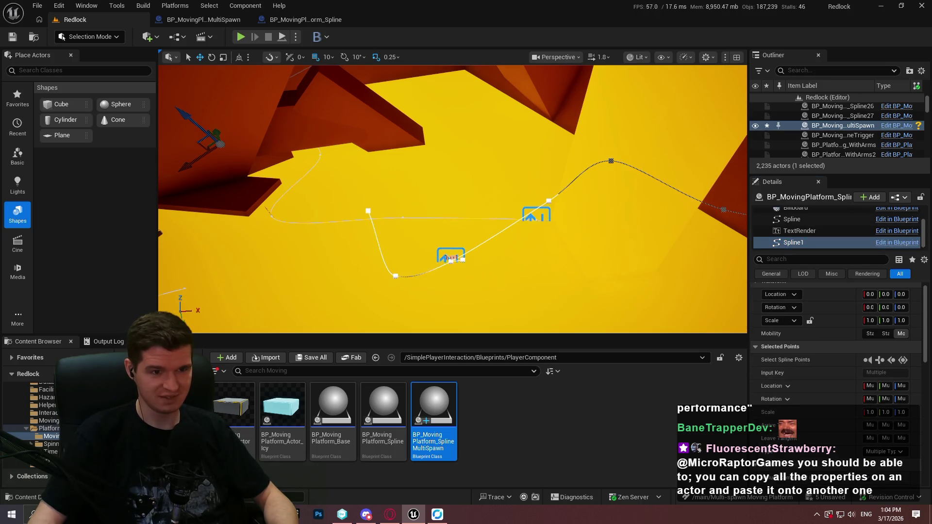
pyautogui.press('f')
pyautogui.moveTo(452, 204)
pyautogui.mouseDown()
pyautogui.moveTo(444, 156)
pyautogui.moveTo(405, 184)
pyautogui.moveTo(401, 174)
pyautogui.mouseUp()
pyautogui.moveTo(561, 196); pyautogui.dragTo(562, 196)
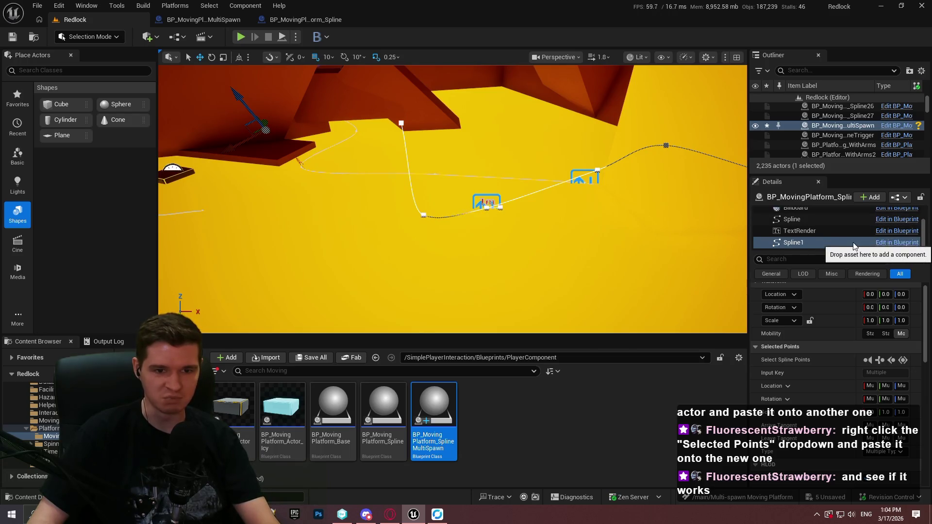
pyautogui.scroll(1, 808, 240)
# Select Spline27's spline component and its Selected Points, looking for a copy option.
pyautogui.click(807, 231)
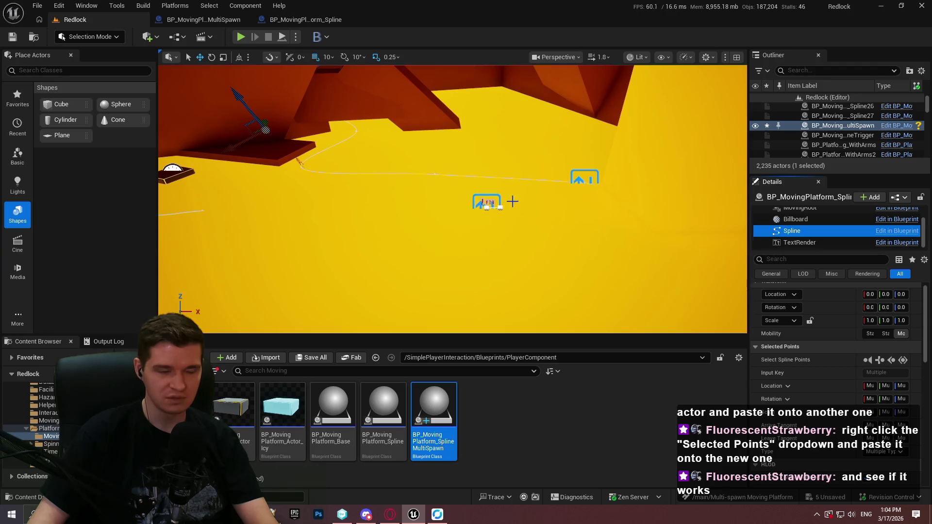
pyautogui.click(578, 178)
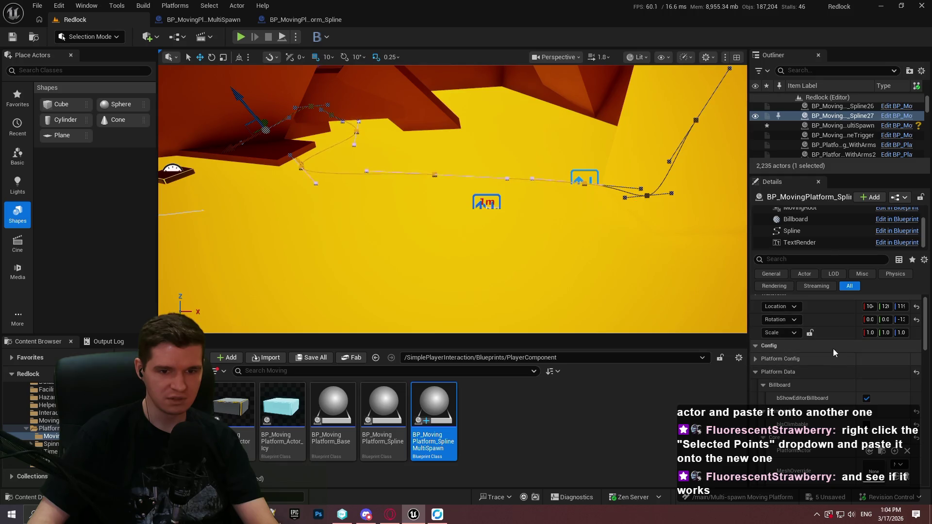
pyautogui.click(792, 231)
pyautogui.click(903, 360)
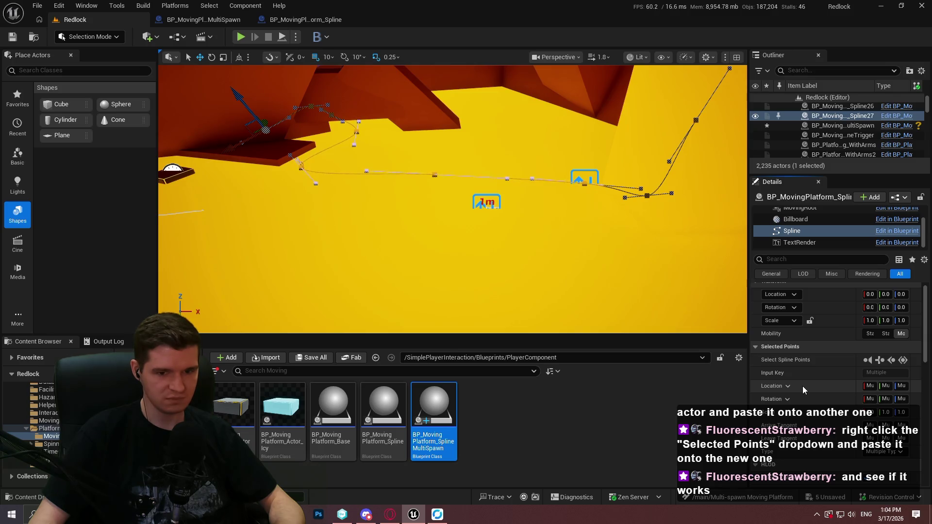
pyautogui.rightClick(804, 345)
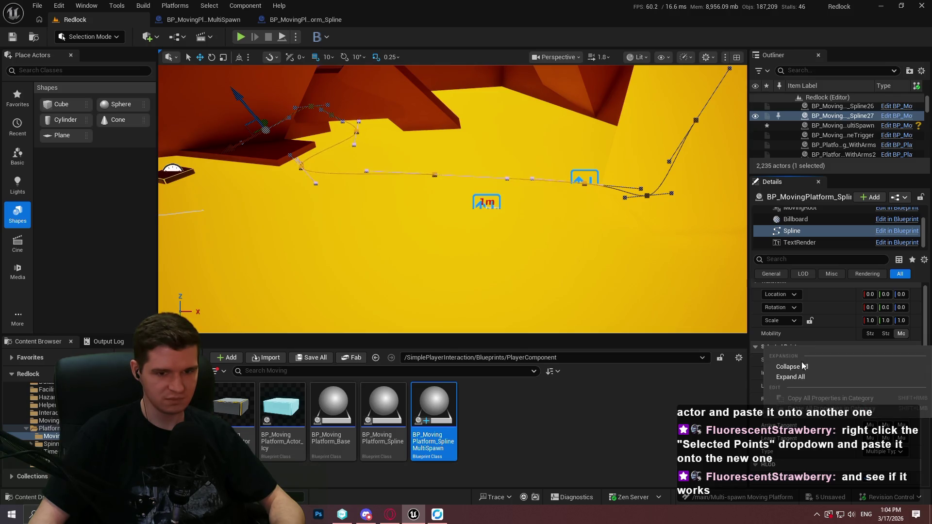
pyautogui.click(807, 346)
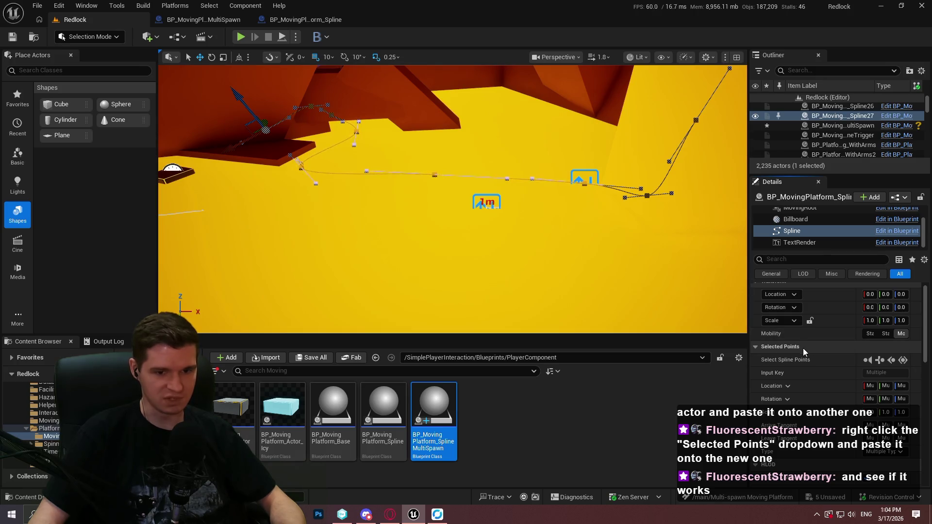
# Try Copy/Paste All Properties on the Selected Points and HLOD sections, then select the Spline27 actor.
pyautogui.rightClick(799, 464)
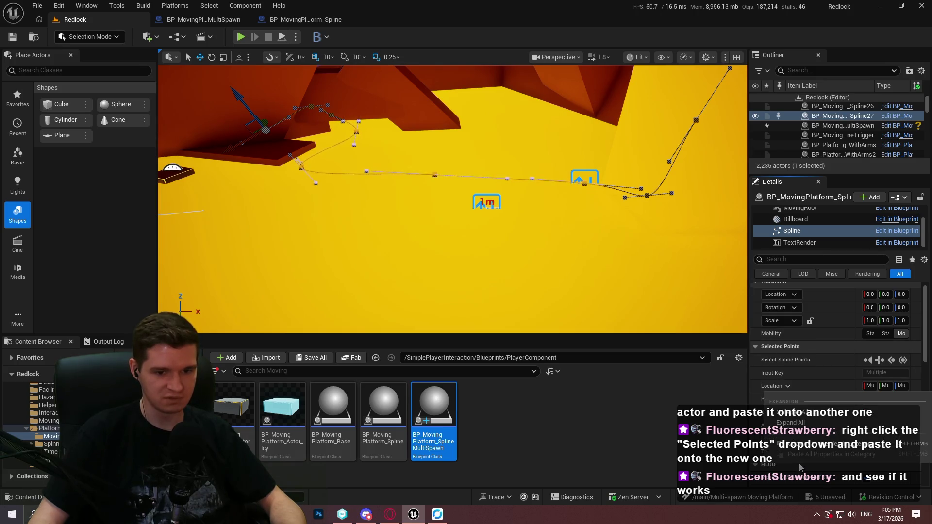
pyautogui.rightClick(822, 342)
pyautogui.rightClick(809, 347)
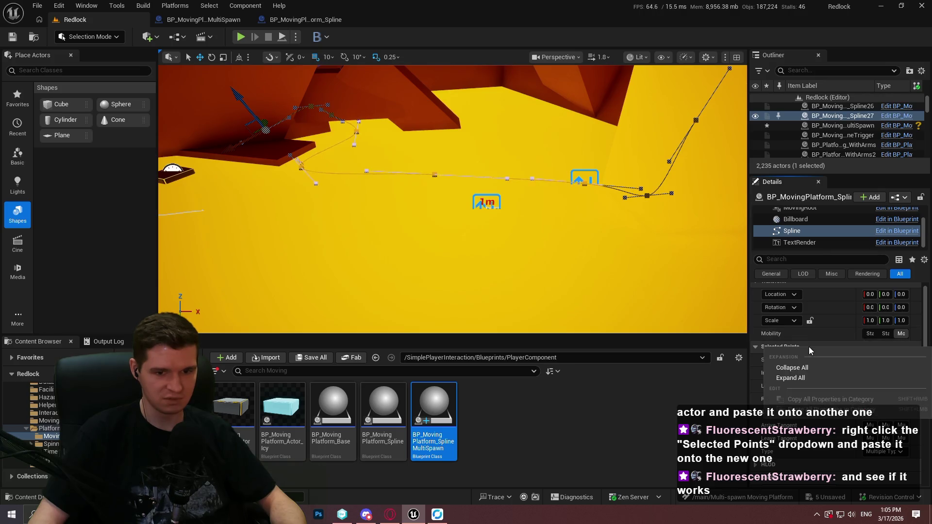
pyautogui.click(840, 347)
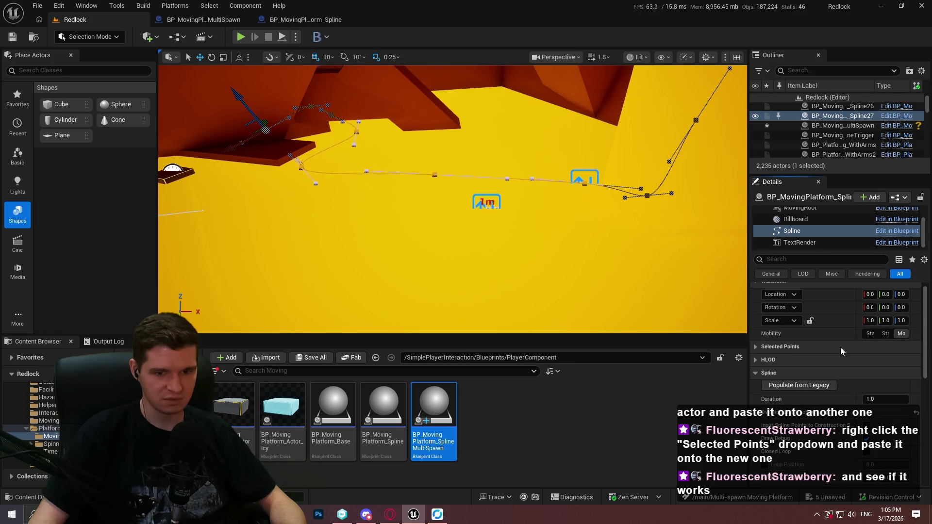
pyautogui.click(776, 344)
pyautogui.rightClick(818, 388)
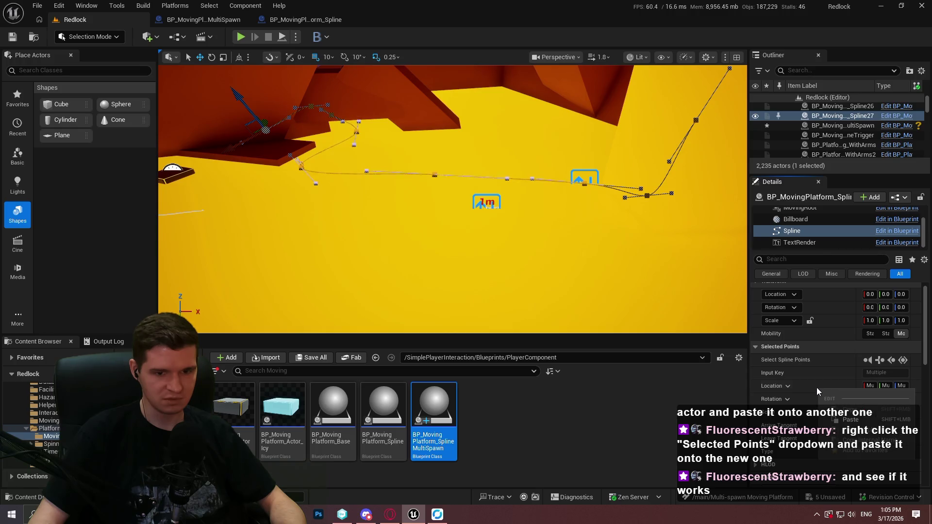
pyautogui.click(816, 387)
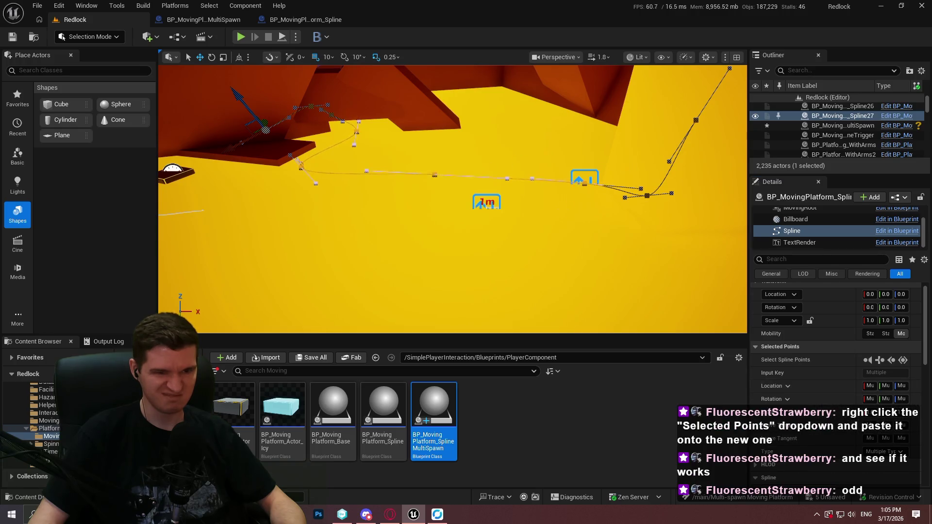
pyautogui.click(311, 187)
pyautogui.click(584, 180)
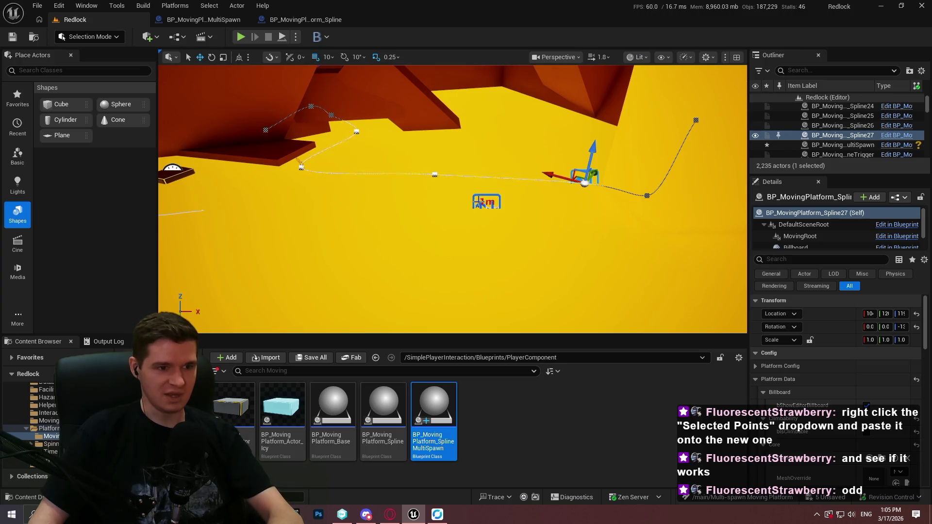
# Compare the multi-spawn actor's settings with Spline27's spline component properties.
pyautogui.click(306, 187)
pyautogui.click(486, 202)
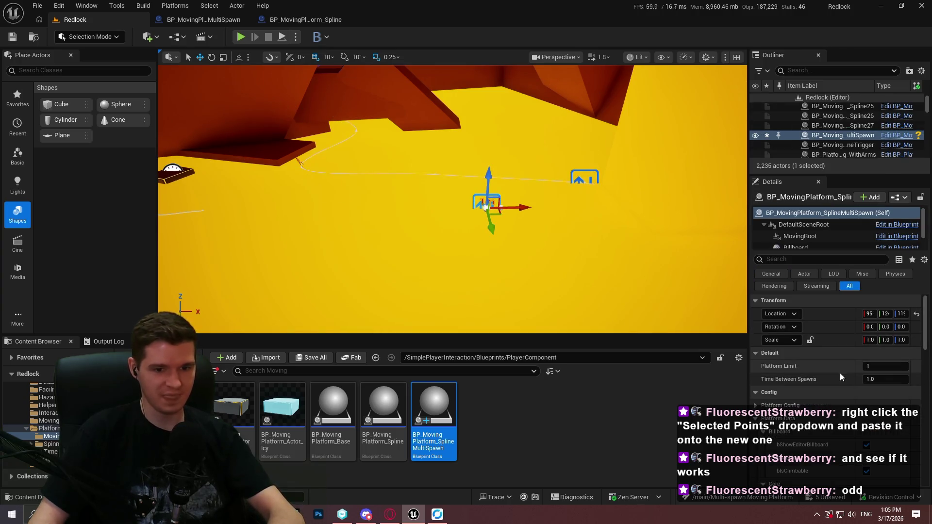
pyautogui.moveTo(925, 323); pyautogui.dragTo(924, 328)
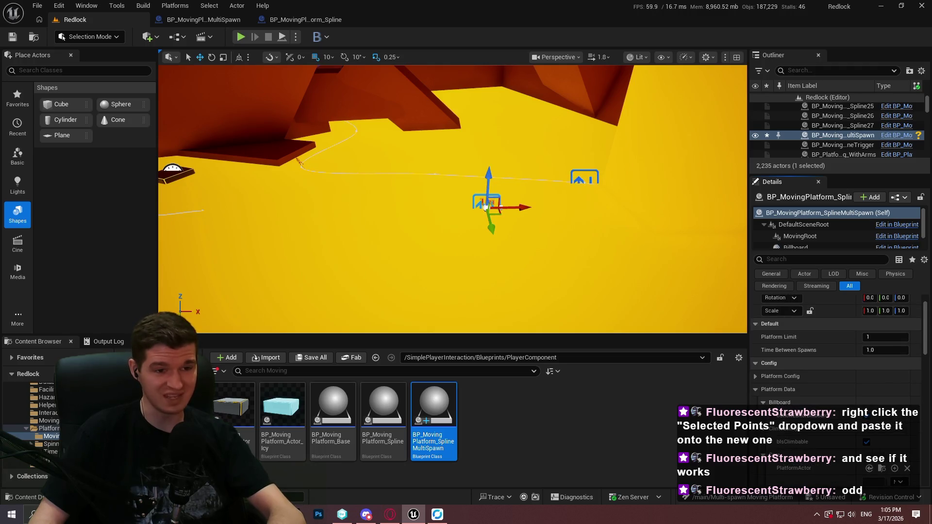
pyautogui.click(584, 178)
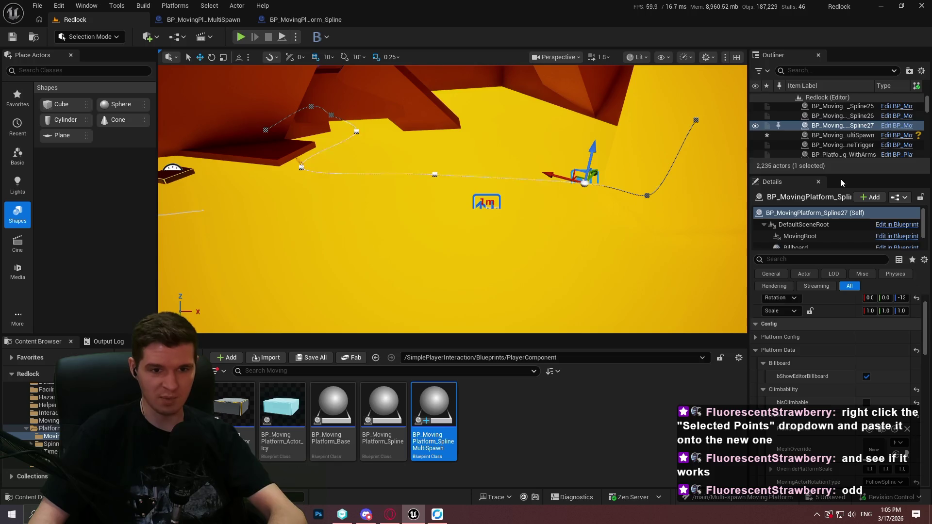
pyautogui.scroll(-2, 808, 232)
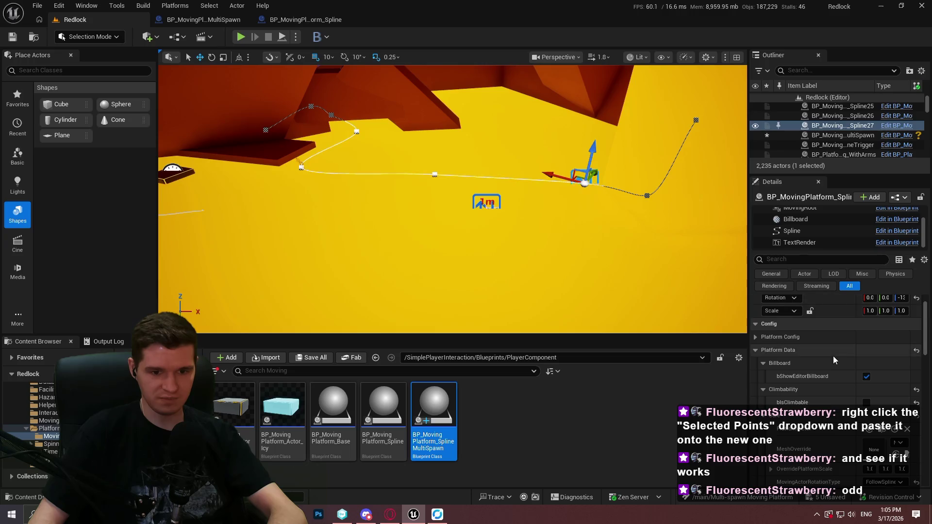
pyautogui.click(808, 232)
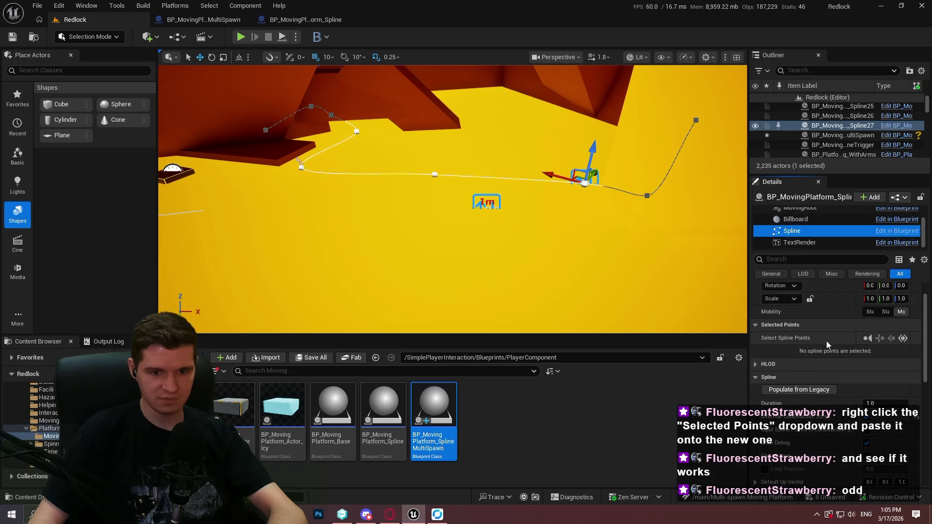
pyautogui.click(504, 199)
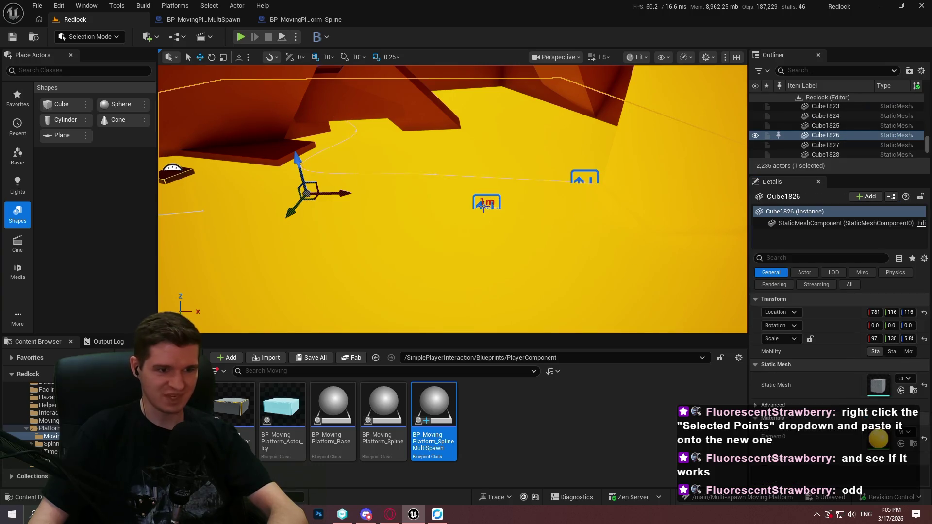
# On the multi-spawn platform, set MovingActorRotationType to FollowSplineDirectly.
pyautogui.click(483, 206)
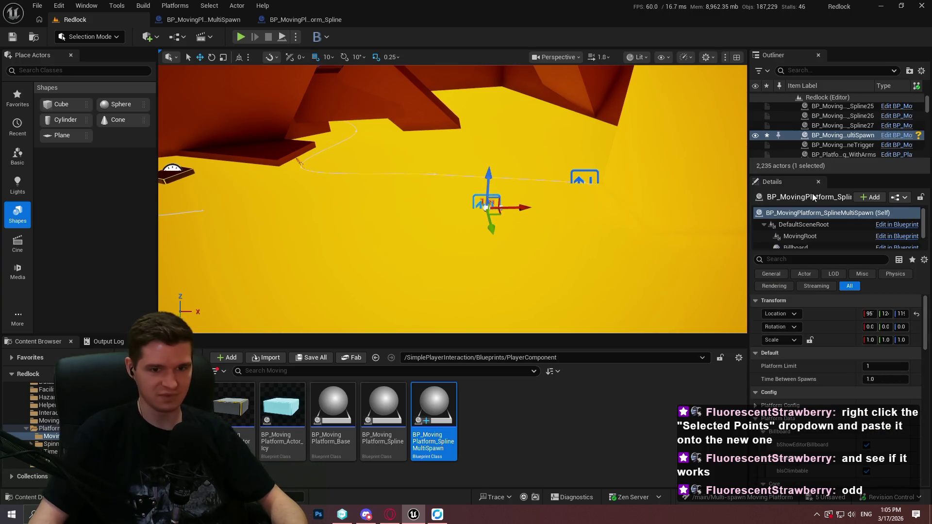
pyautogui.press('f')
pyautogui.moveTo(439, 278)
pyautogui.mouseDown()
pyautogui.moveTo(423, 199)
pyautogui.moveTo(403, 179)
pyautogui.mouseUp()
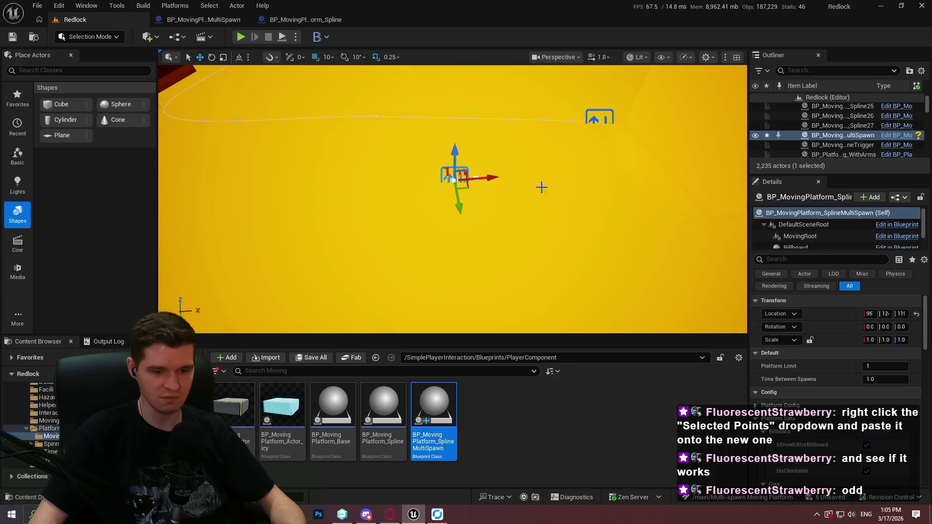
pyautogui.scroll(-3, 793, 386)
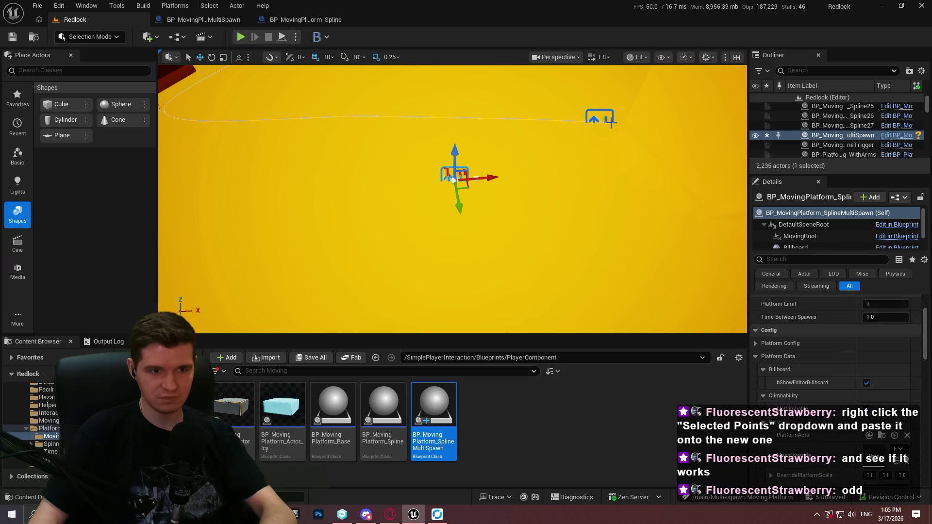
pyautogui.hotkey('ctrl', 'z')
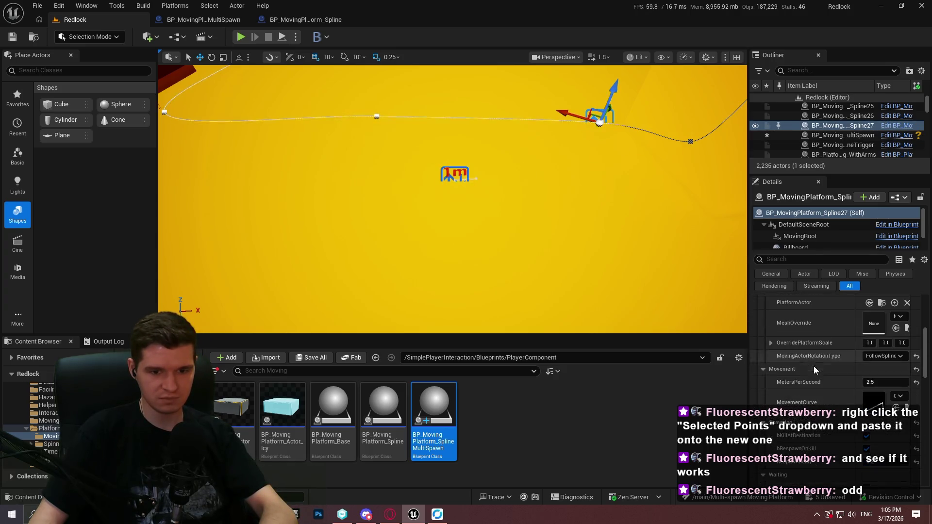
pyautogui.hotkey('ctrl', 'y')
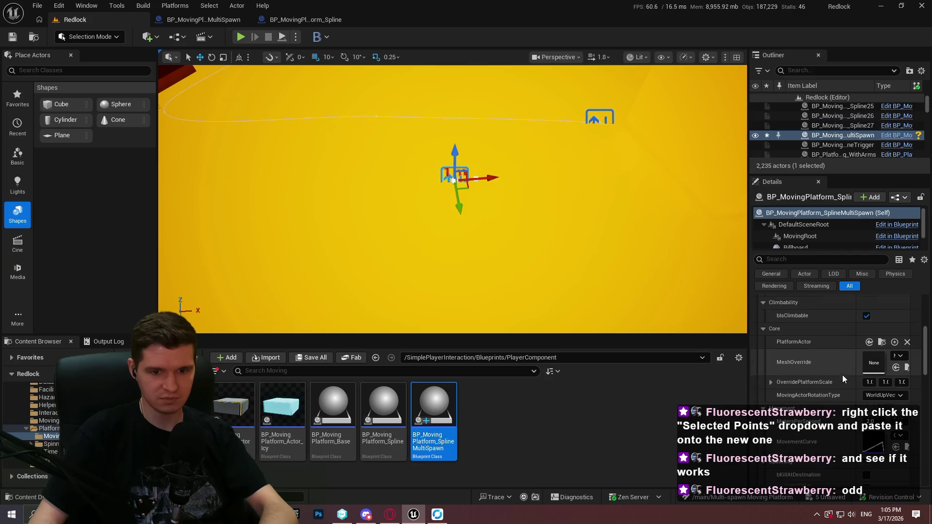
pyautogui.click(884, 349)
pyautogui.click(890, 376)
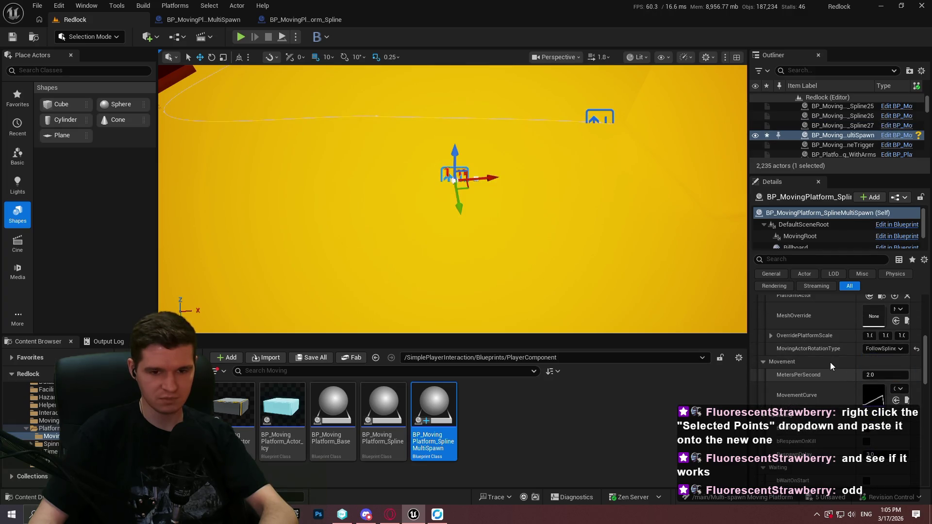
# Check Spline27 again, then uncheck bIsClimbable on the multi-spawn platform actor.
pyautogui.click(595, 120)
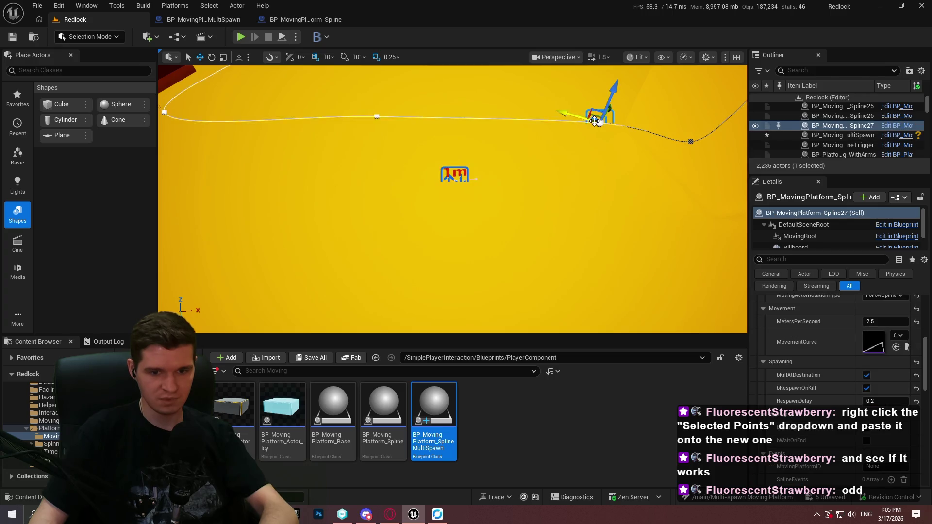
pyautogui.scroll(1, 782, 354)
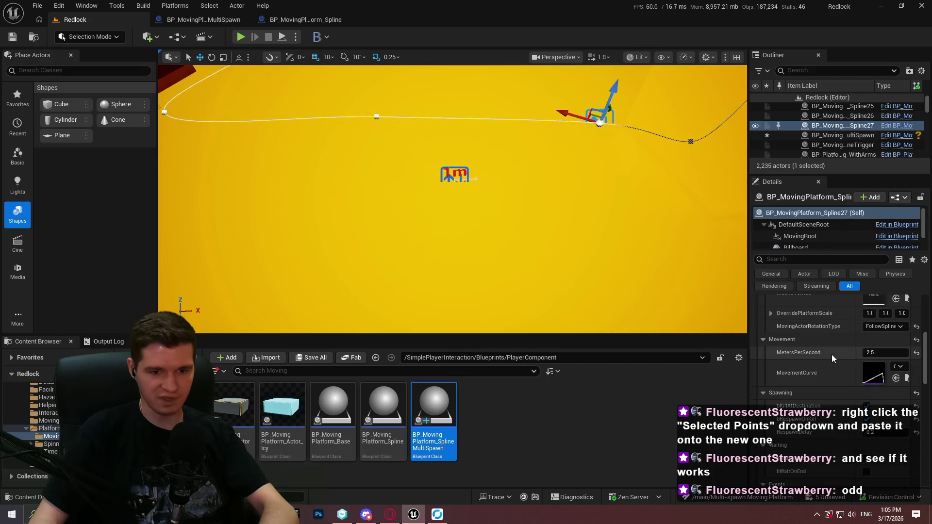
pyautogui.scroll(-2, 825, 356)
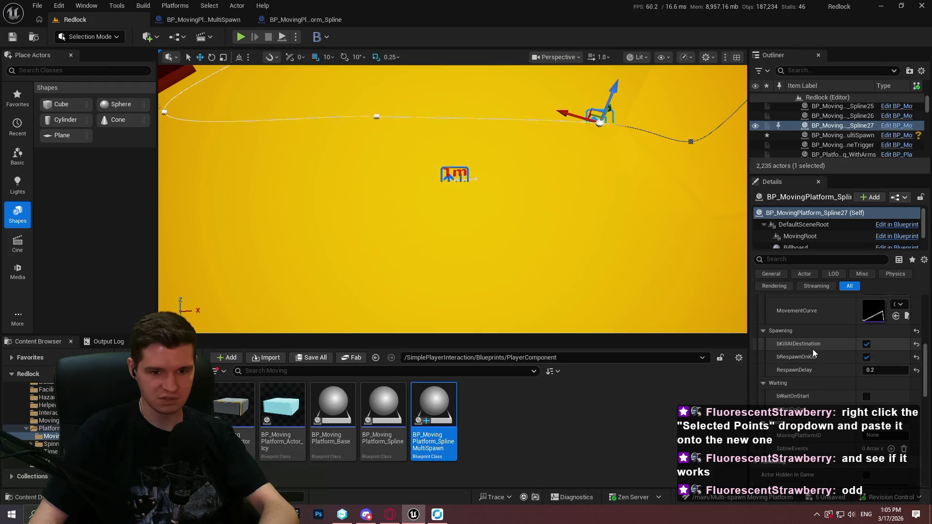
pyautogui.scroll(4, 806, 342)
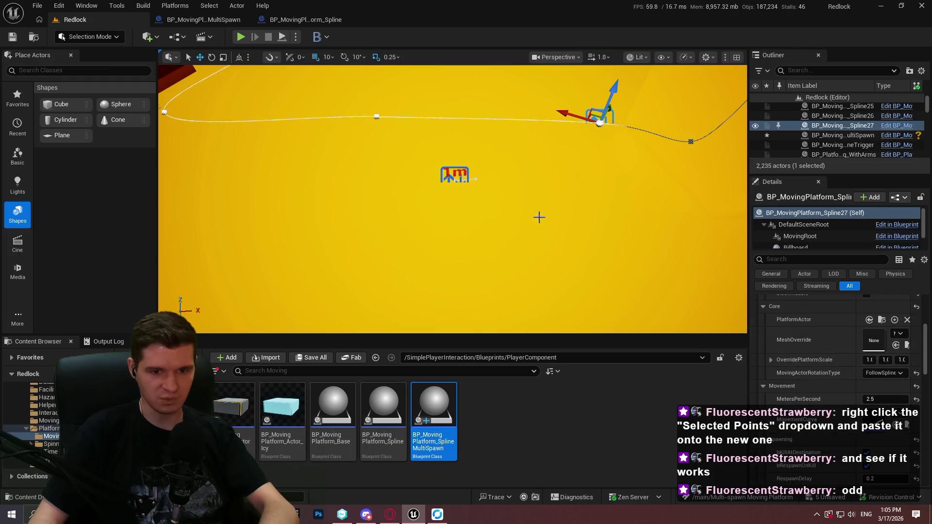
pyautogui.click(452, 176)
pyautogui.scroll(3, 820, 340)
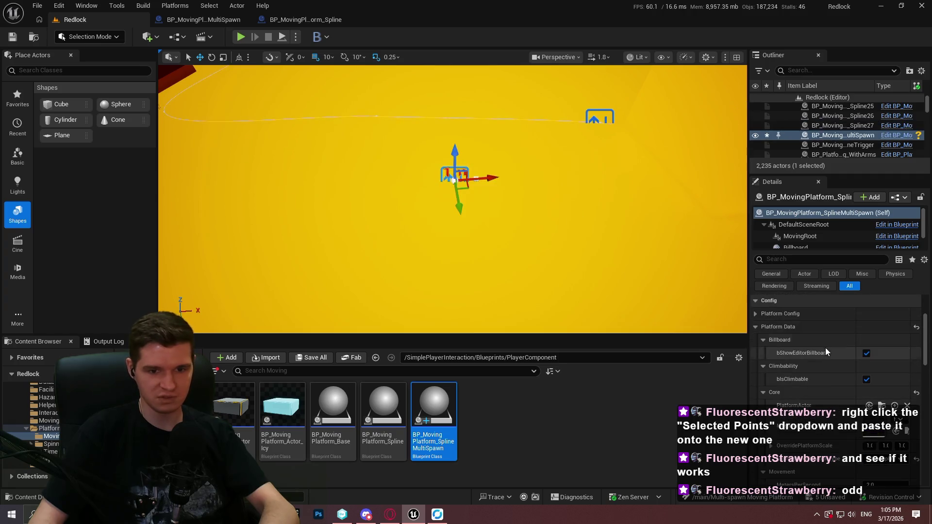
pyautogui.scroll(-1, 824, 382)
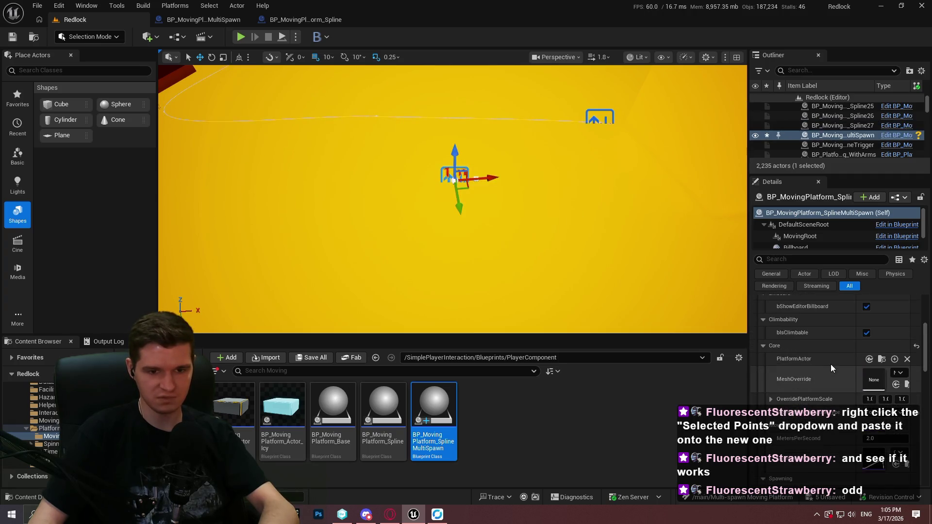
pyautogui.click(866, 364)
pyautogui.scroll(-3, 836, 341)
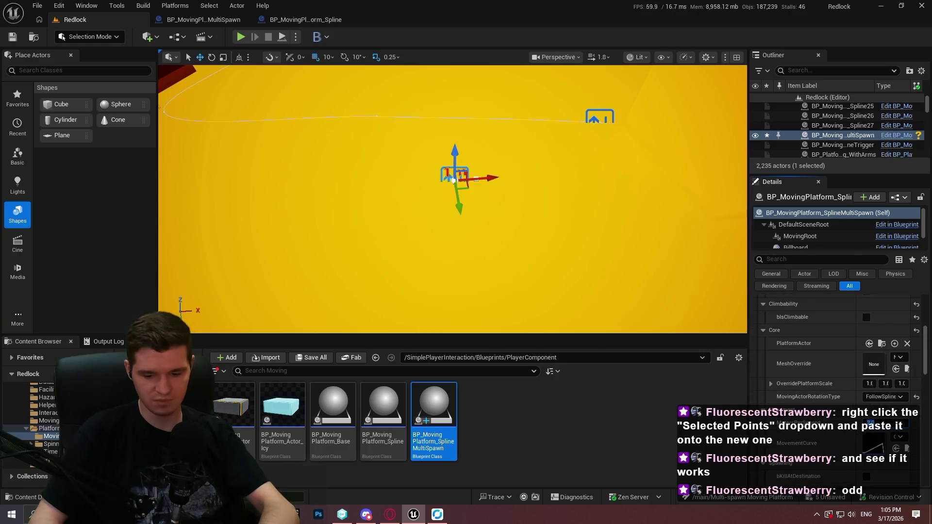
pyautogui.scroll(-12, 846, 355)
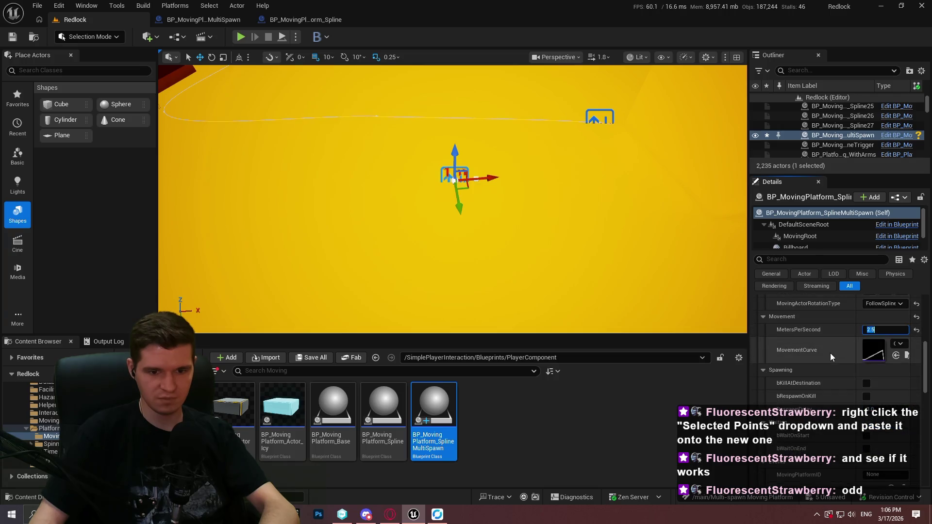
pyautogui.scroll(15, 815, 360)
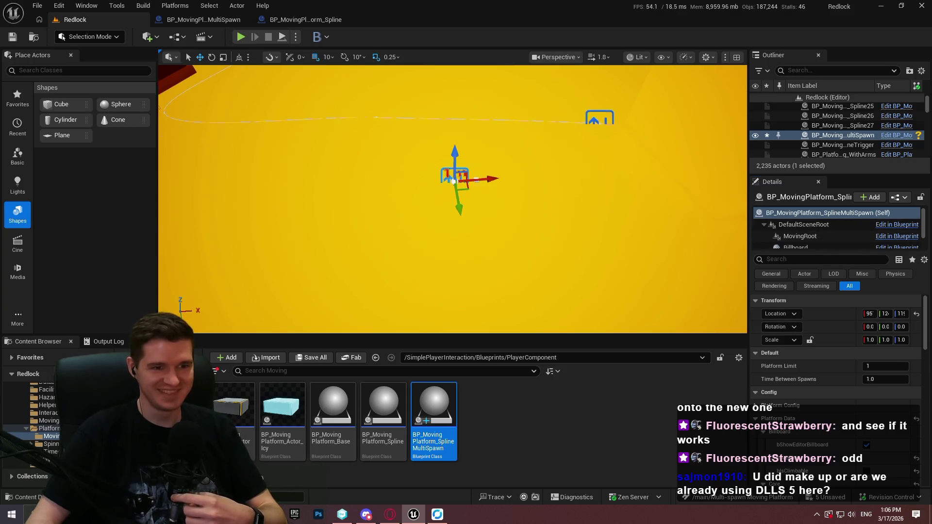
# Reselect the multi-spawn platform actor and focus the view on it.
pyautogui.moveTo(568, 167); pyautogui.dragTo(574, 162)
pyautogui.moveTo(590, 241)
pyautogui.mouseDown()
pyautogui.moveTo(466, 243)
pyautogui.moveTo(389, 208)
pyautogui.mouseUp()
pyautogui.click(521, 245)
pyautogui.hotkey('ctrl', 'z')
pyautogui.press('e')
pyautogui.press('w')
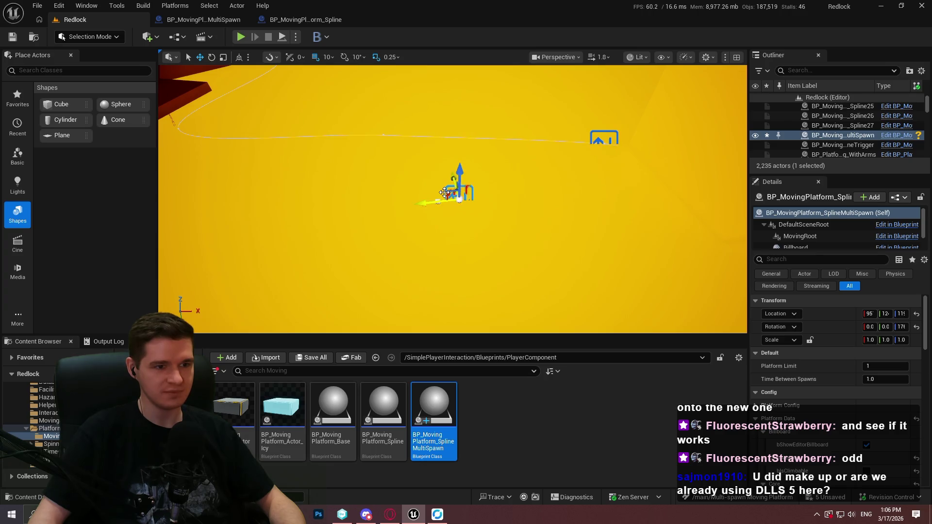
pyautogui.press('f')
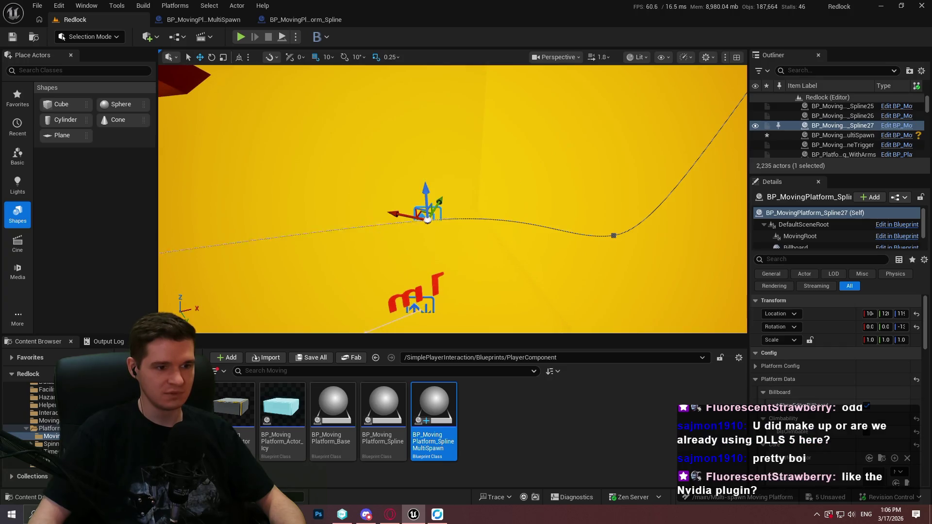
# Drag a point of the multi-spawn spline up and to the right, raising it higher.
pyautogui.click(425, 309)
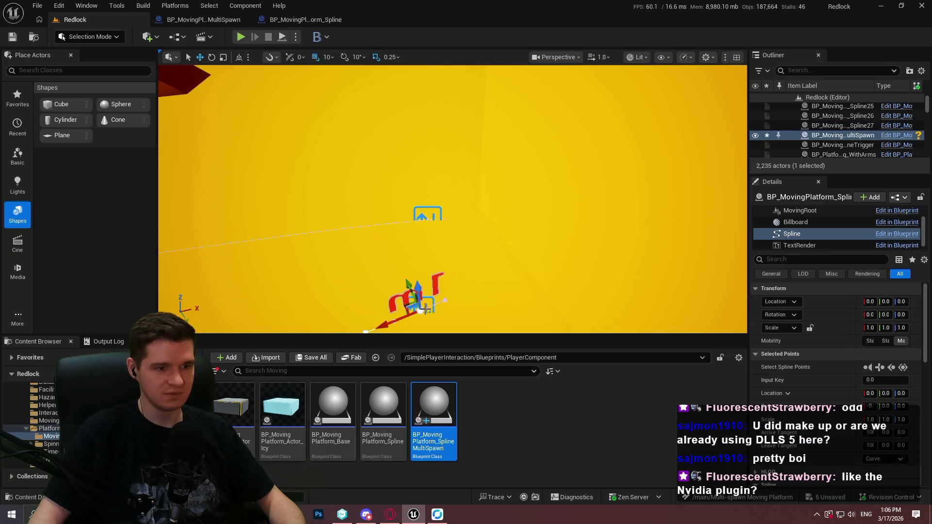
pyautogui.moveTo(418, 301); pyautogui.dragTo(582, 229)
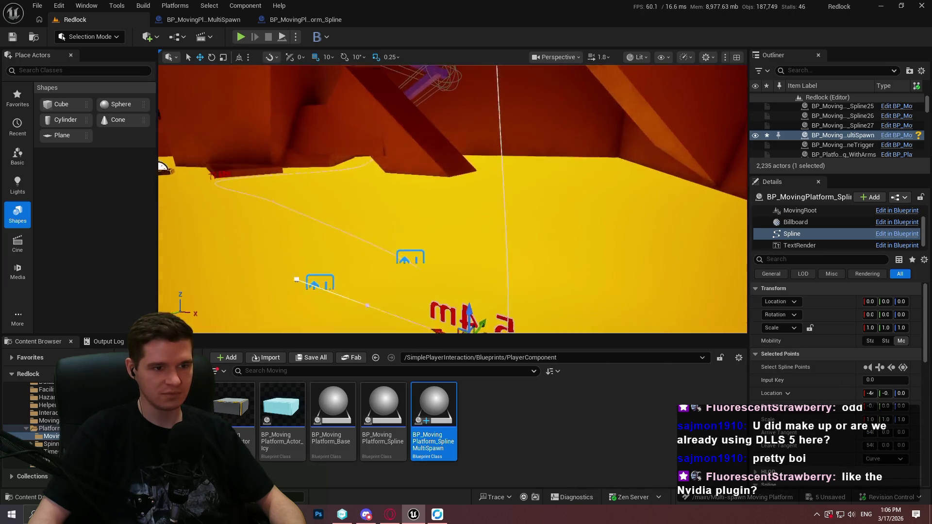
pyautogui.moveTo(528, 248); pyautogui.dragTo(527, 248)
pyautogui.moveTo(428, 187); pyautogui.dragTo(416, 93)
pyautogui.moveTo(404, 238)
pyautogui.mouseDown()
pyautogui.moveTo(384, 78)
pyautogui.moveTo(368, 142)
pyautogui.mouseUp()
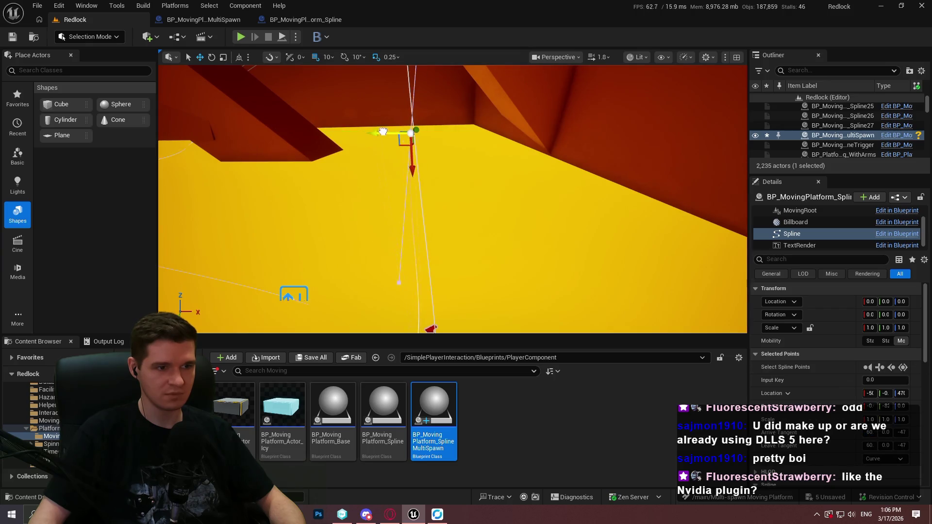
pyautogui.moveTo(410, 168); pyautogui.dragTo(413, 111)
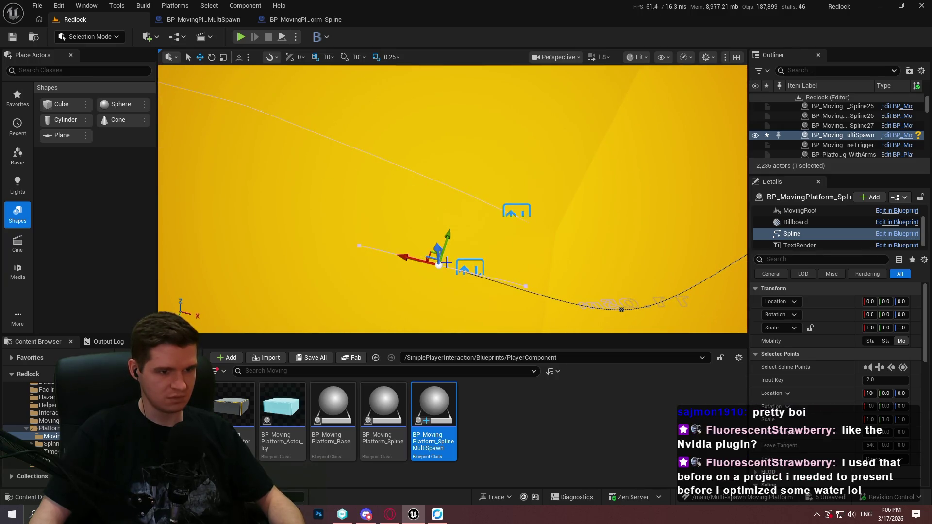
# Reshape the spline path by moving points and adding extension points, undoing the last move.
pyautogui.hotkey('ctrl', '`')
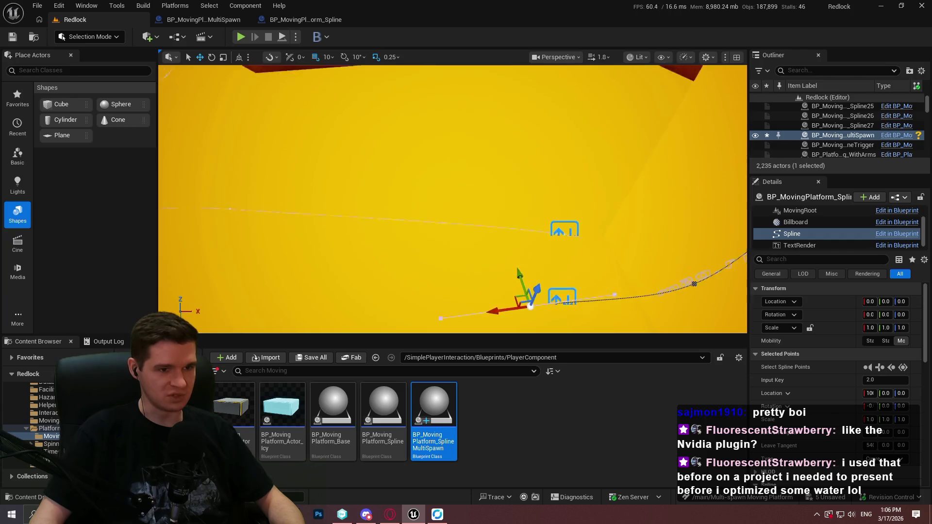
pyautogui.moveTo(529, 282)
pyautogui.mouseDown()
pyautogui.moveTo(505, 197)
pyautogui.moveTo(512, 209)
pyautogui.moveTo(495, 225)
pyautogui.moveTo(485, 210)
pyautogui.moveTo(494, 257)
pyautogui.moveTo(311, 185)
pyautogui.mouseUp()
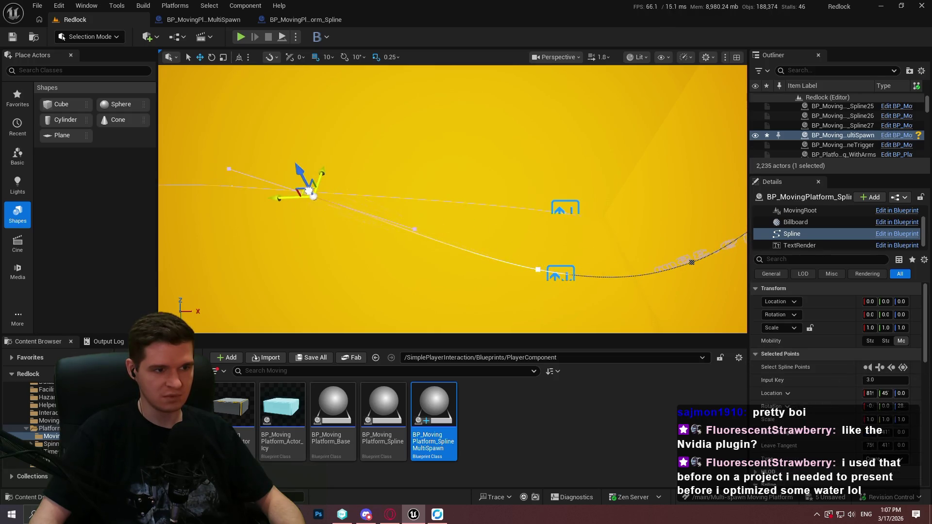
pyautogui.press('f')
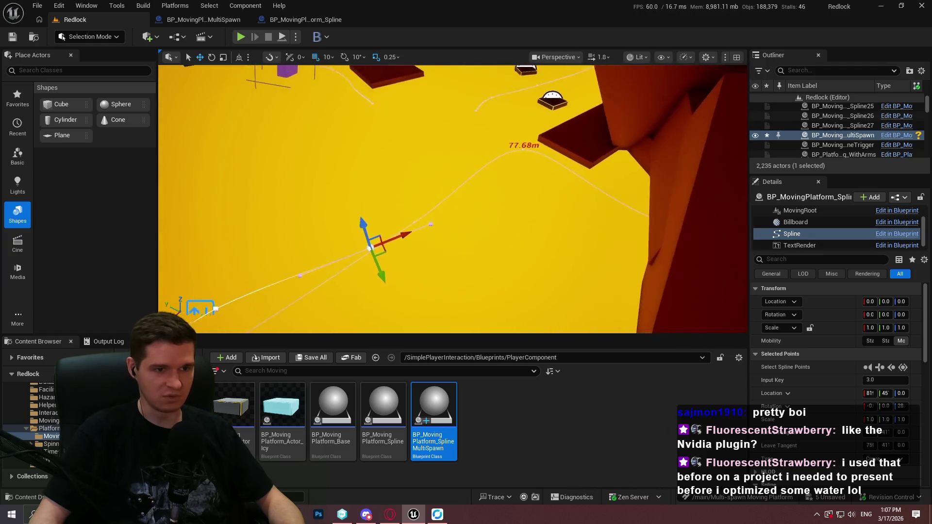
pyautogui.moveTo(372, 240)
pyautogui.mouseDown()
pyautogui.moveTo(563, 144)
pyautogui.moveTo(641, 182)
pyautogui.moveTo(695, 227)
pyautogui.moveTo(630, 184)
pyautogui.moveTo(636, 214)
pyautogui.moveTo(626, 204)
pyautogui.moveTo(700, 228)
pyautogui.mouseUp()
pyautogui.moveTo(305, 146)
pyautogui.mouseDown()
pyautogui.moveTo(339, 165)
pyautogui.moveTo(336, 173)
pyautogui.moveTo(460, 186)
pyautogui.moveTo(456, 194)
pyautogui.mouseUp()
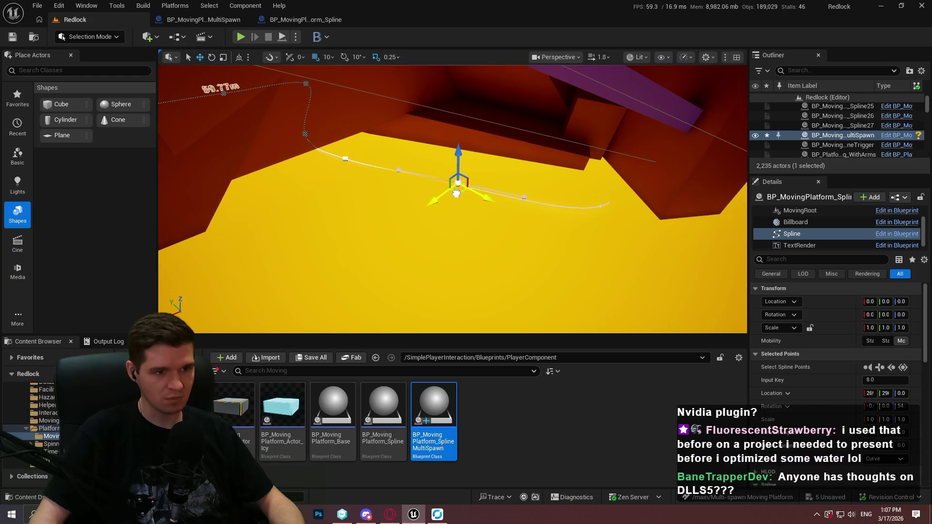
pyautogui.moveTo(569, 206); pyautogui.dragTo(610, 222)
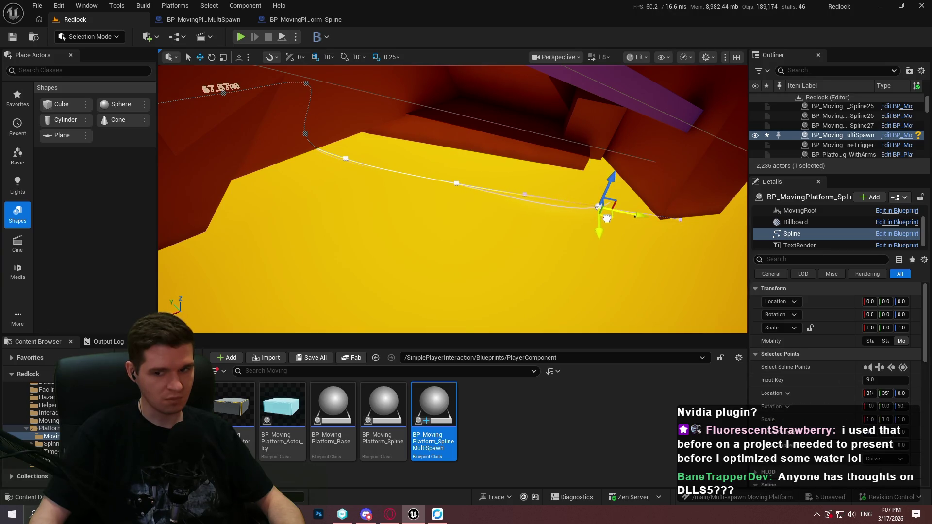
pyautogui.moveTo(607, 218); pyautogui.dragTo(643, 194)
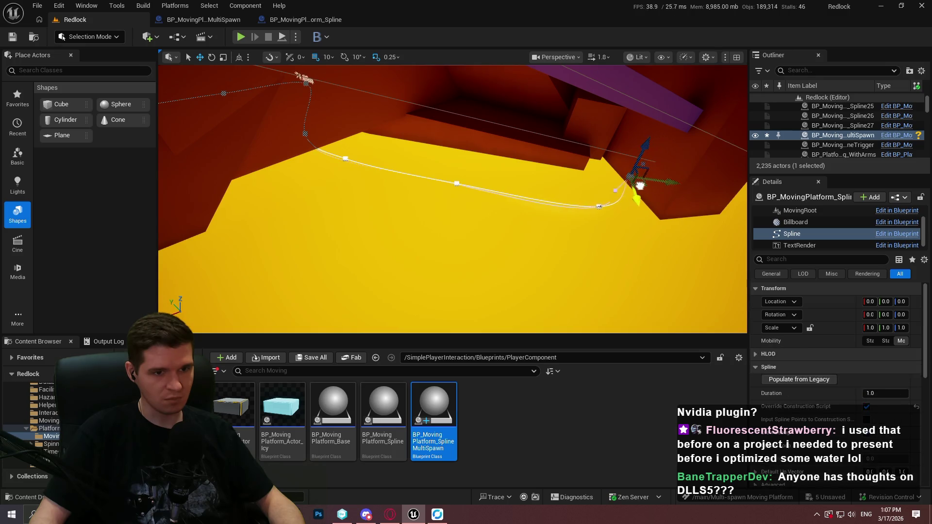
pyautogui.hotkey('ctrl', 'z')
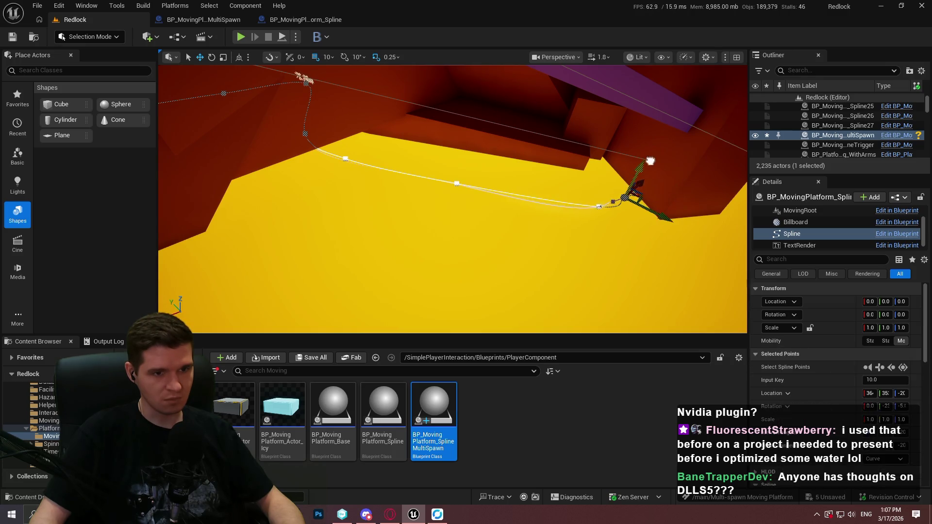
# Delete the leftover BP_MovingPlatform_Spline27 actor and select the MultiSpawn platform actor.
pyautogui.moveTo(652, 160)
pyautogui.mouseDown()
pyautogui.moveTo(704, 163)
pyautogui.moveTo(631, 165)
pyautogui.moveTo(267, 263)
pyautogui.moveTo(411, 227)
pyautogui.mouseUp()
pyautogui.click(411, 227)
pyautogui.click(413, 228)
pyautogui.press('Delete')
pyautogui.click(490, 191)
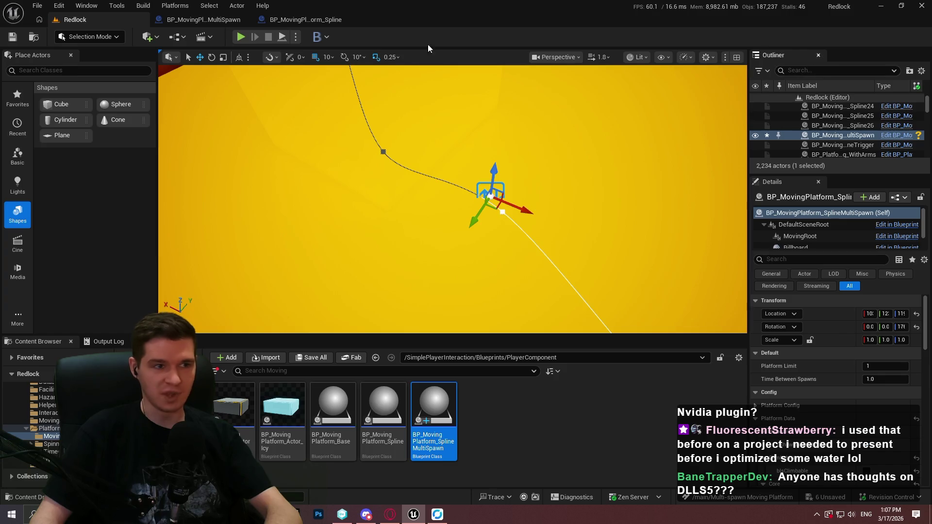
# Open the Data Layers Outliner from Window > World Partition and dock it beside the Outliner.
pyautogui.click(87, 5)
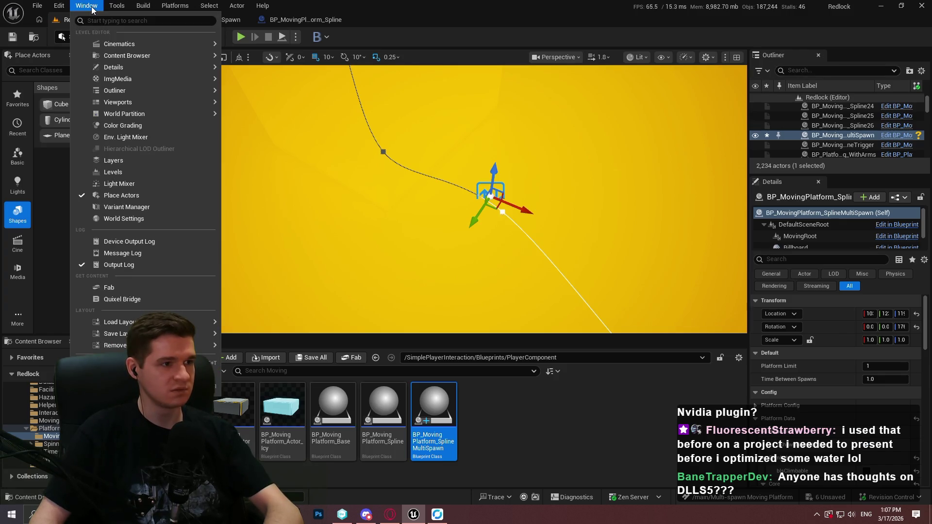
pyautogui.moveTo(145, 115)
pyautogui.click(294, 128)
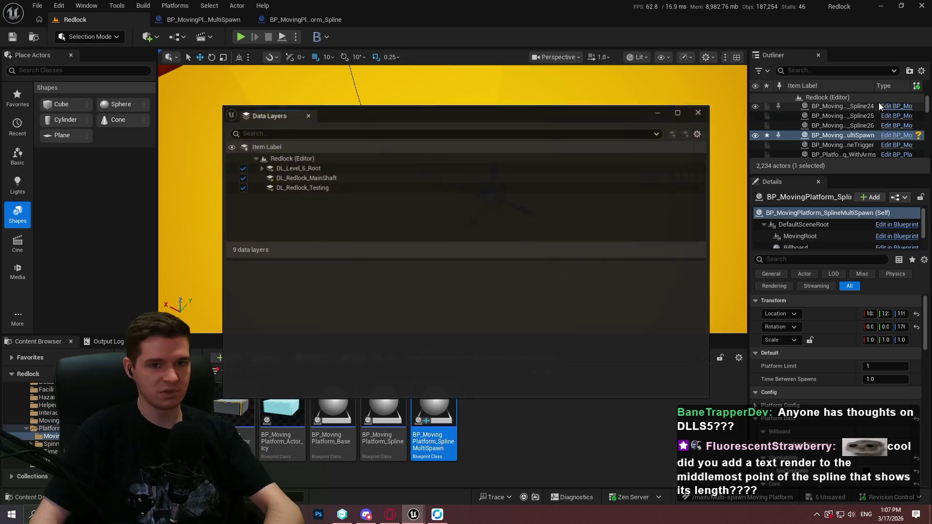
pyautogui.moveTo(618, 101)
pyautogui.mouseDown()
pyautogui.moveTo(870, 51)
pyautogui.moveTo(858, 60)
pyautogui.mouseUp()
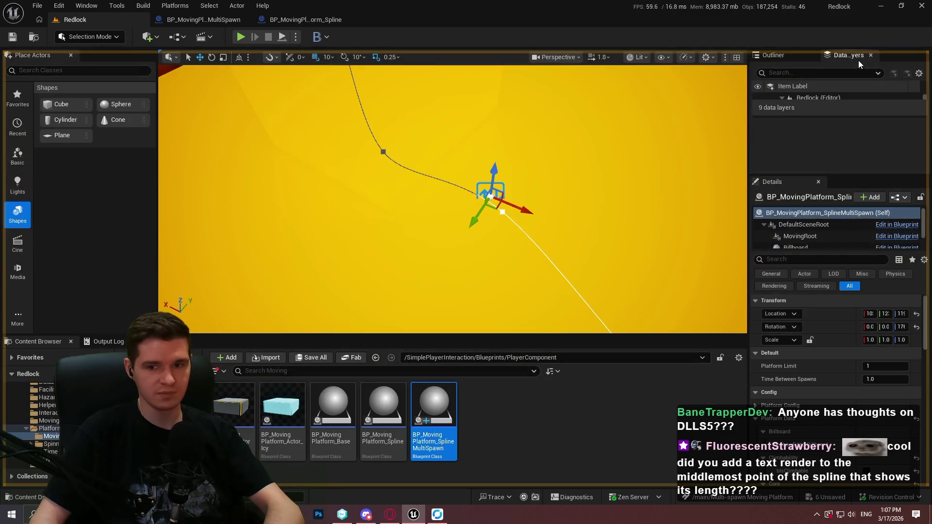
pyautogui.moveTo(846, 179); pyautogui.dragTo(846, 259)
# Bring up the BP_MovingPlatform_Spline blueprint's EventGraph.
pyautogui.moveTo(537, 164); pyautogui.dragTo(503, 170)
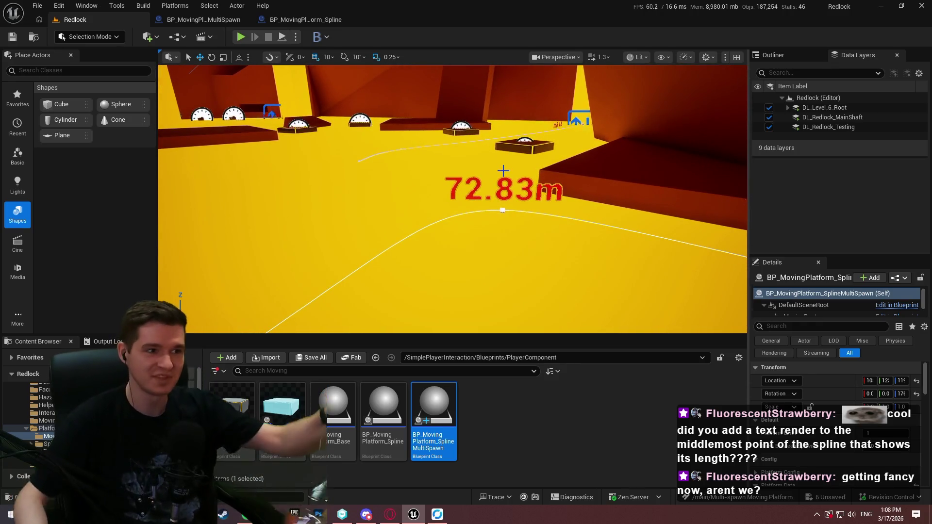
pyautogui.click(303, 19)
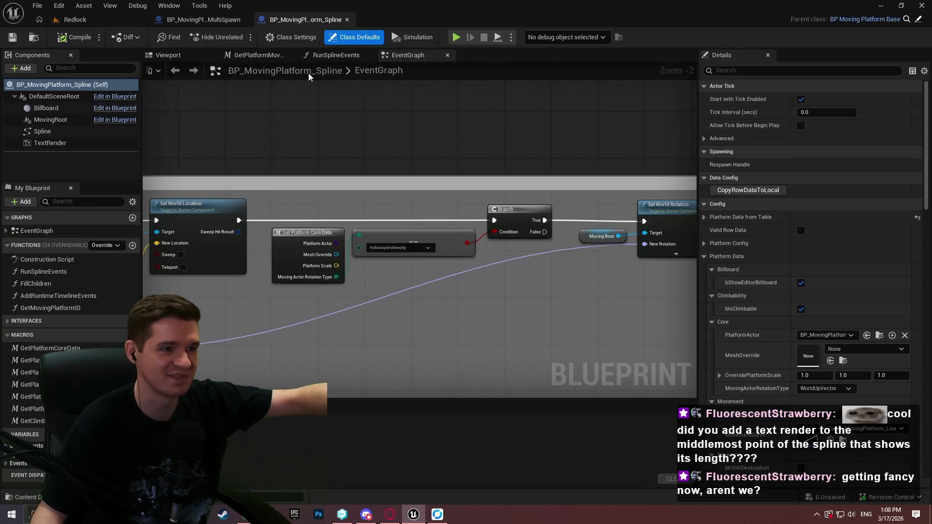
pyautogui.click(41, 262)
# Open the Construction Script and select the Get Spline Length to-text node chain.
pyautogui.scroll(-2, 398, 264)
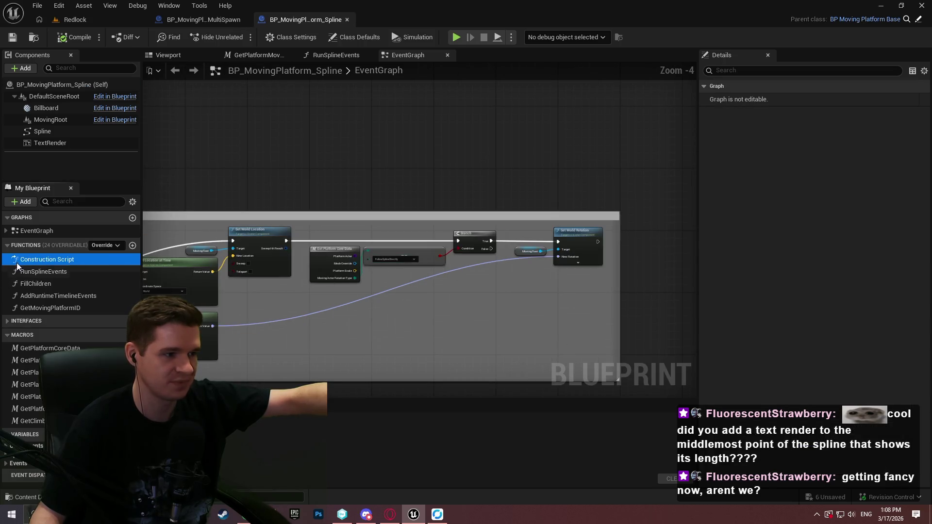
pyautogui.doubleClick(17, 263)
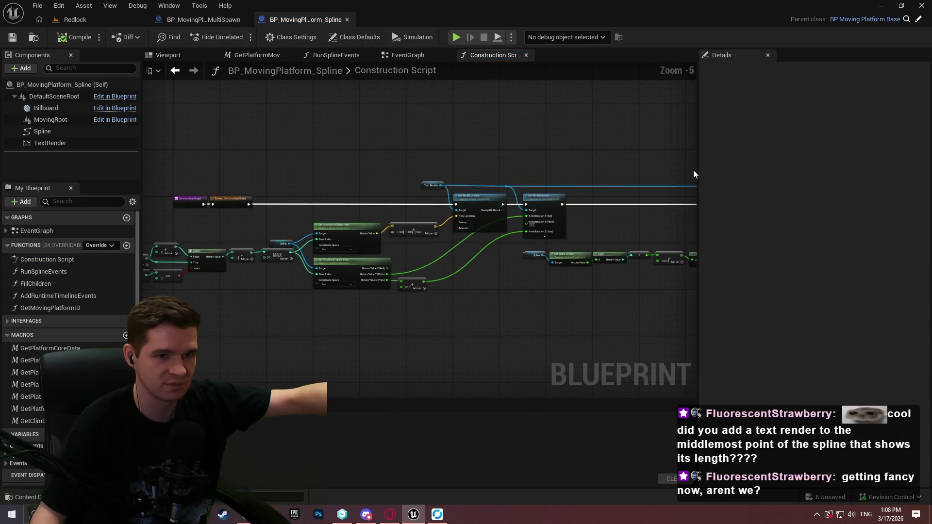
pyautogui.moveTo(698, 167); pyautogui.dragTo(840, 173)
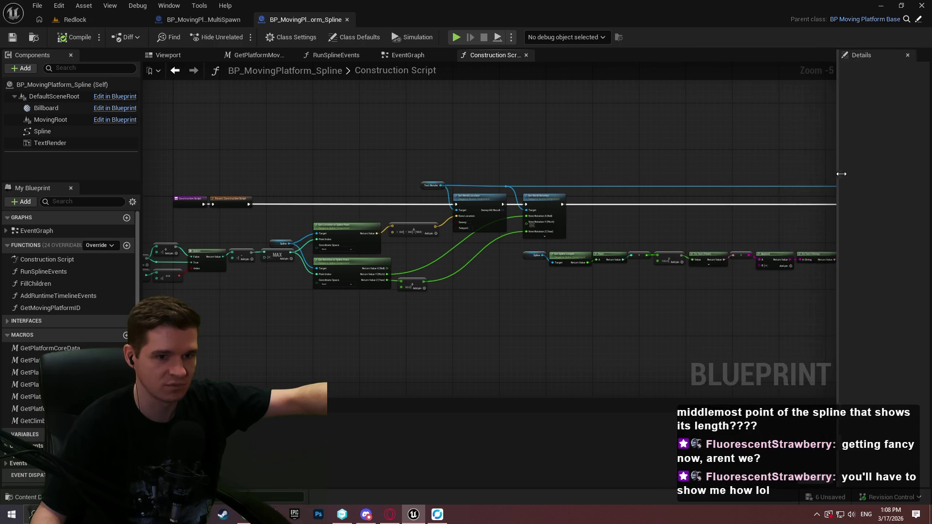
pyautogui.scroll(2, 699, 219)
pyautogui.moveTo(648, 210)
pyautogui.mouseDown()
pyautogui.moveTo(393, 214)
pyautogui.moveTo(562, 216)
pyautogui.moveTo(582, 204)
pyautogui.mouseUp()
pyautogui.moveTo(792, 280)
pyautogui.mouseDown()
pyautogui.moveTo(276, 168)
pyautogui.moveTo(686, 287)
pyautogui.moveTo(613, 312)
pyautogui.moveTo(530, 299)
pyautogui.moveTo(491, 320)
pyautogui.moveTo(497, 327)
pyautogui.moveTo(518, 297)
pyautogui.moveTo(502, 313)
pyautogui.mouseUp()
# Float the Construction Script graph full screen, dock it back, and return to Redlock.
pyautogui.moveTo(511, 71)
pyautogui.mouseDown()
pyautogui.moveTo(502, 236)
pyautogui.moveTo(547, 238)
pyautogui.moveTo(607, 220)
pyautogui.mouseUp()
pyautogui.doubleClick(607, 220)
pyautogui.moveTo(400, 202); pyautogui.dragTo(401, 260)
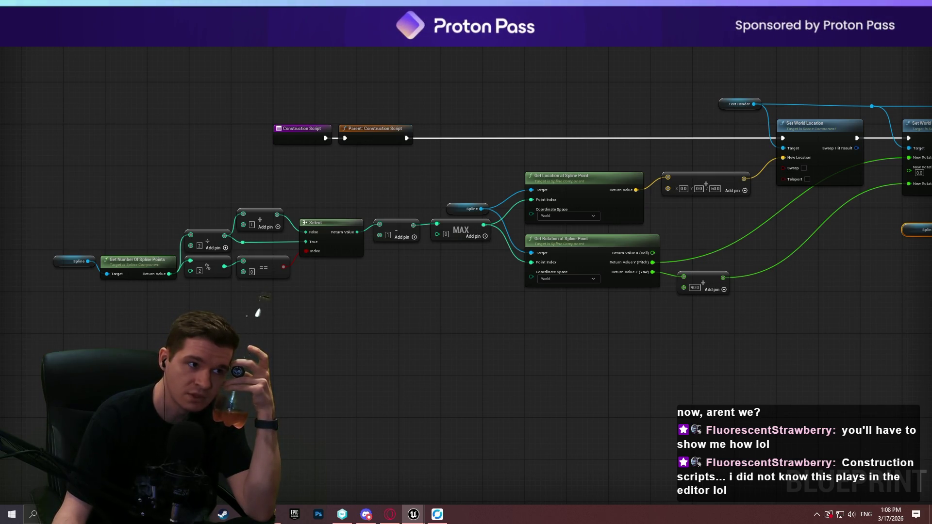
pyautogui.moveTo(179, 18)
pyautogui.mouseDown()
pyautogui.moveTo(190, 76)
pyautogui.moveTo(179, 18)
pyautogui.moveTo(193, 60)
pyautogui.moveTo(145, 20)
pyautogui.mouseUp()
pyautogui.click(123, 16)
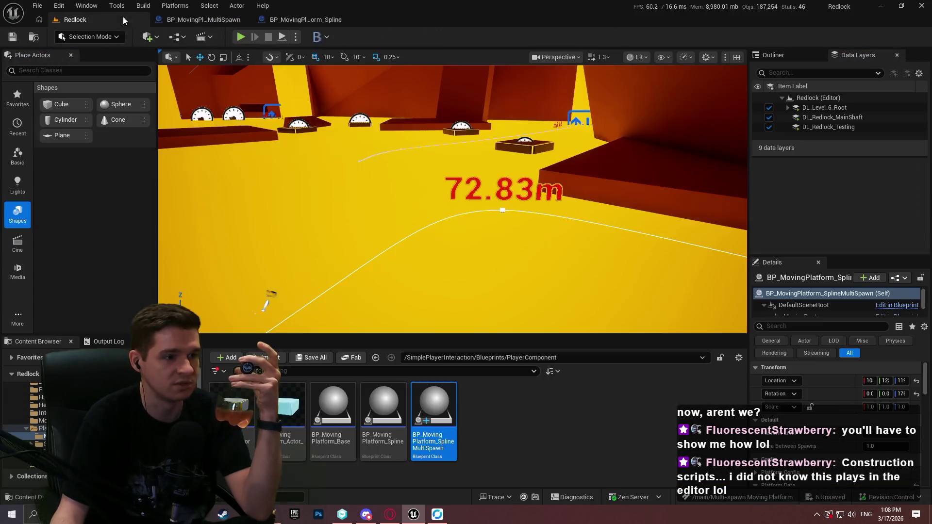
# Browse to Blueprints > Platforms > Timed and drop BP_TimedPlatform_Destroy onto the yellow floor.
pyautogui.click(493, 447)
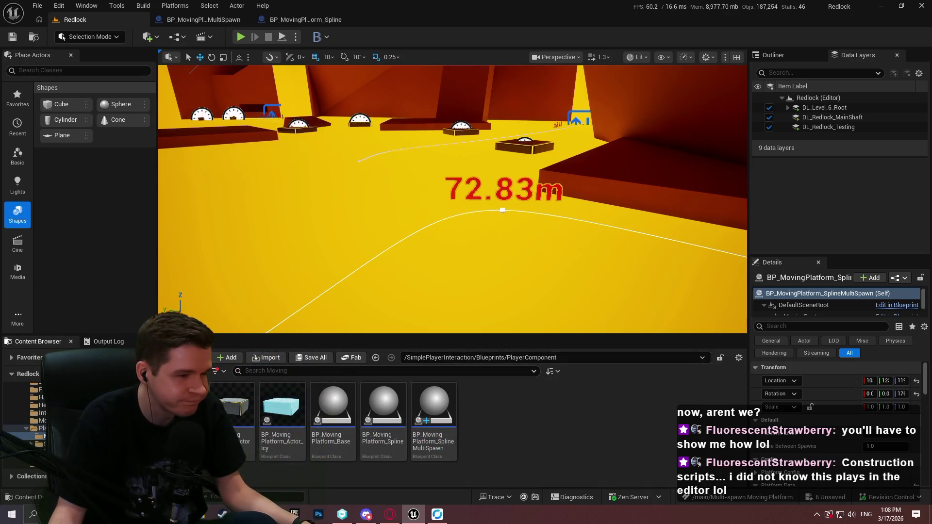
pyautogui.hotkey('alt', 'Left')
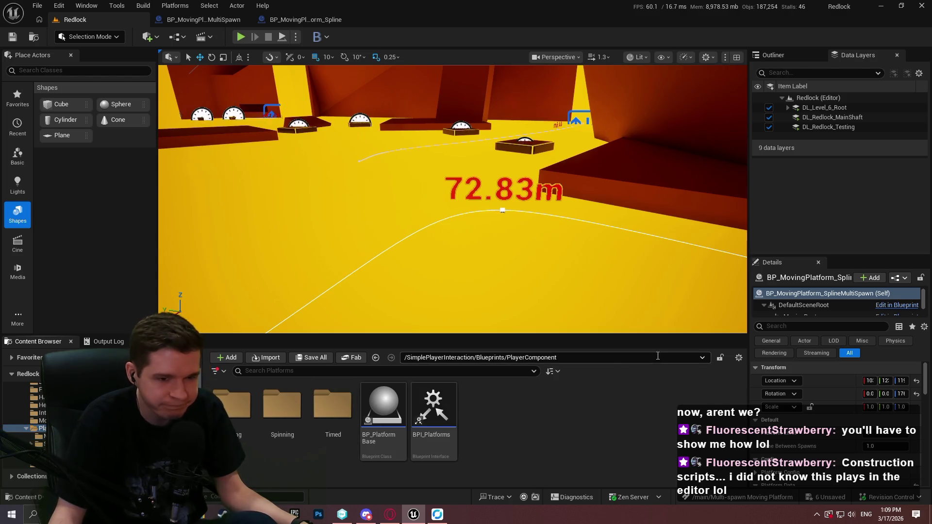
pyautogui.click(511, 358)
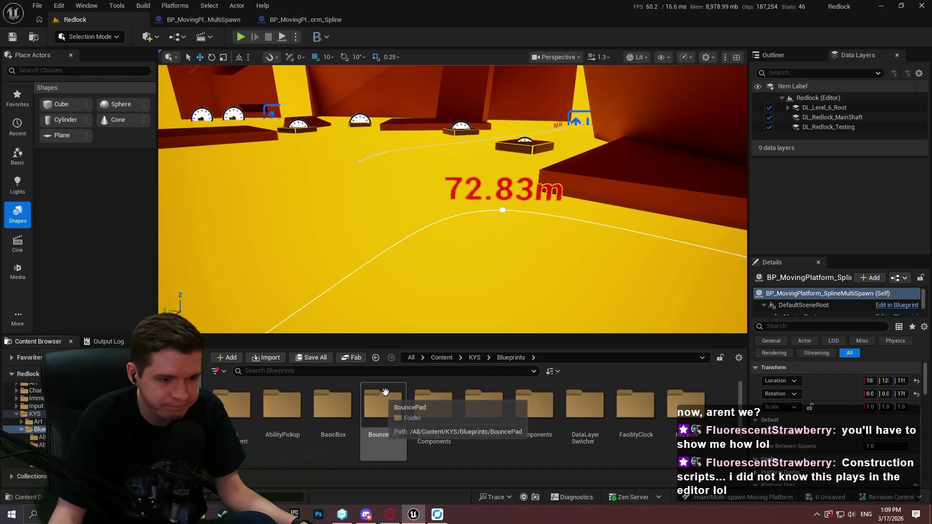
pyautogui.moveTo(465, 335); pyautogui.dragTo(465, 190)
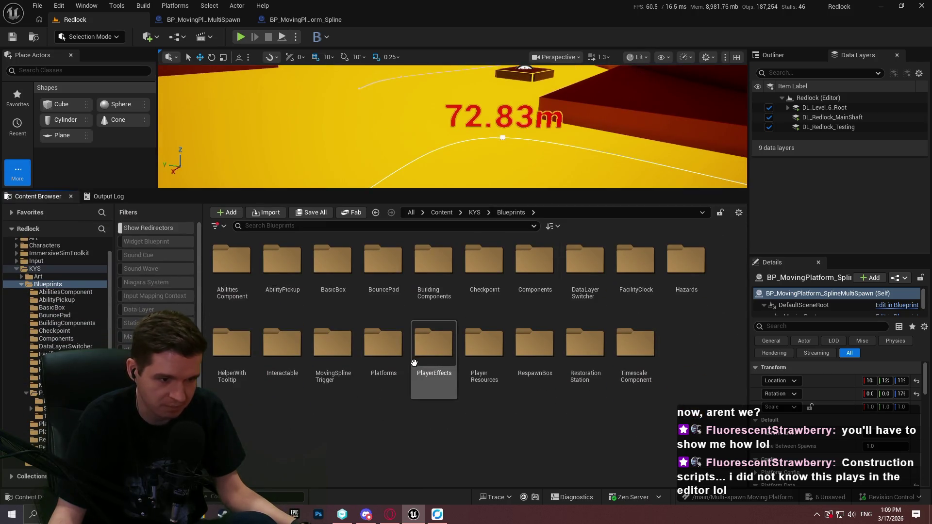
pyautogui.doubleClick(366, 344)
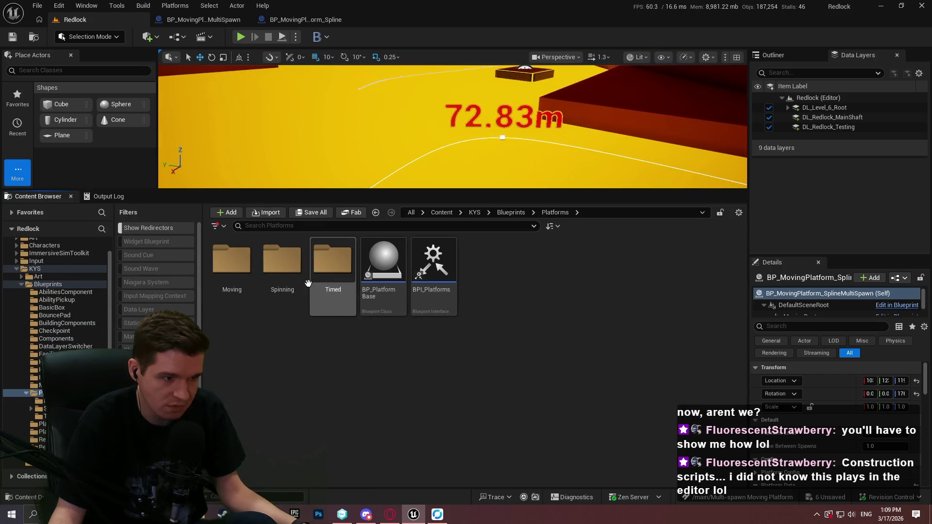
pyautogui.doubleClick(324, 279)
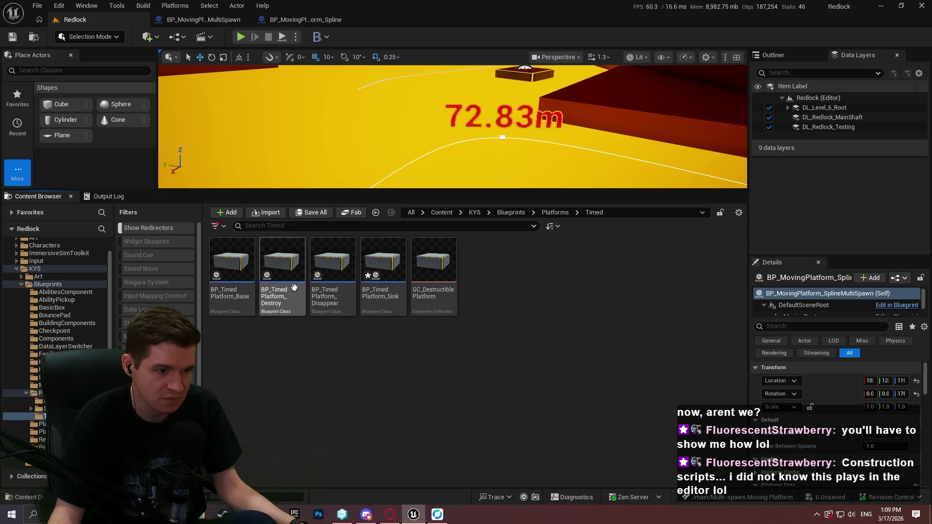
pyautogui.moveTo(282, 267)
pyautogui.mouseDown()
pyautogui.moveTo(416, 162)
pyautogui.moveTo(430, 136)
pyautogui.moveTo(421, 96)
pyautogui.mouseUp()
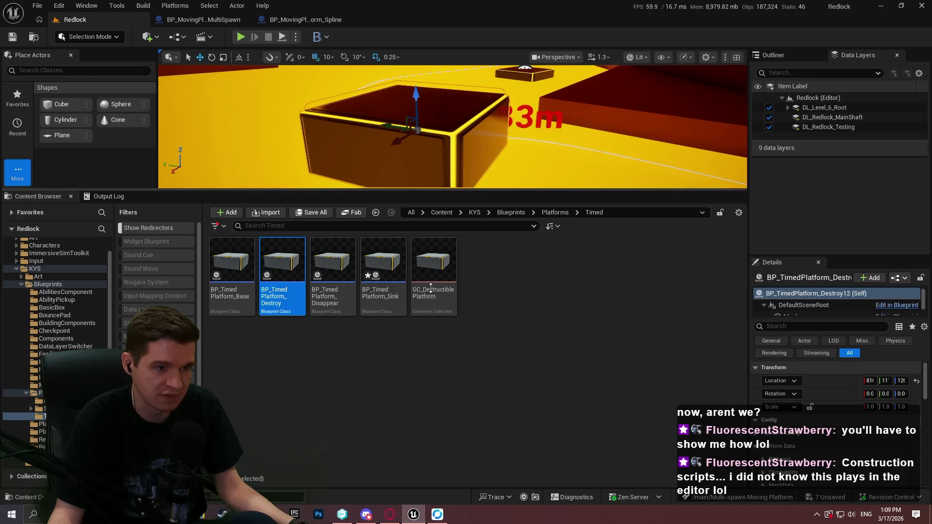
# Expand the Platform Data categories and enable bShowOverlapMeshDebug on the timed destroy platform.
pyautogui.moveTo(431, 287); pyautogui.dragTo(430, 310)
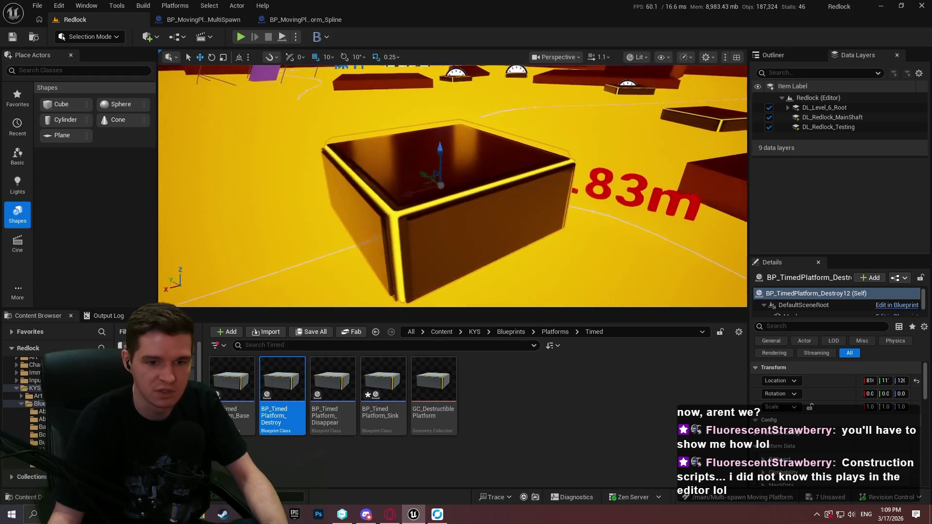
pyautogui.scroll(-5, 786, 464)
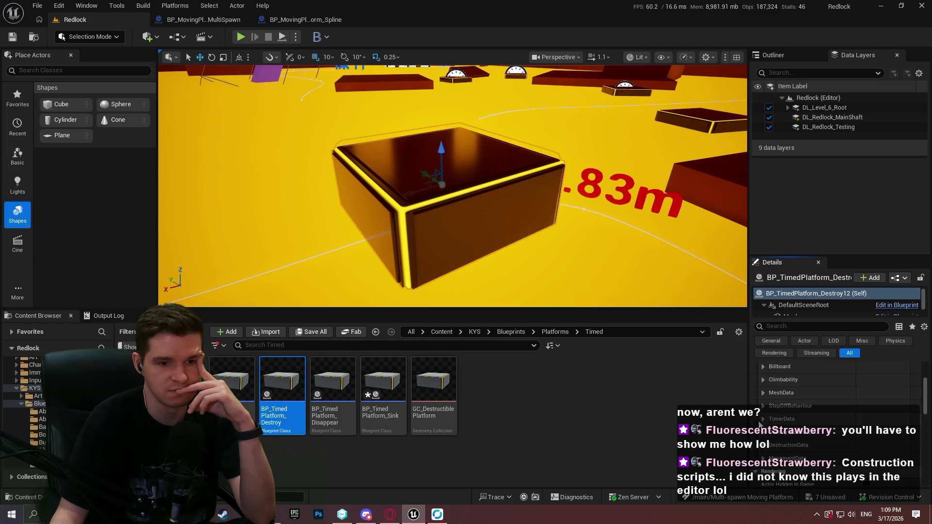
pyautogui.scroll(3, 767, 412)
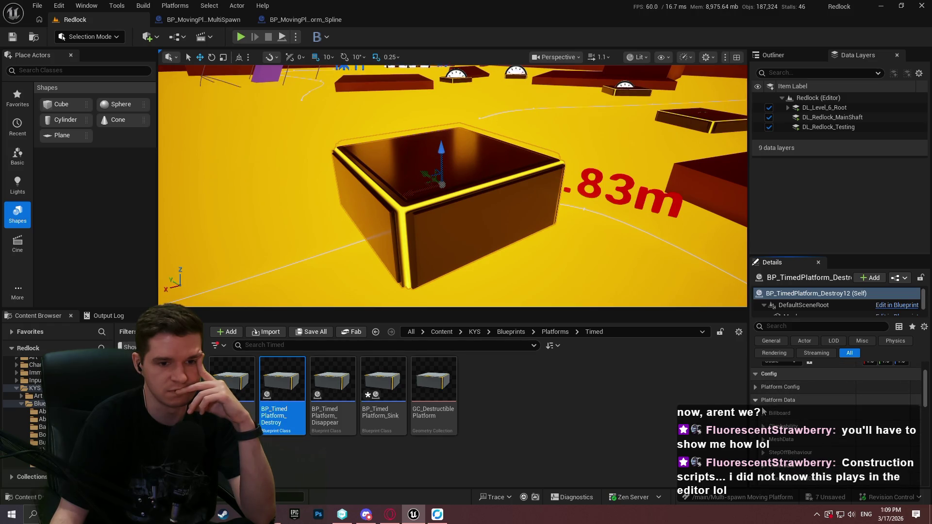
pyautogui.scroll(-1, 763, 417)
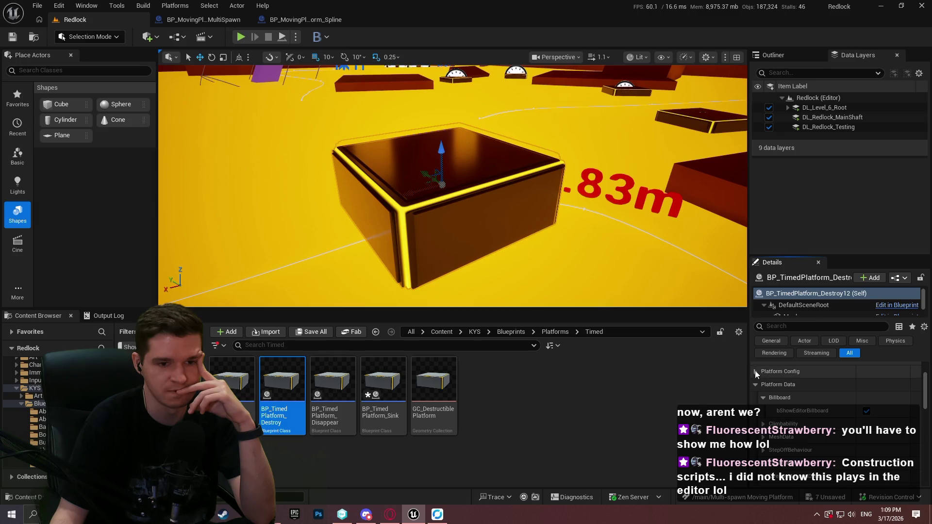
pyautogui.moveTo(834, 256)
pyautogui.mouseDown()
pyautogui.moveTo(834, 92)
pyautogui.moveTo(834, 139)
pyautogui.mouseUp()
pyautogui.scroll(-1, 805, 368)
pyautogui.click(766, 377)
pyautogui.click(765, 363)
pyautogui.click(757, 351)
pyautogui.click(760, 336)
pyautogui.click(762, 325)
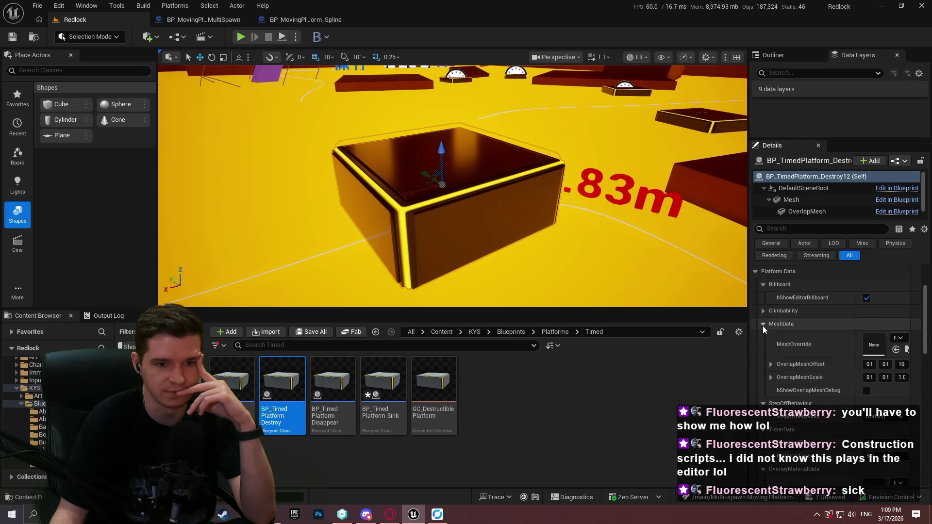
pyautogui.click(866, 392)
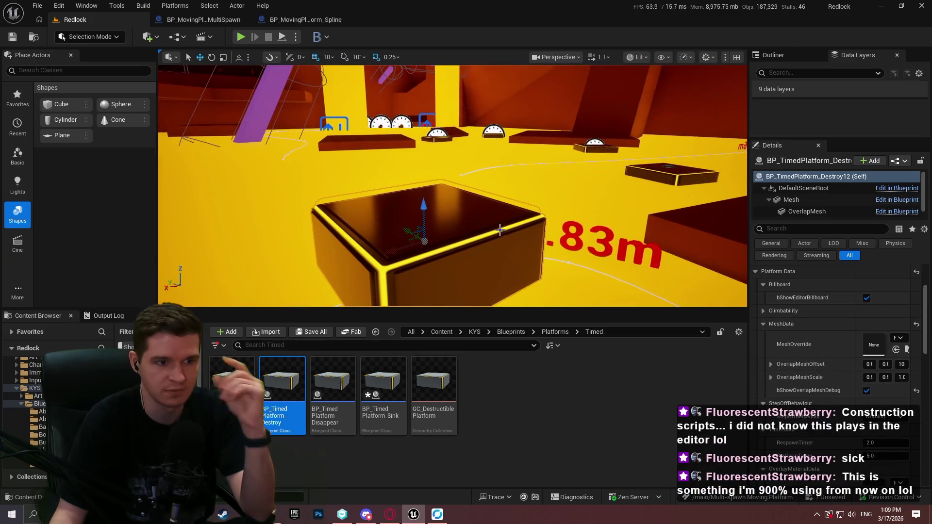
# Open the MeshOverride picker and close it, leaving Mesh Override as None.
pyautogui.scroll(5, 499, 229)
pyautogui.moveTo(451, 184)
pyautogui.mouseDown()
pyautogui.moveTo(412, 187)
pyautogui.moveTo(426, 184)
pyautogui.mouseUp()
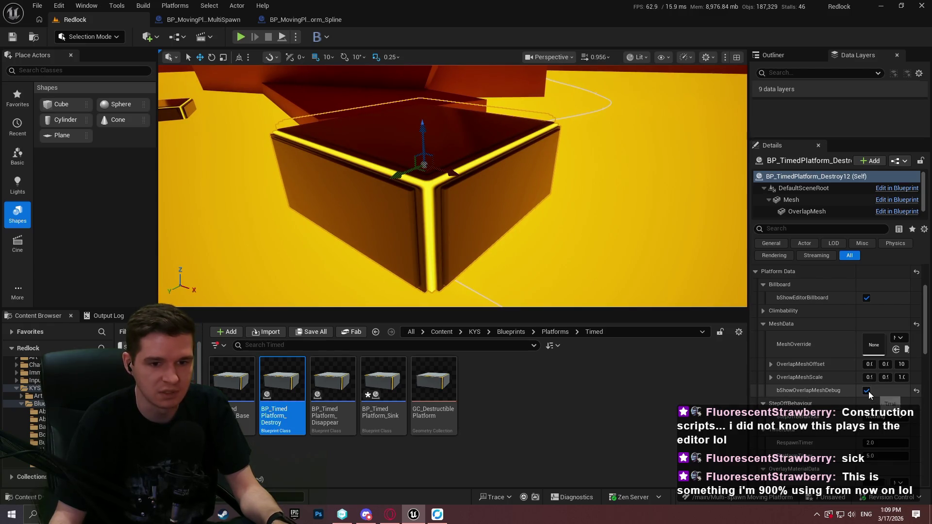
pyautogui.click(899, 337)
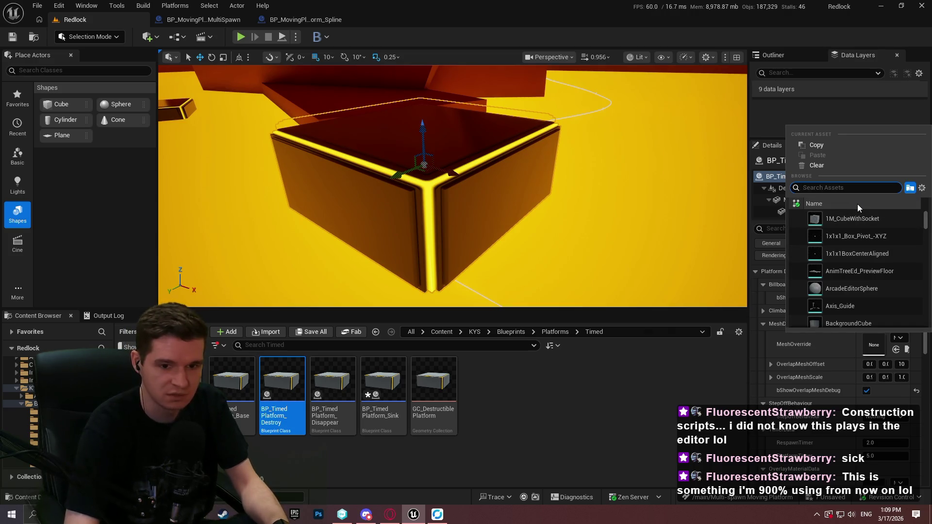
pyautogui.click(832, 371)
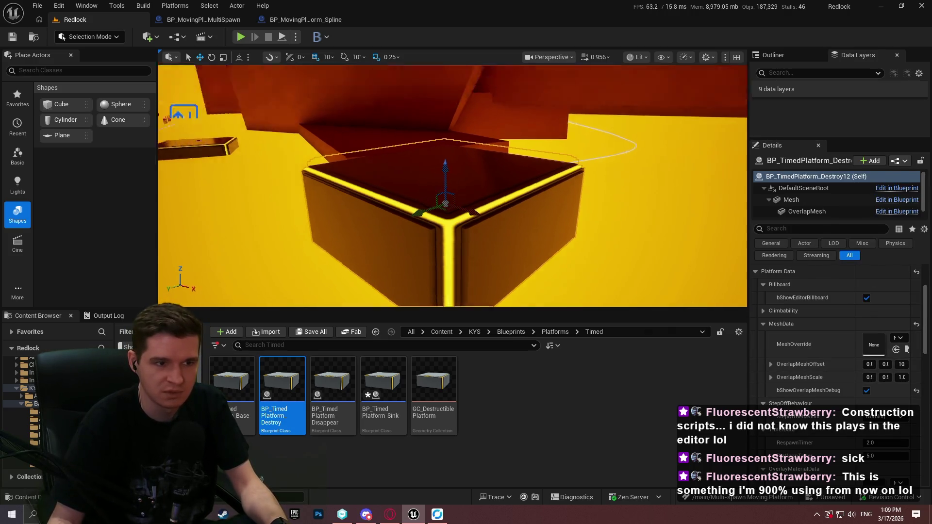
pyautogui.scroll(2, 452, 184)
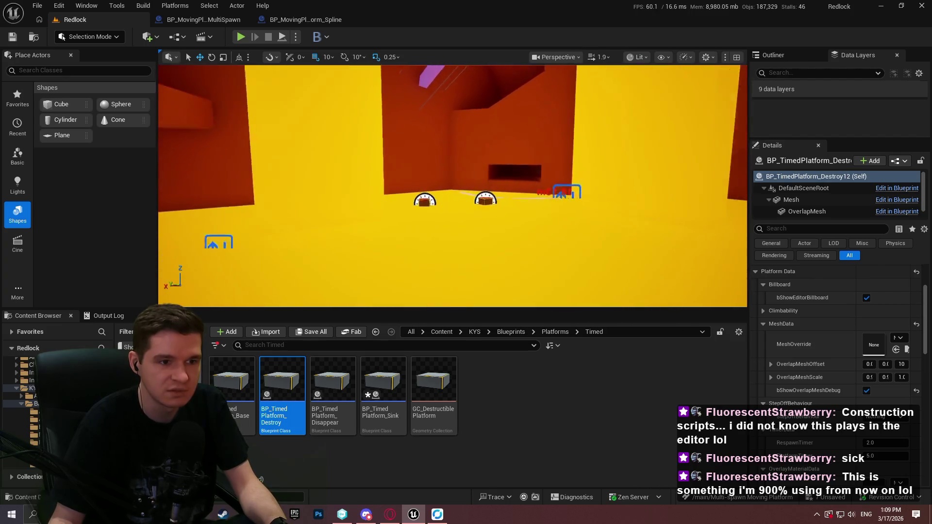
pyautogui.scroll(-2, 385, 183)
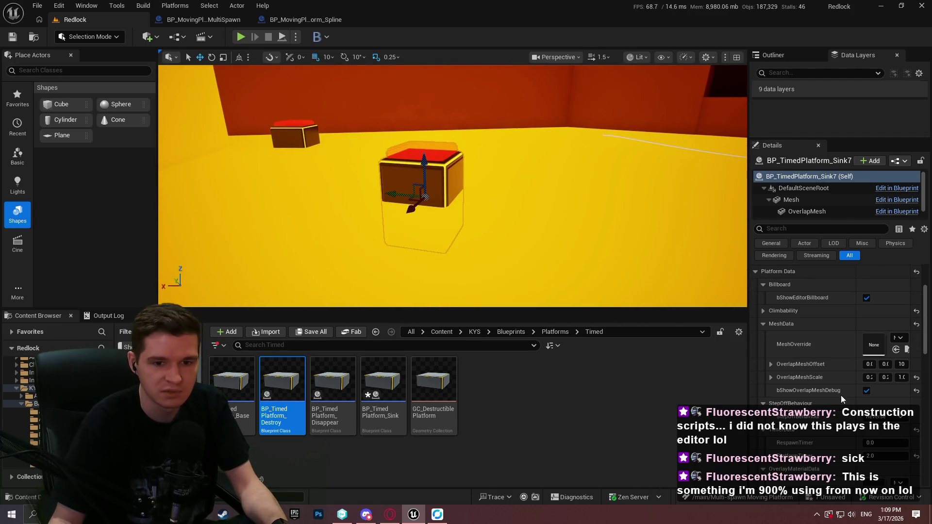
# Enlarge the sink platform's overlap mesh along Z, and along Y to about 0.909.
pyautogui.moveTo(904, 381); pyautogui.dragTo(912, 377)
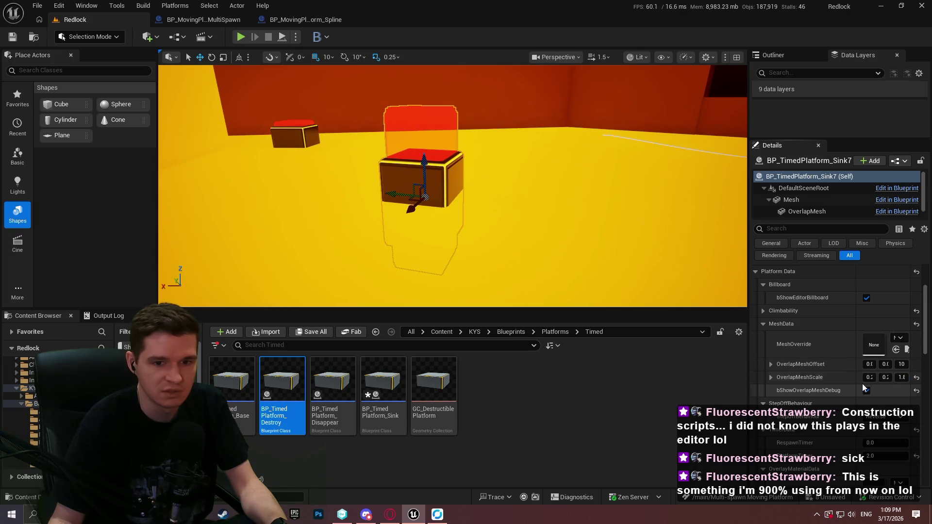
pyautogui.moveTo(749, 316); pyautogui.dragTo(690, 316)
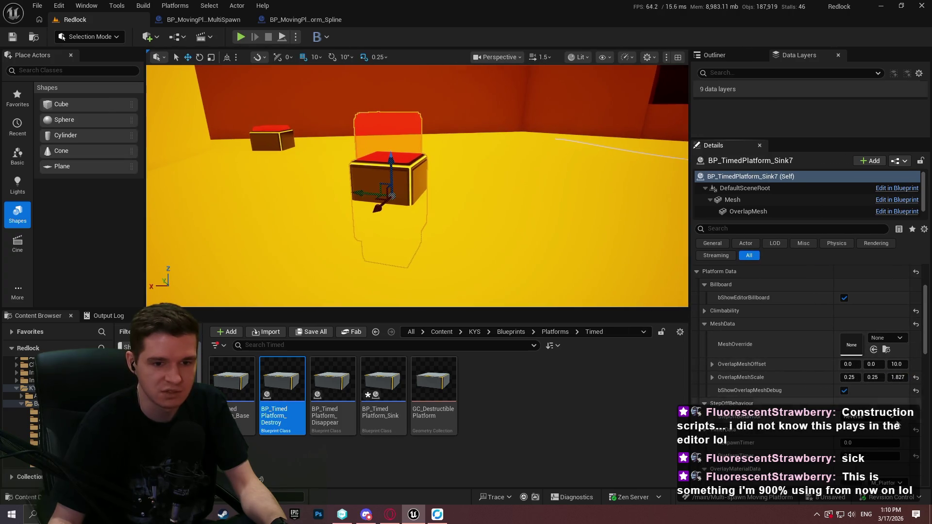
pyautogui.moveTo(861, 374)
pyautogui.mouseDown()
pyautogui.moveTo(888, 374)
pyautogui.moveTo(869, 377)
pyautogui.mouseUp()
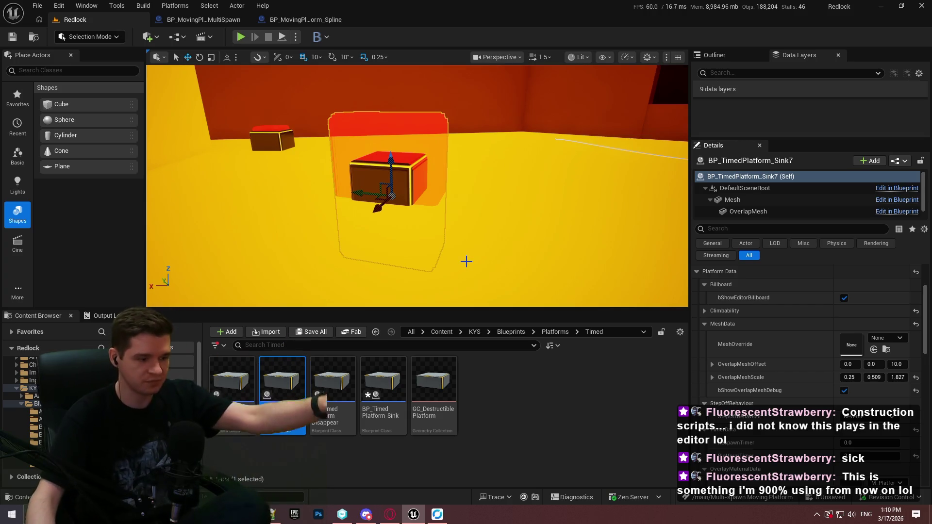
# Expand Platform Config in the sink platform's Details to show its data table and row name settings.
pyautogui.scroll(-5, 771, 353)
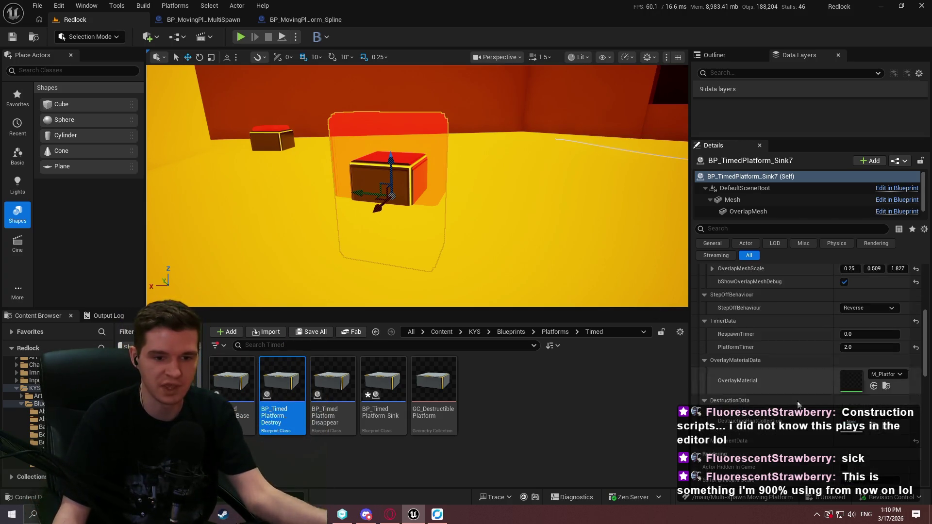
pyautogui.scroll(-4, 797, 401)
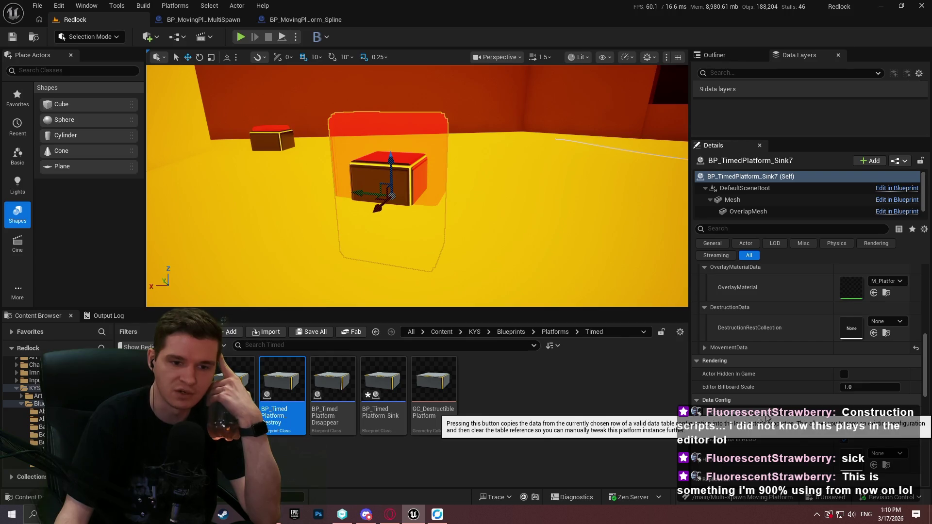
pyautogui.scroll(2, 791, 337)
pyautogui.scroll(6, 791, 336)
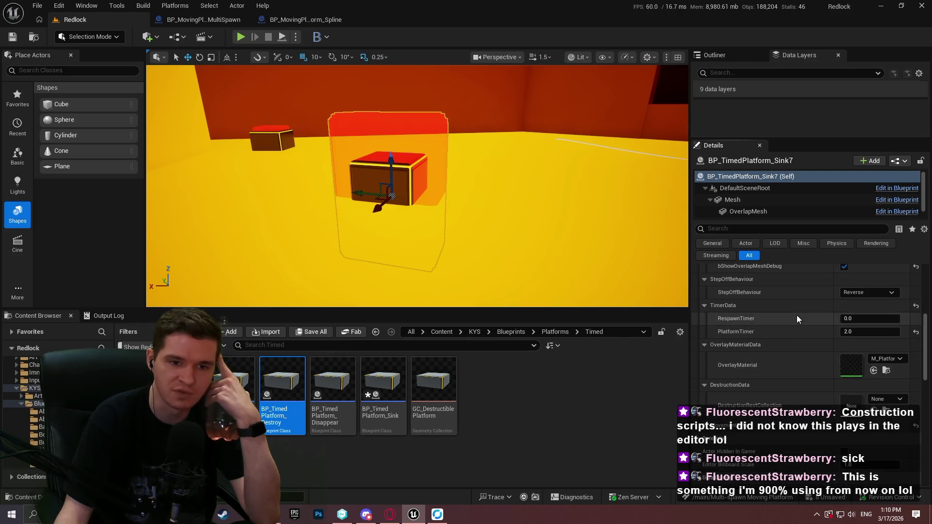
pyautogui.scroll(3, 821, 306)
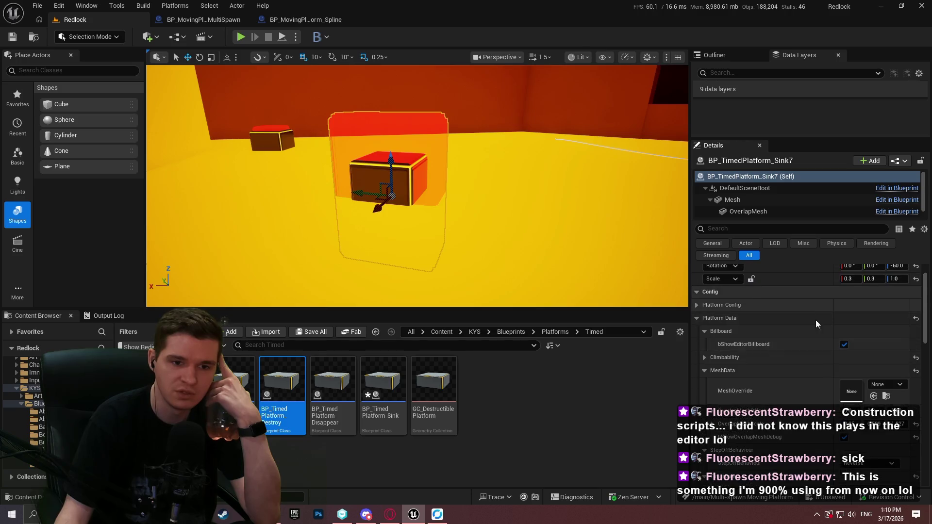
pyautogui.click(701, 306)
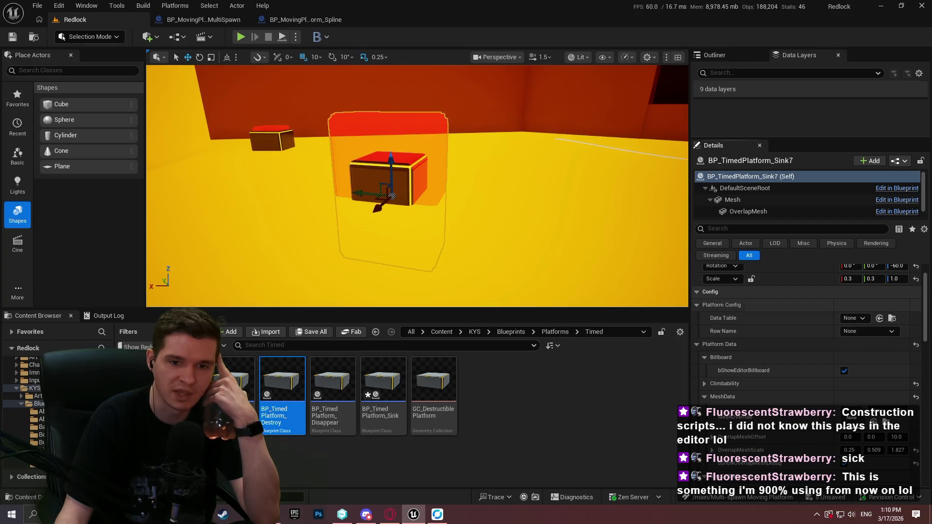
pyautogui.moveTo(925, 289); pyautogui.dragTo(925, 339)
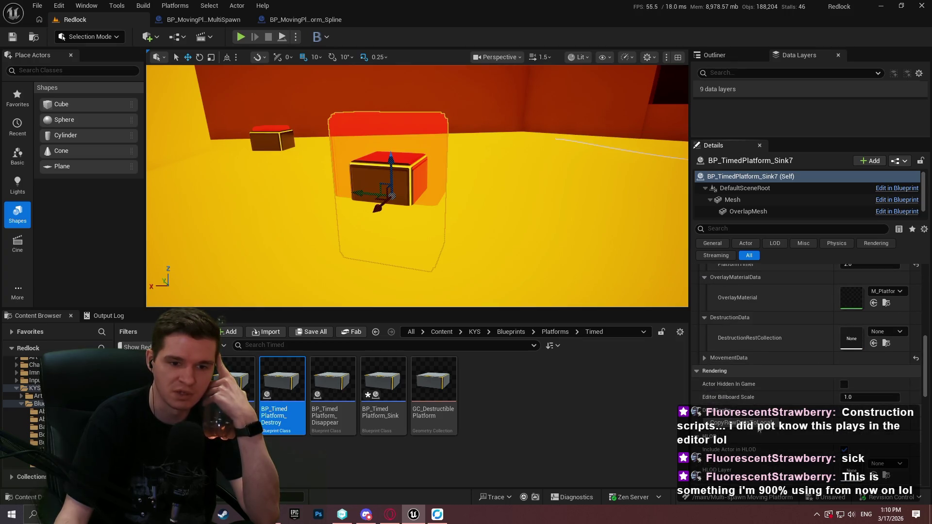
pyautogui.scroll(3, 786, 316)
pyautogui.scroll(4, 848, 296)
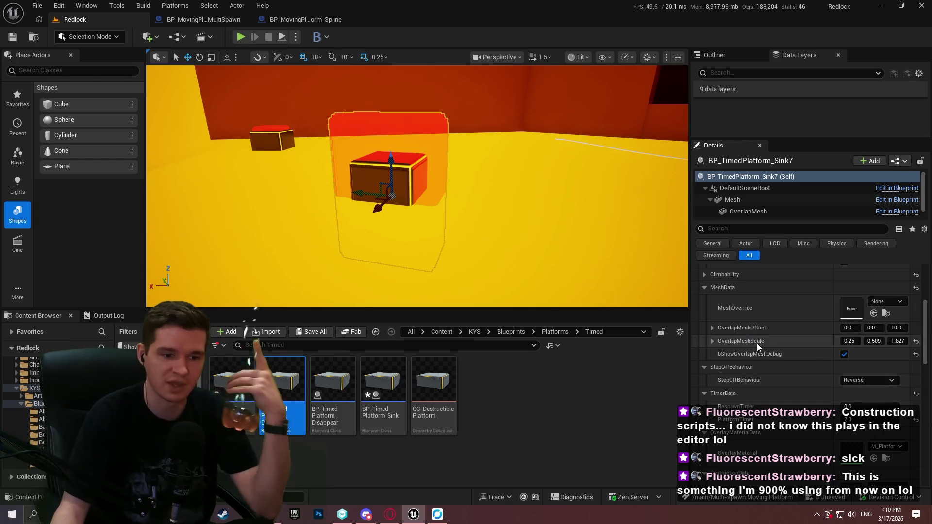
# Open BP_TimedPlatform_Sink in the Blueprint Editor from the Blueprint dropdown.
pyautogui.moveTo(758, 345)
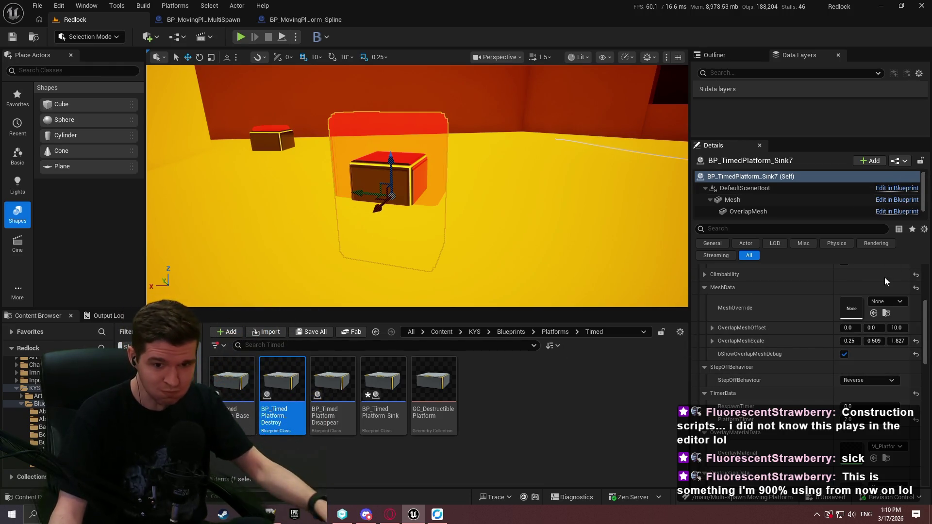
pyautogui.click(897, 163)
pyautogui.click(858, 187)
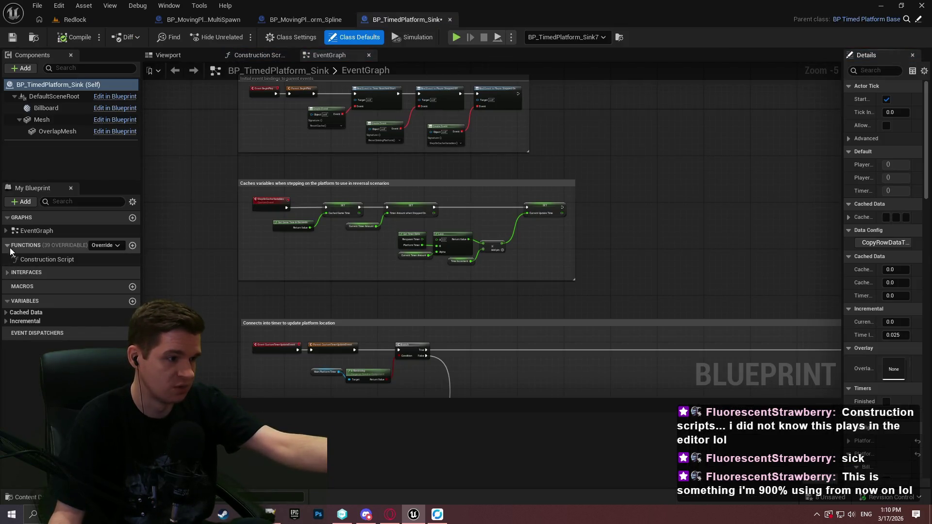
# Open BP_TimedPlatform_Base and read the CopyRowDataToLocal function's description under Data Config.
pyautogui.click(75, 19)
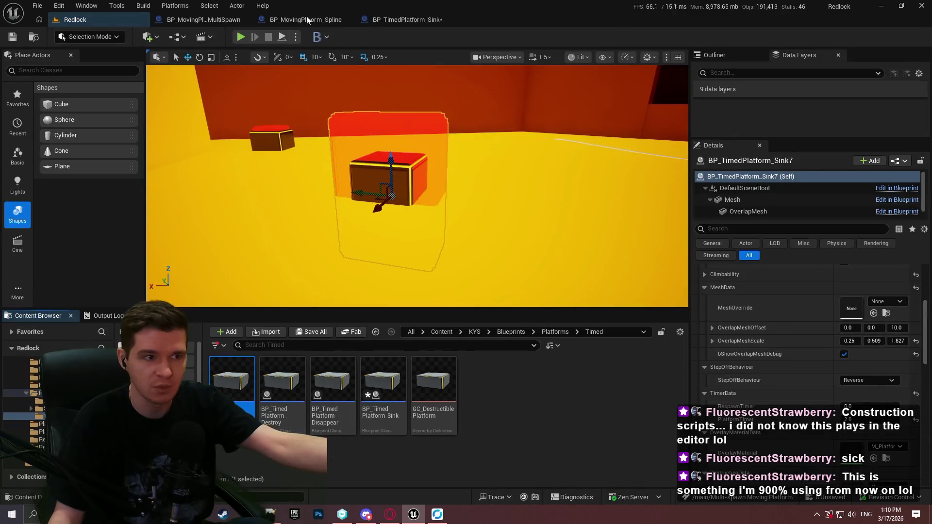
pyautogui.doubleClick(242, 409)
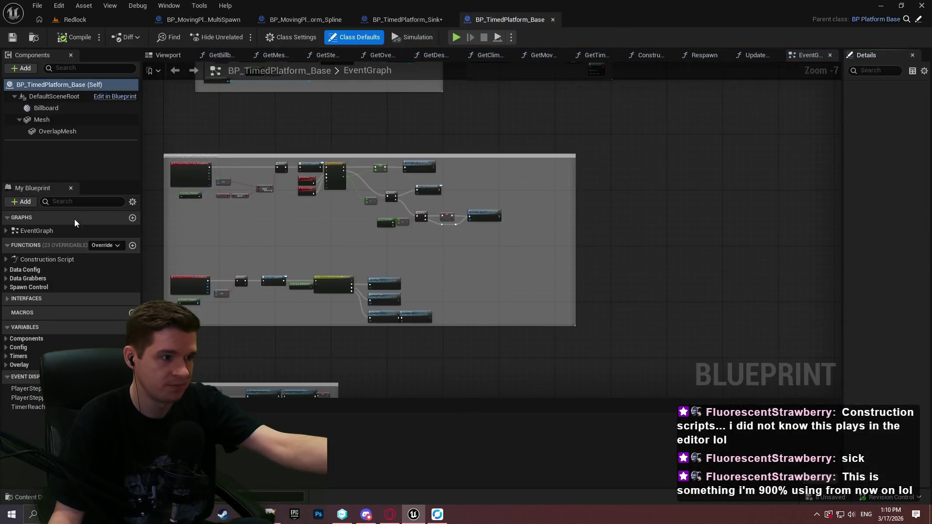
pyautogui.click(5, 281)
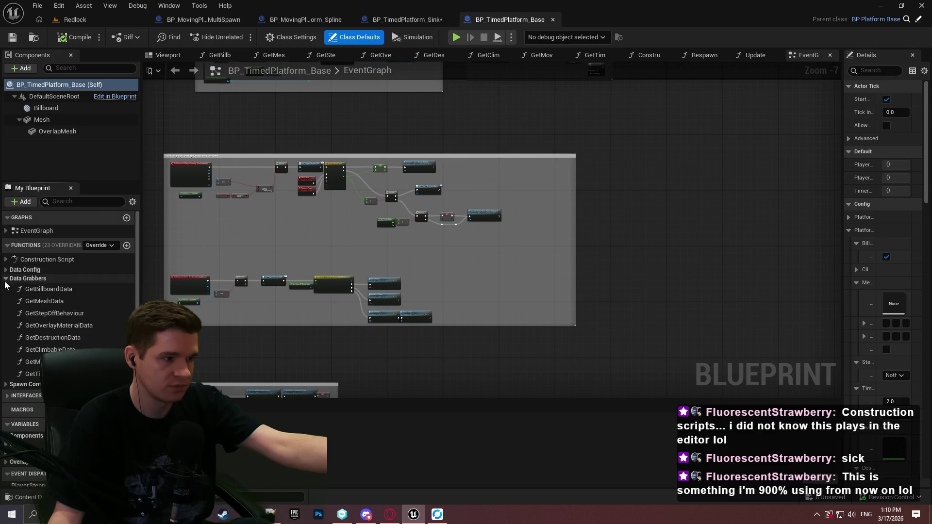
pyautogui.click(6, 270)
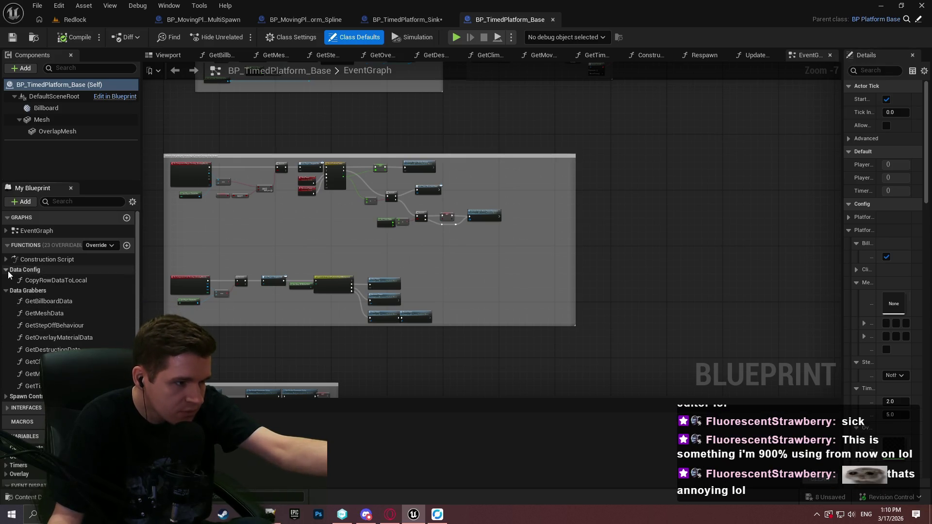
pyautogui.click(37, 283)
pyautogui.moveTo(844, 124); pyautogui.dragTo(693, 122)
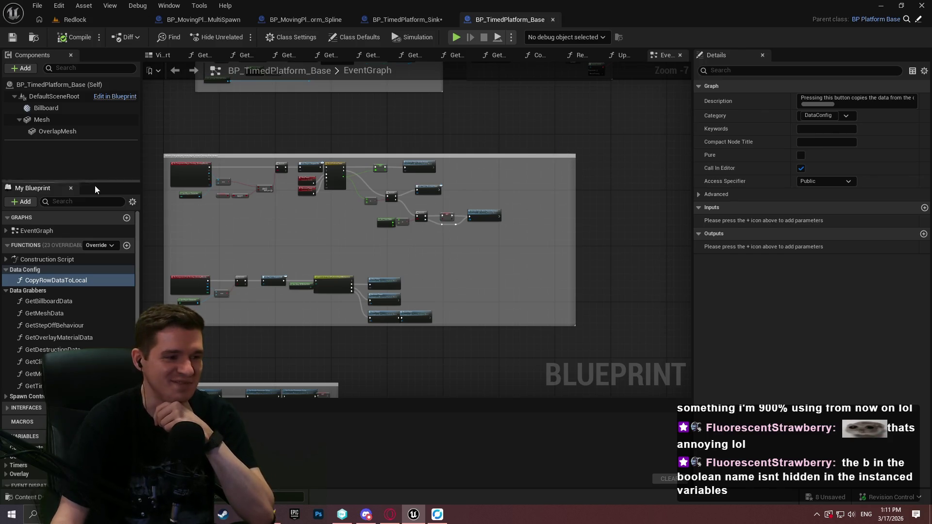
# View the CopyRowDataToLocal graph, then close BP_TimedPlatform_Base and return to Redlock.
pyautogui.doubleClick(65, 282)
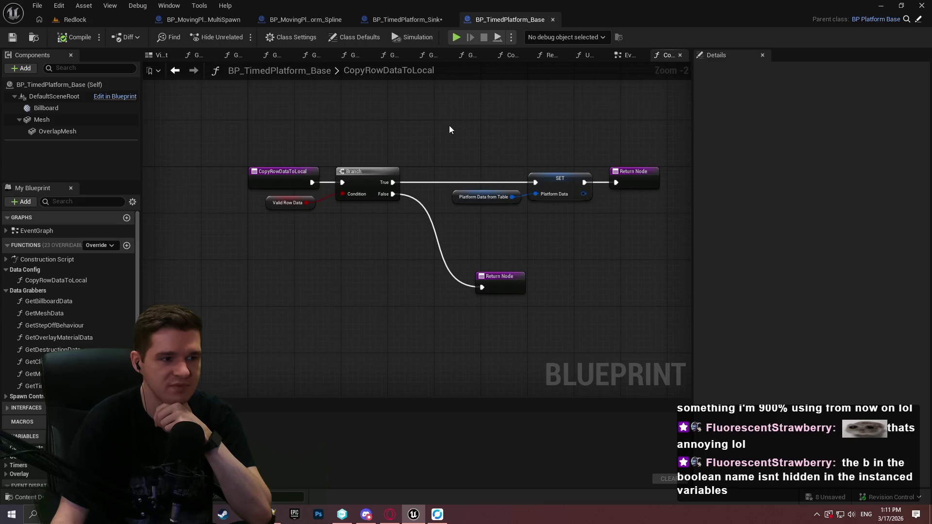
pyautogui.click(554, 19)
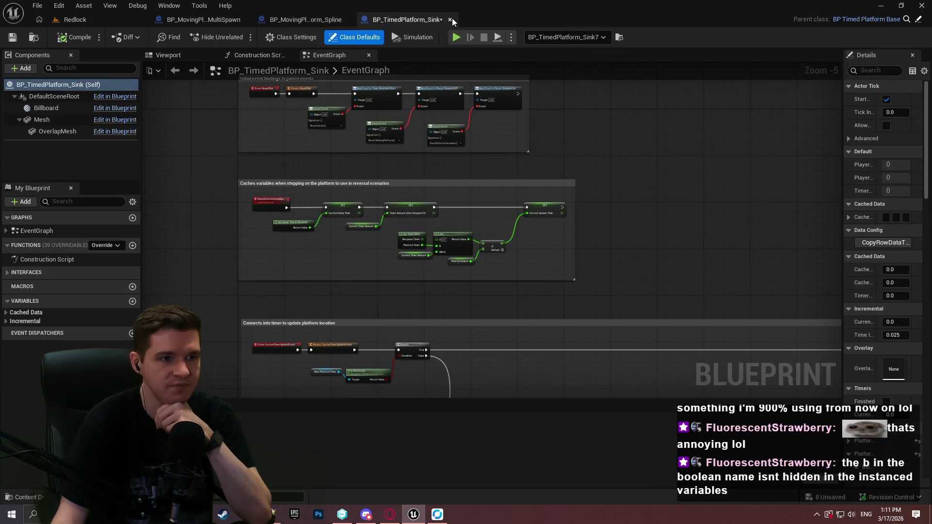
pyautogui.click(104, 22)
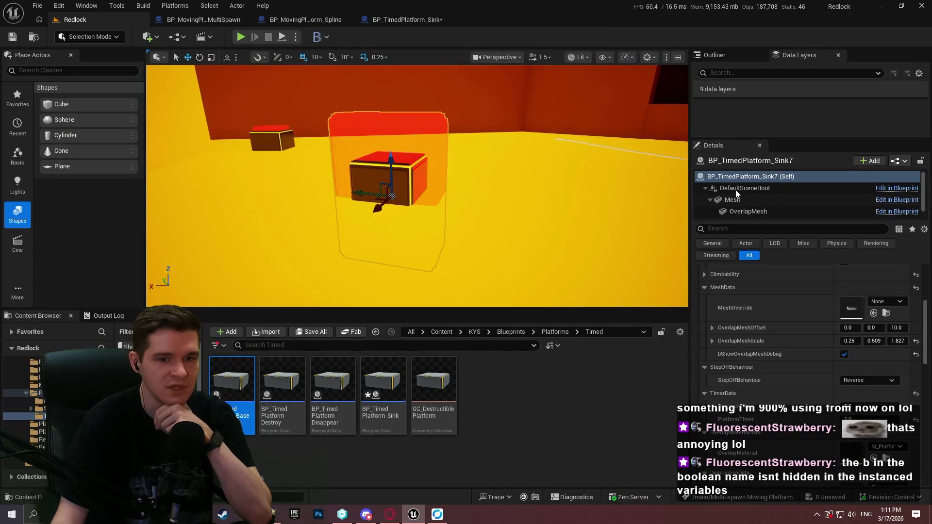
# Undo the overlap mesh change, restoring its scale to 0.25, 0.25, 1.0.
pyautogui.moveTo(506, 118); pyautogui.dragTo(506, 133)
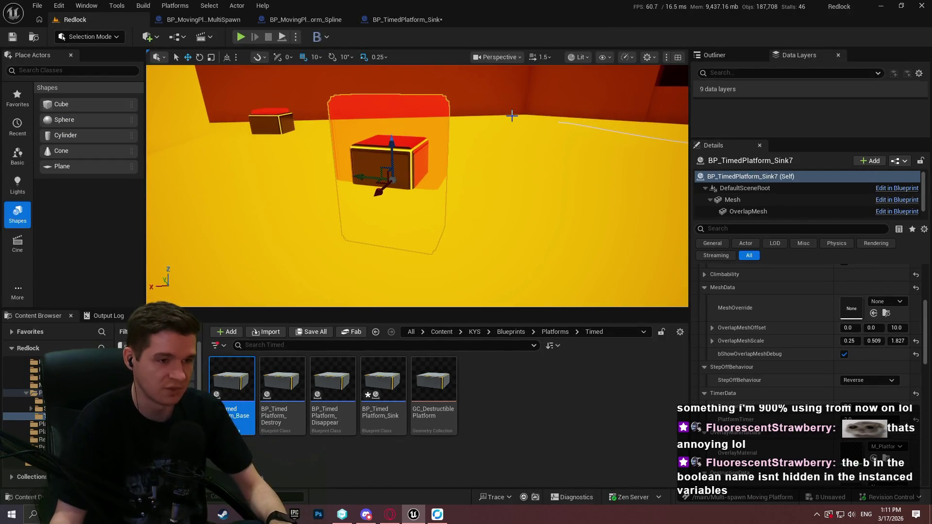
pyautogui.hotkey('ctrl', 'z')
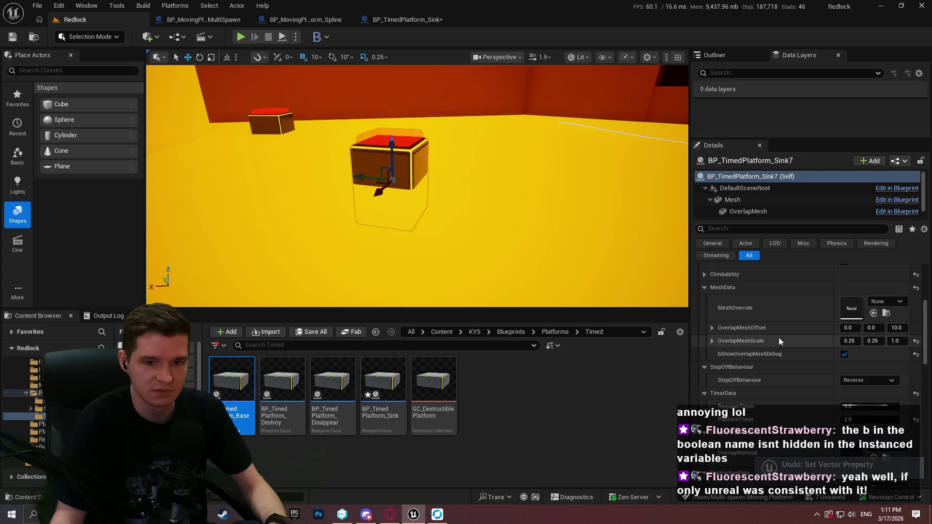
pyautogui.moveTo(203, 188); pyautogui.dragTo(204, 188)
# Add the spline multi-spawn platform actor to the DL_Level_6_Blockout_Section_1 data layer.
pyautogui.moveTo(796, 138); pyautogui.dragTo(795, 207)
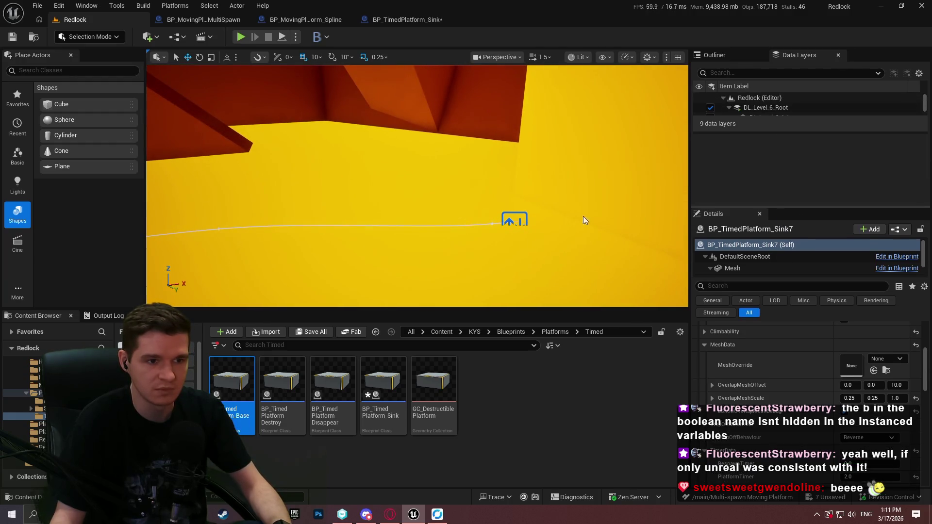
pyautogui.click(510, 219)
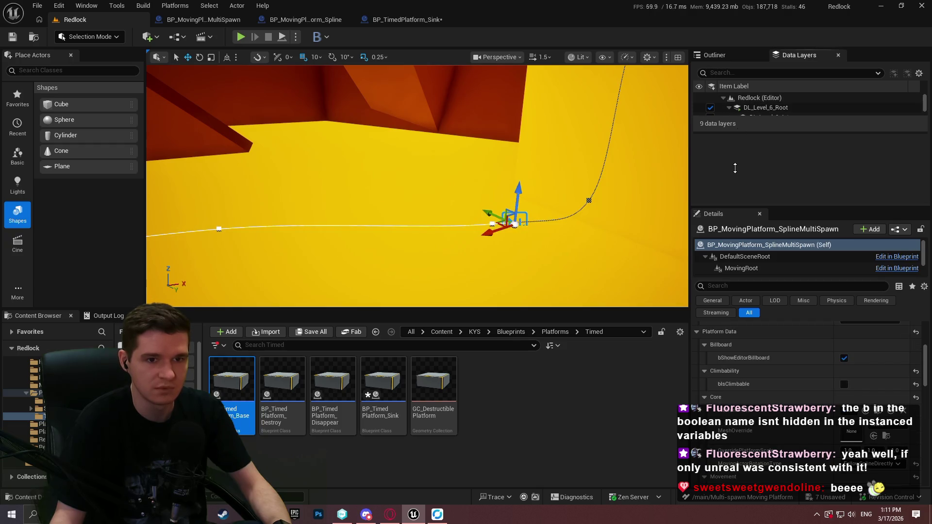
pyautogui.moveTo(735, 168); pyautogui.dragTo(739, 168)
pyautogui.rightClick(806, 138)
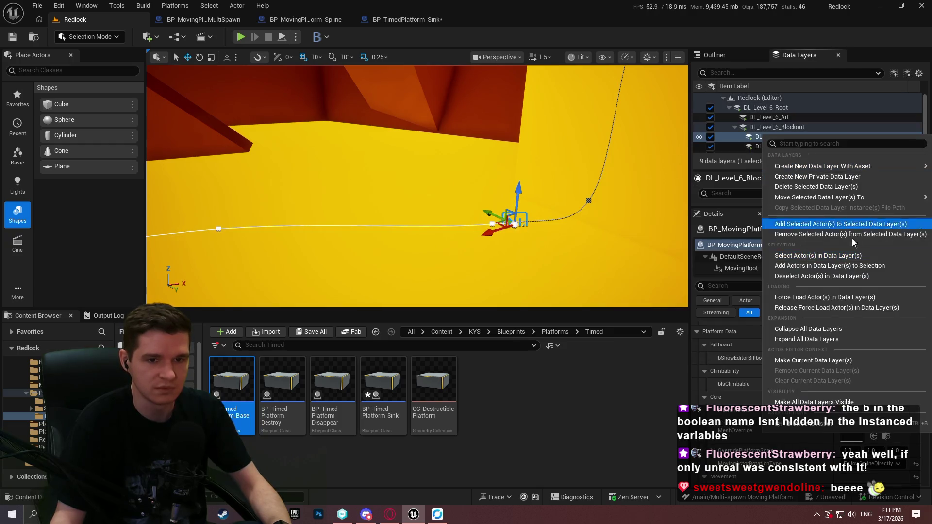
pyautogui.click(834, 224)
# Reselect the spline spawner and begin editing its Platform Limit value.
pyautogui.moveTo(538, 162); pyautogui.dragTo(486, 160)
pyautogui.click(311, 117)
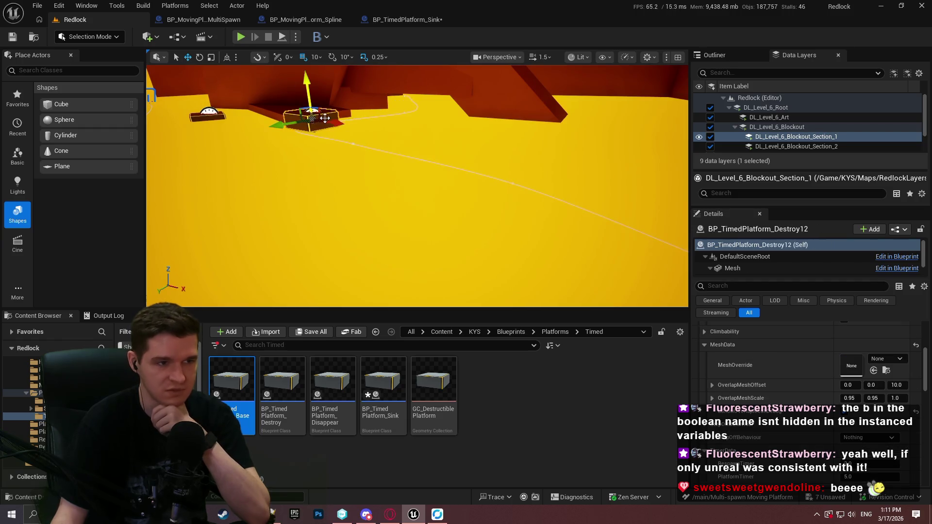
pyautogui.press('Escape')
pyautogui.moveTo(380, 116); pyautogui.dragTo(380, 116)
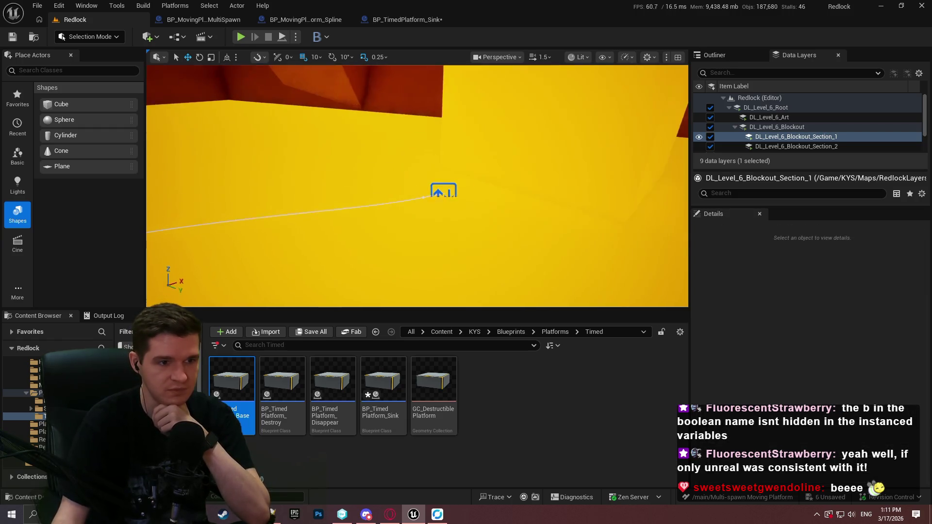
pyautogui.click(443, 191)
pyautogui.scroll(-3, 806, 360)
pyautogui.click(889, 347)
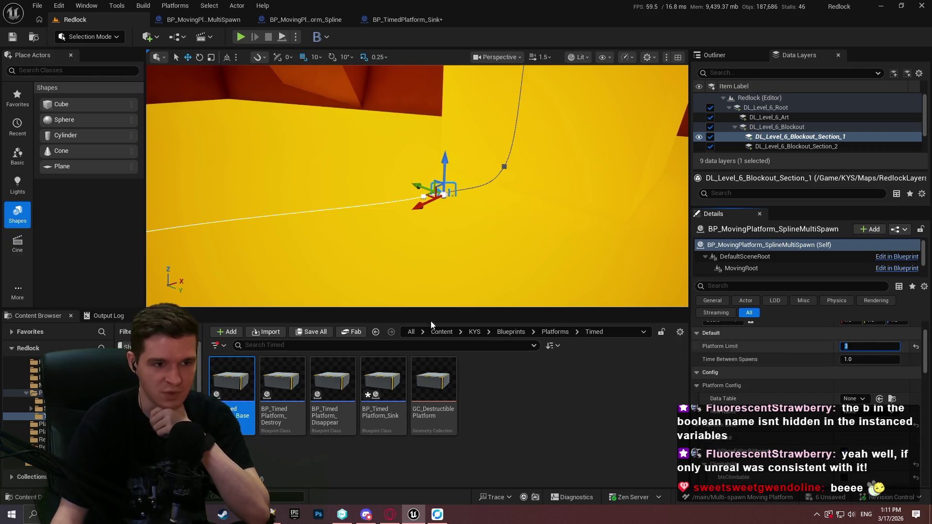
# Set Platform Limit to 3 and Time Between Spawns to 10.0, then Play From Here on Cube1886.
pyautogui.moveTo(431, 301); pyautogui.dragTo(431, 272)
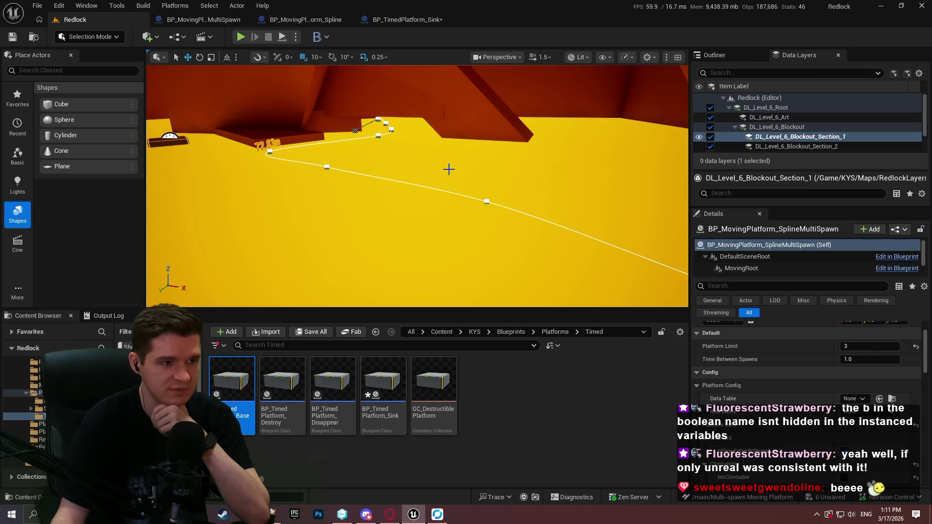
pyautogui.click(867, 357)
pyautogui.write('10')
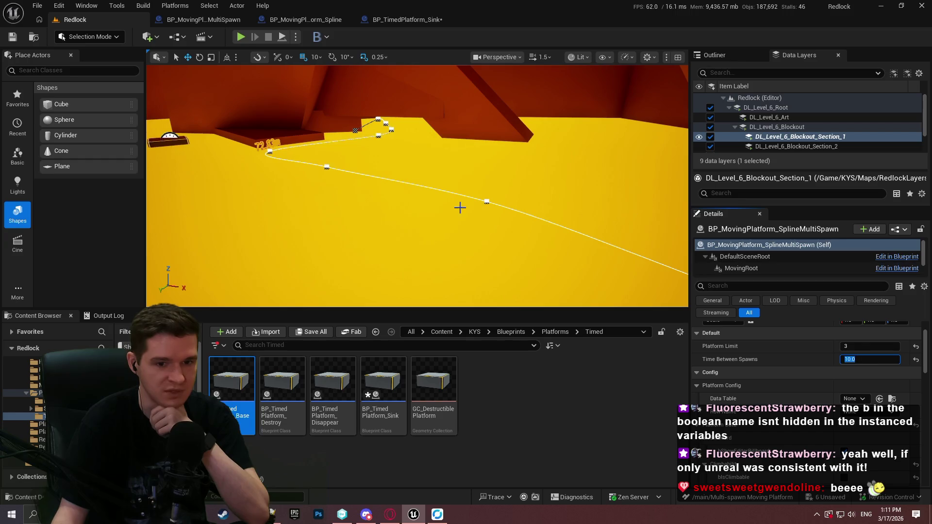
pyautogui.moveTo(433, 205); pyautogui.dragTo(248, 168)
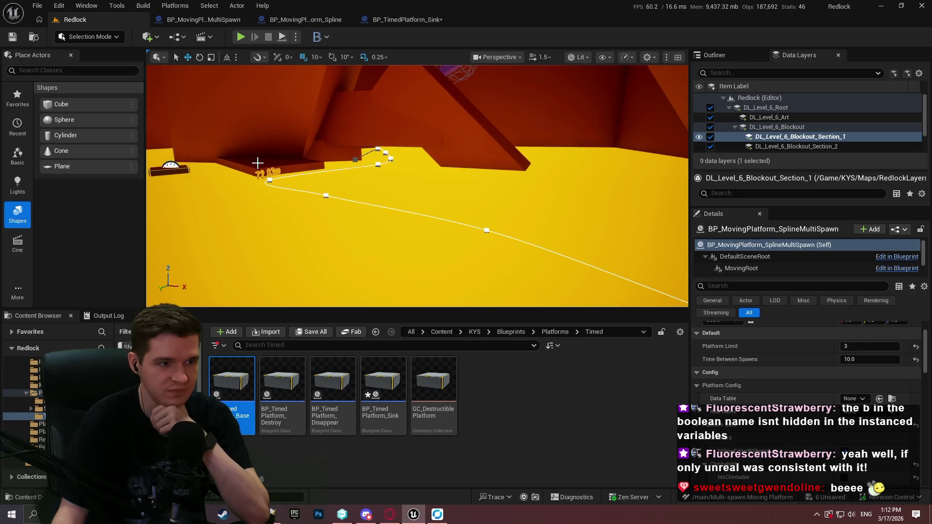
pyautogui.rightClick(258, 163)
pyautogui.click(366, 498)
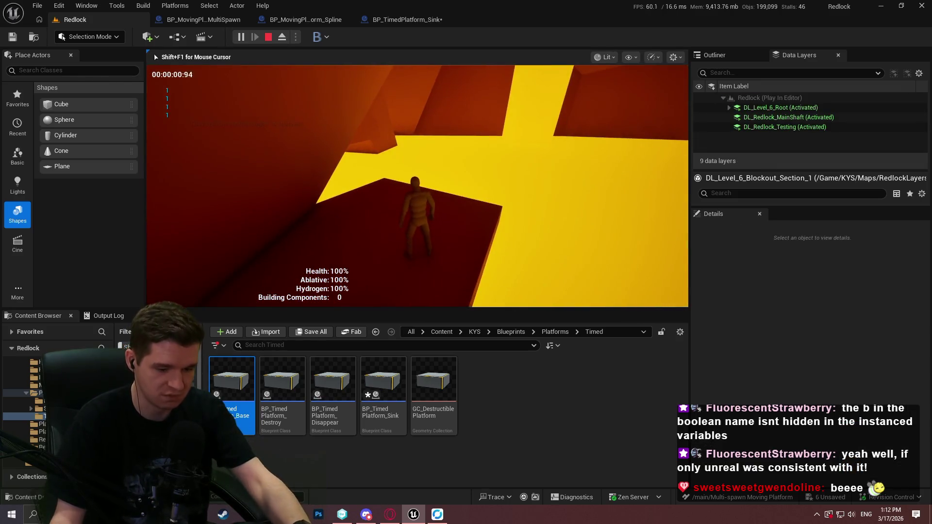
# Playtest fullscreen, walking the character while platforms spawn along the spline, then stop the session.
pyautogui.press('F11')
pyautogui.press('w')
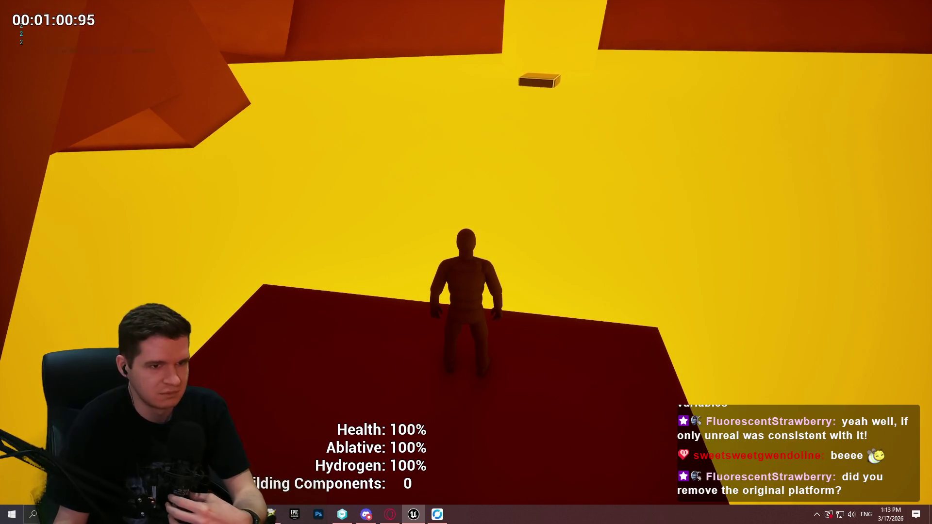
pyautogui.press('Escape')
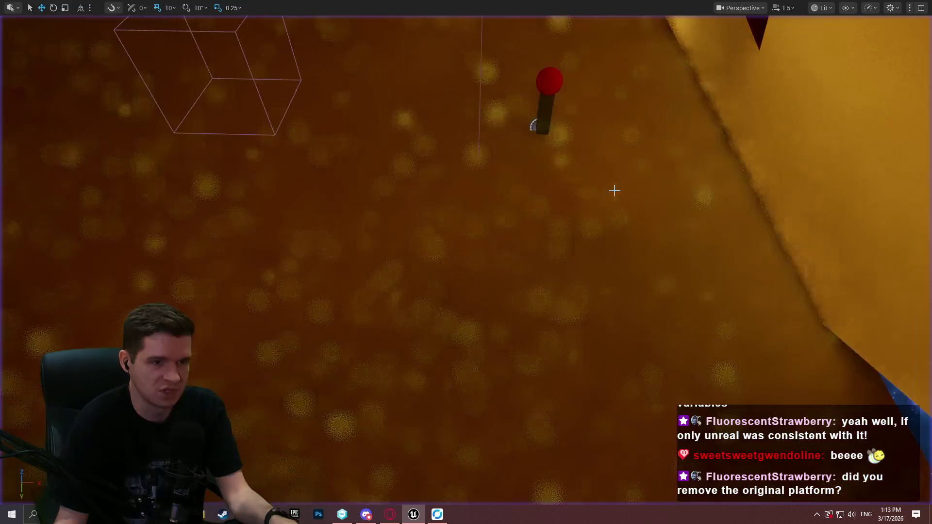
# Fly the camera along the spline path past the Player Start to see the whole route.
pyautogui.scroll(3, 466, 262)
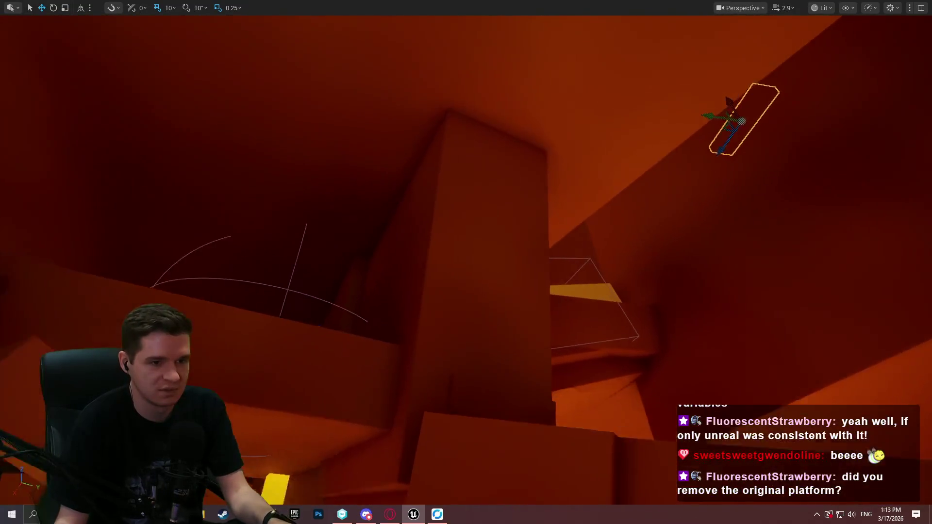
pyautogui.press('s')
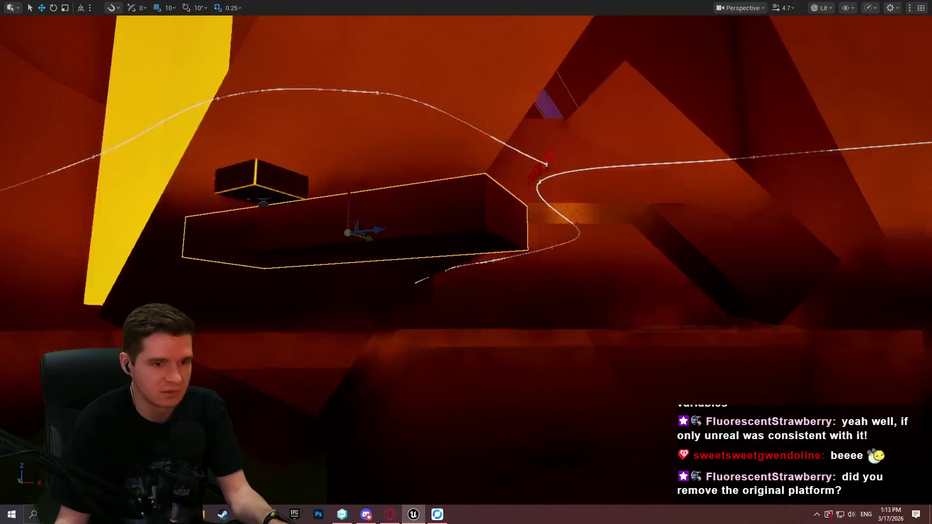
pyautogui.press('w')
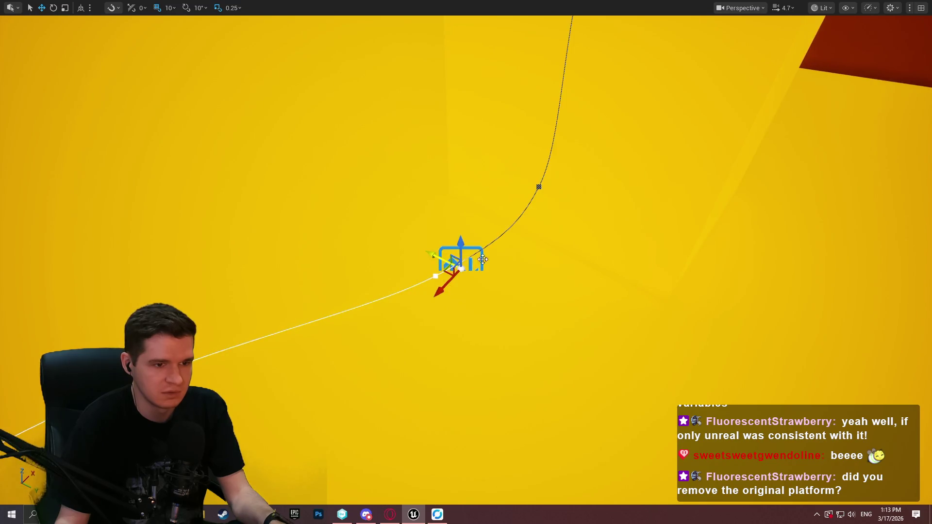
pyautogui.press('s')
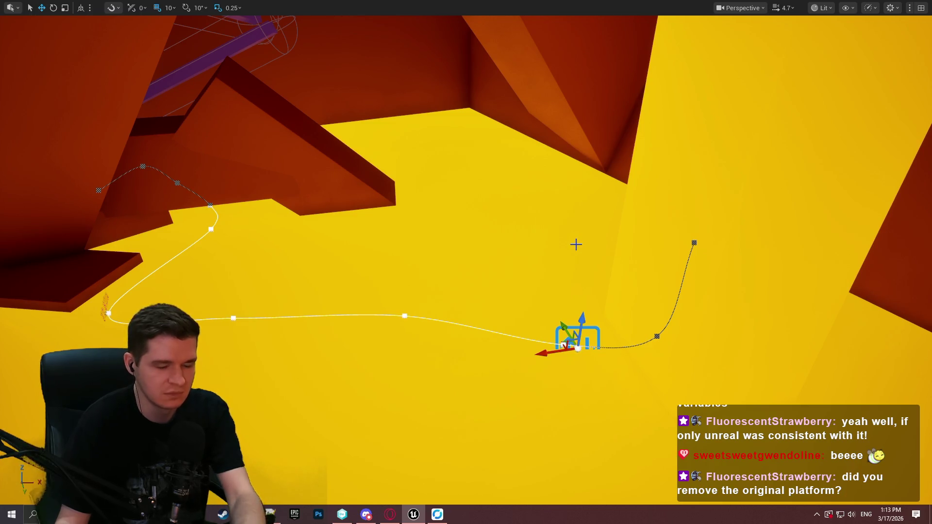
# Restore the full editor layout and scroll to Core settings: Respawn Delay 3.0, Meters Per Second 2.5.
pyautogui.press('F11')
pyautogui.scroll(-6, 810, 388)
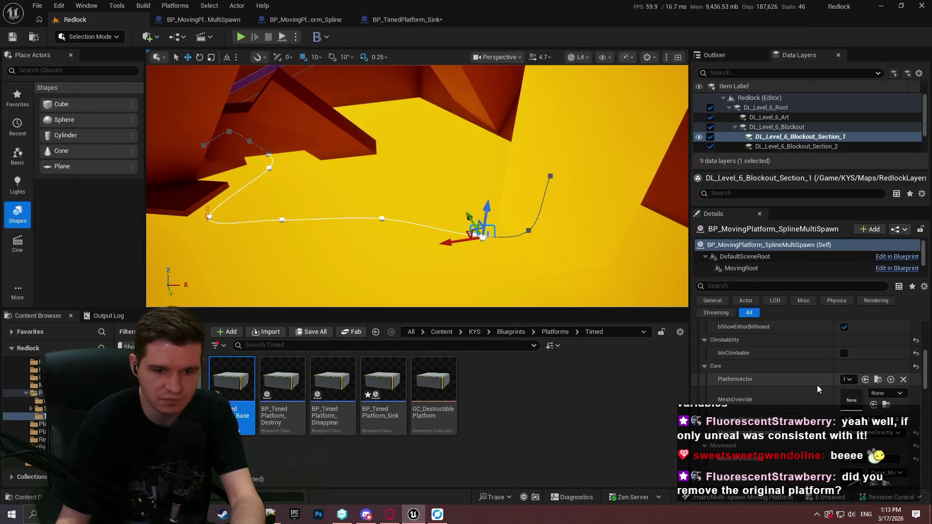
pyautogui.scroll(-6, 817, 386)
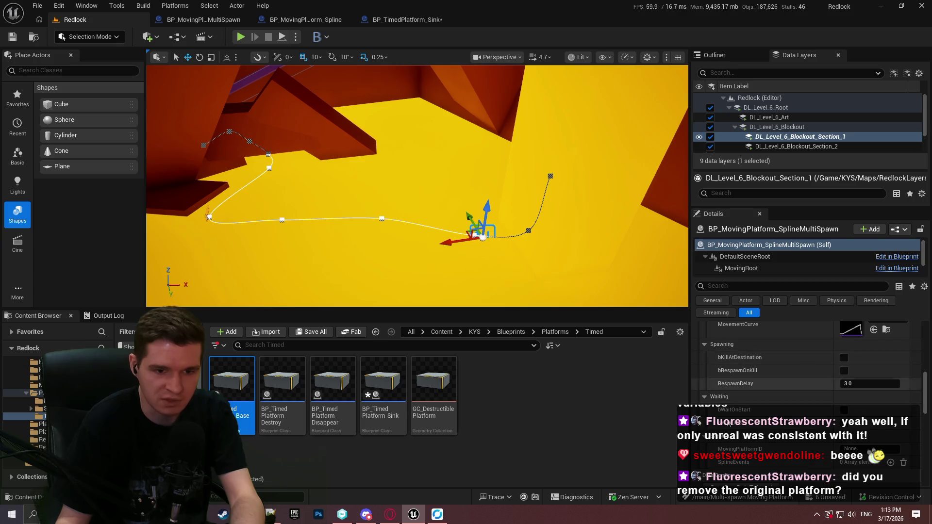
pyautogui.scroll(5, 713, 414)
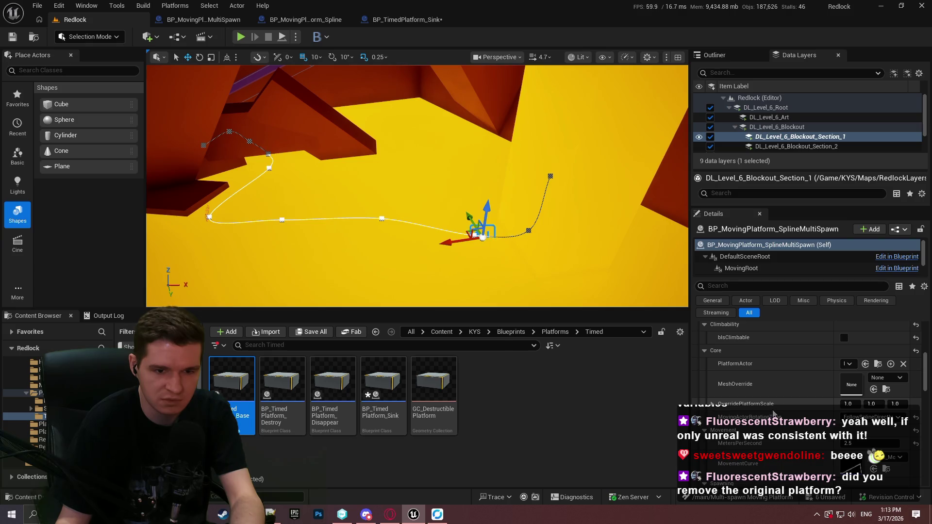
pyautogui.scroll(1, 772, 412)
pyautogui.scroll(1, 771, 407)
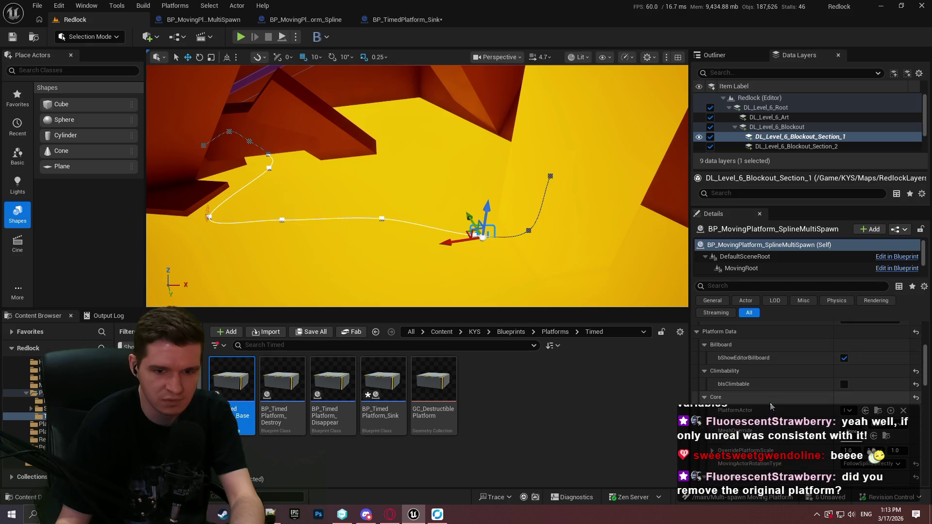
pyautogui.scroll(-2, 769, 406)
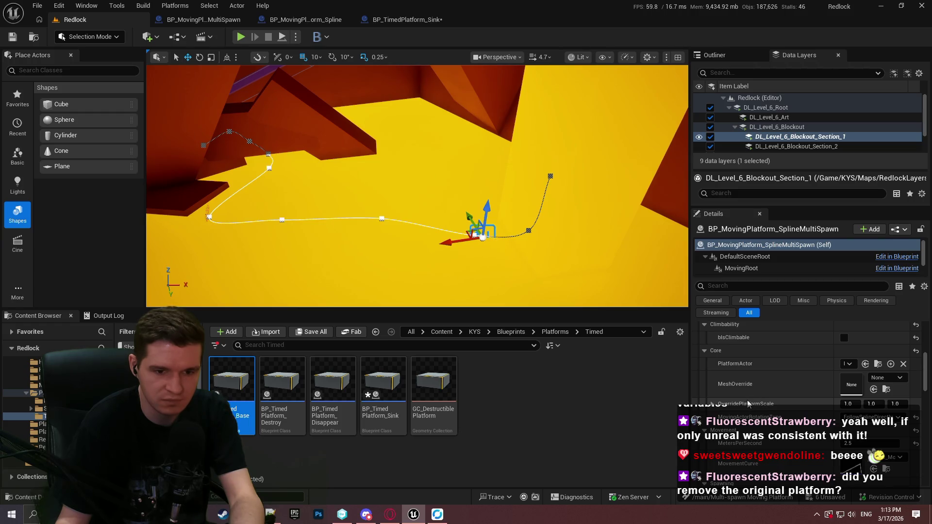
pyautogui.scroll(2, 745, 402)
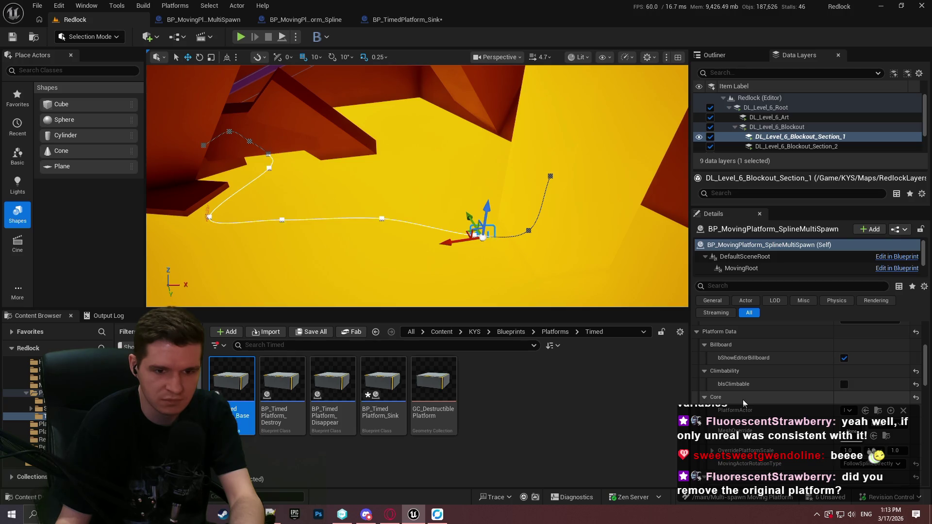
# Close the BP_TimedPlatform_Sink blueprint and switch to BP_MovingPlatform_SplineMultiSpawn.
pyautogui.click(417, 22)
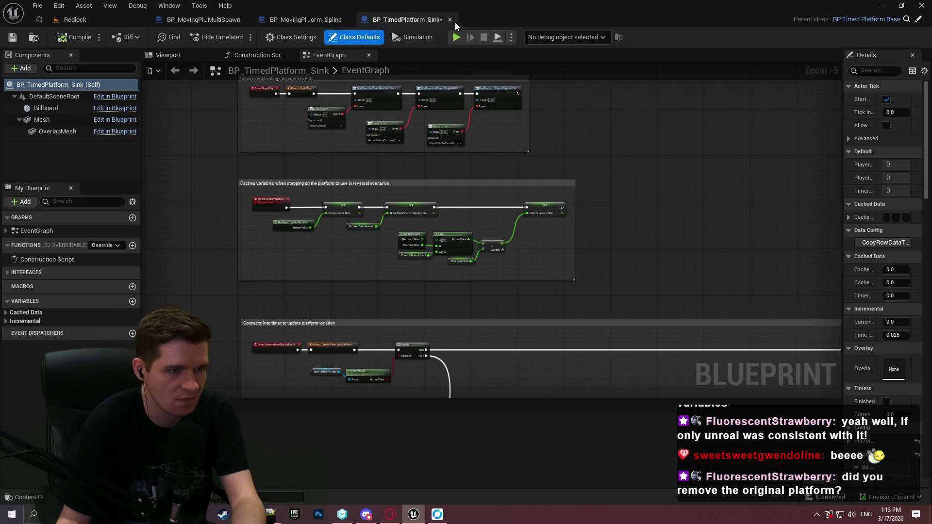
pyautogui.click(453, 19)
pyautogui.click(229, 21)
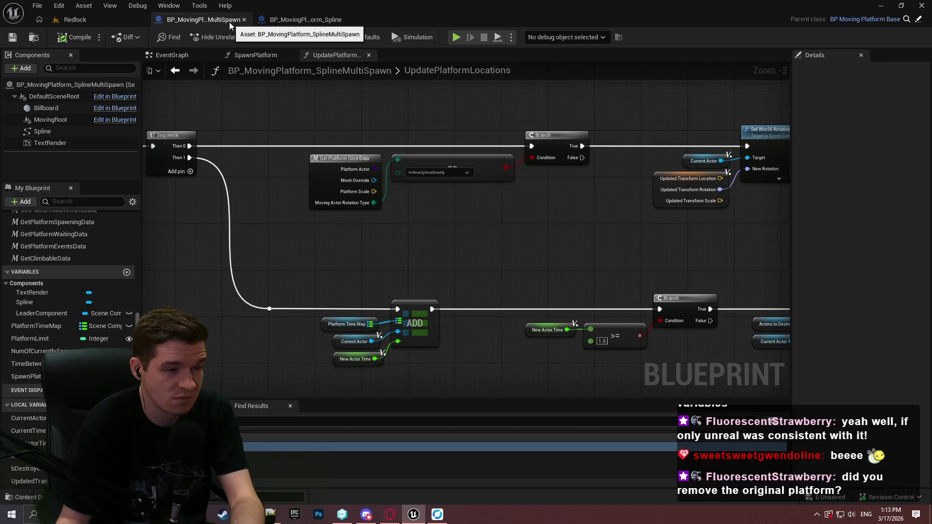
# Review UpdatePlatformLocations' Branch, Set World Rotation, ADD and loop nodes, then view the EventGraph.
pyautogui.scroll(-2, 651, 132)
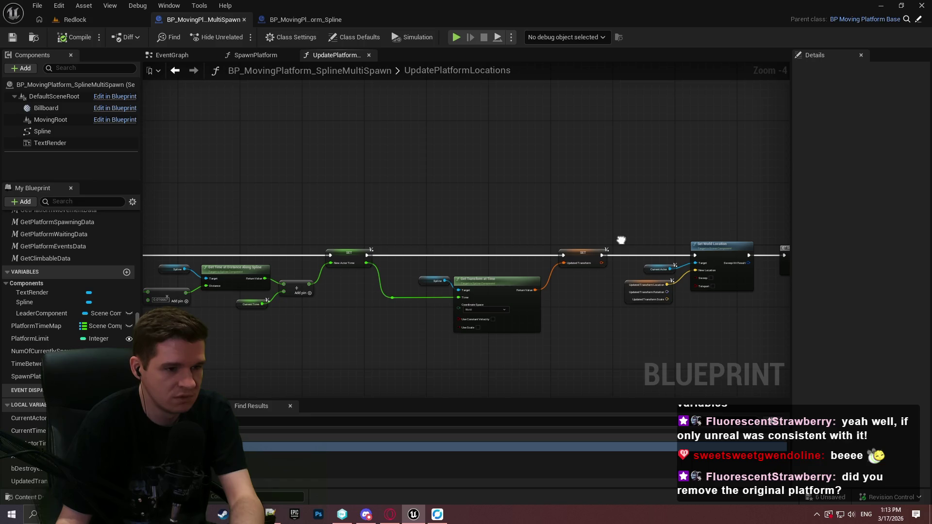
pyautogui.moveTo(620, 239)
pyautogui.mouseDown()
pyautogui.moveTo(250, 235)
pyautogui.moveTo(240, 185)
pyautogui.moveTo(553, 205)
pyautogui.mouseUp()
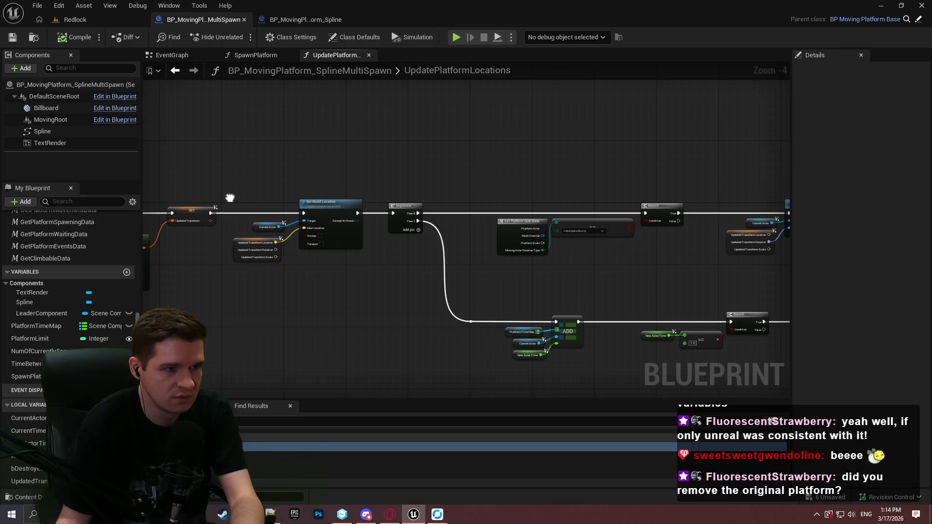
pyautogui.scroll(2, 255, 233)
pyautogui.moveTo(405, 252); pyautogui.dragTo(237, 251)
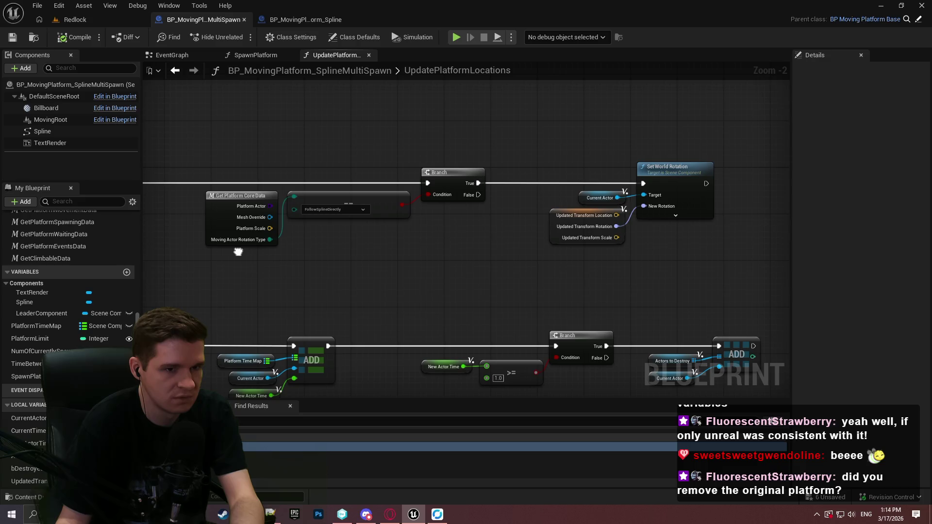
pyautogui.moveTo(237, 251); pyautogui.dragTo(267, 165)
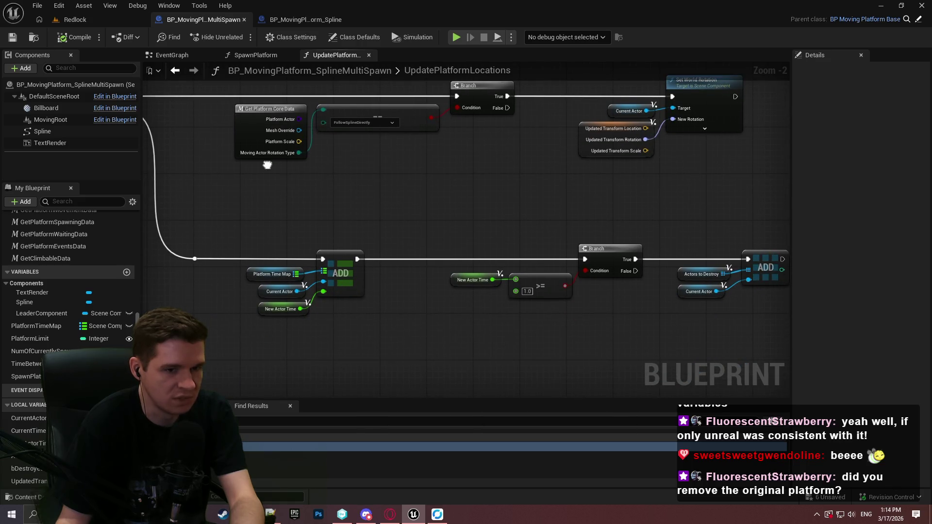
pyautogui.moveTo(268, 165)
pyautogui.mouseDown()
pyautogui.moveTo(630, 189)
pyautogui.moveTo(311, 218)
pyautogui.moveTo(322, 219)
pyautogui.moveTo(291, 204)
pyautogui.mouseUp()
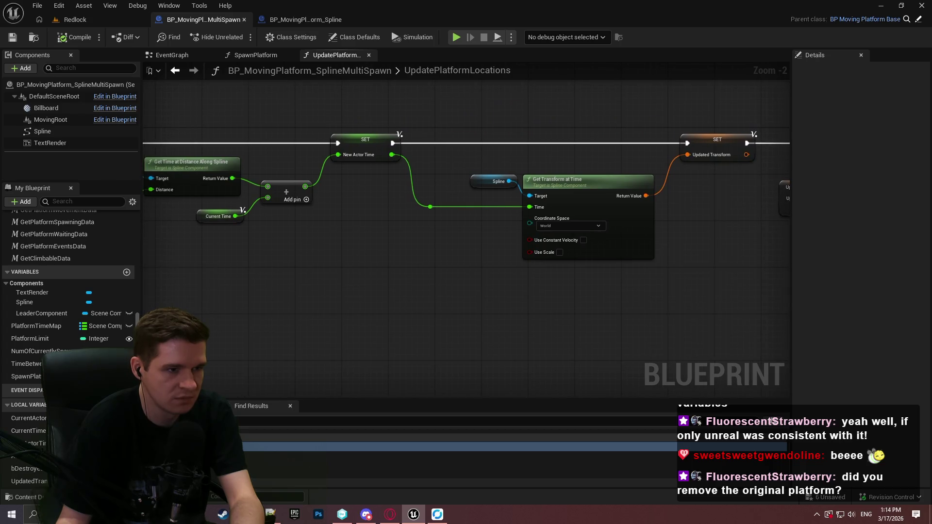
pyautogui.scroll(-3, 292, 204)
pyautogui.moveTo(409, 302)
pyautogui.mouseDown()
pyautogui.moveTo(671, 212)
pyautogui.moveTo(402, 160)
pyautogui.moveTo(211, 82)
pyautogui.mouseUp()
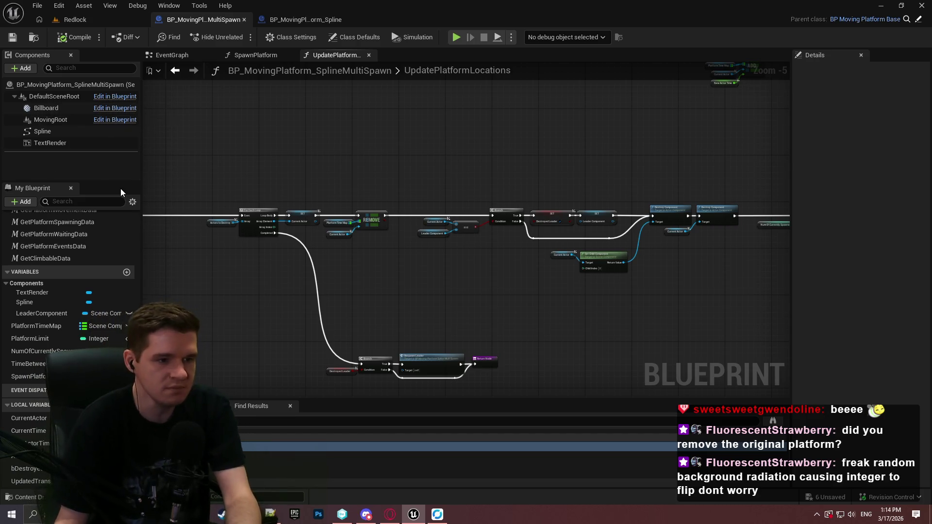
pyautogui.click(185, 56)
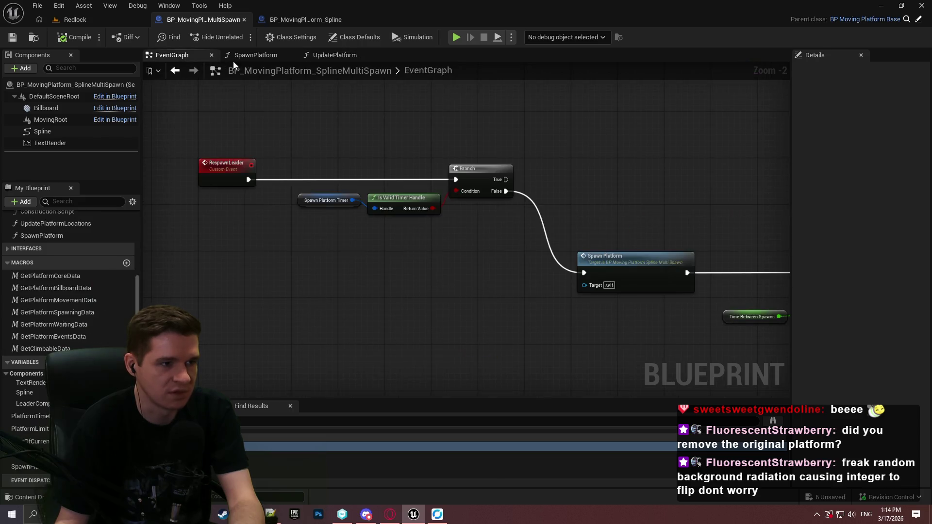
# Open SpawnPlatform and inspect its Add Child Actor Component, Is Valid and Add Scene Component nodes.
pyautogui.click(252, 55)
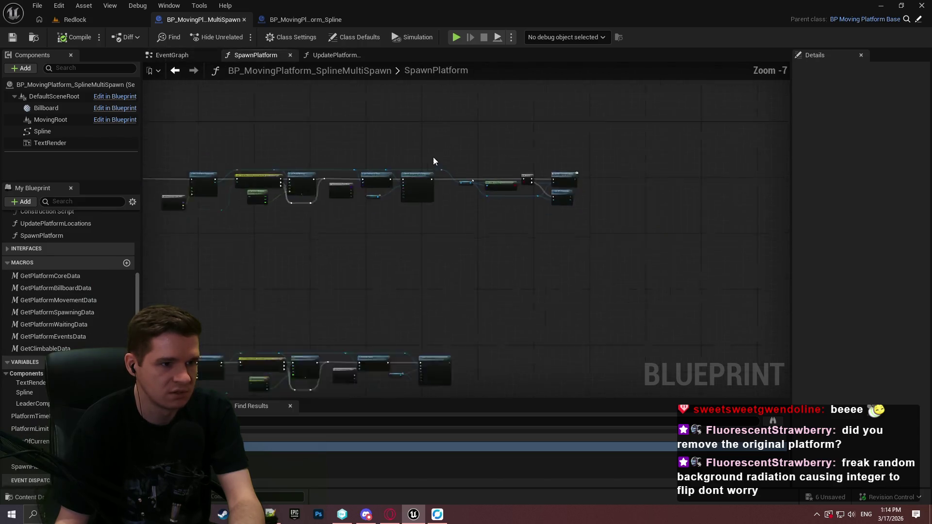
pyautogui.scroll(3, 518, 184)
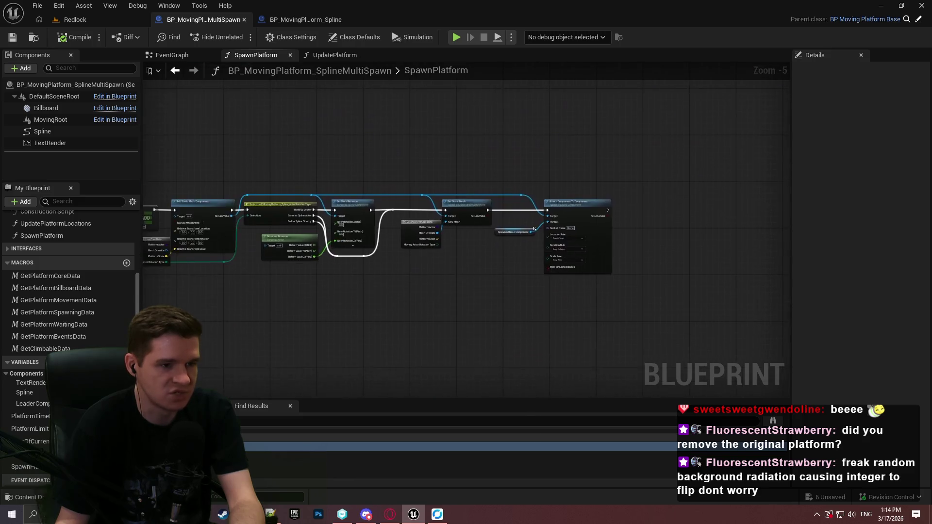
pyautogui.scroll(3, 472, 256)
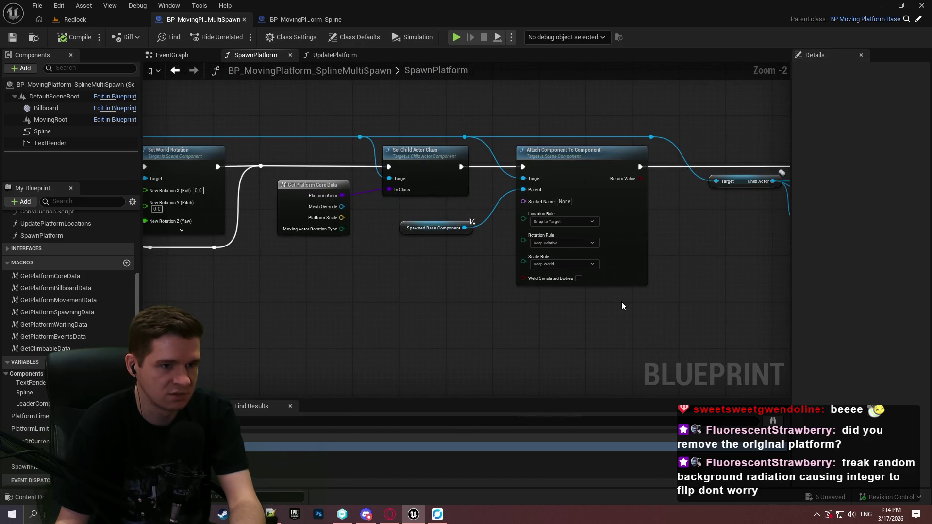
pyautogui.moveTo(644, 299); pyautogui.dragTo(899, 327)
pyautogui.moveTo(340, 291)
pyautogui.mouseDown()
pyautogui.moveTo(743, 237)
pyautogui.moveTo(888, 207)
pyautogui.mouseUp()
# Inspect the Set Static Mesh, Branch and Clear and Invalidate Timer nodes, then return to Redlock.
pyautogui.moveTo(466, 233)
pyautogui.mouseDown()
pyautogui.moveTo(373, 339)
pyautogui.moveTo(311, 379)
pyautogui.mouseUp()
pyautogui.moveTo(466, 291)
pyautogui.mouseDown()
pyautogui.moveTo(558, 235)
pyautogui.moveTo(846, 243)
pyautogui.mouseUp()
pyautogui.moveTo(576, 254)
pyautogui.mouseDown()
pyautogui.moveTo(528, 187)
pyautogui.moveTo(485, 161)
pyautogui.moveTo(728, 291)
pyautogui.moveTo(614, 303)
pyautogui.mouseUp()
pyautogui.moveTo(448, 319)
pyautogui.mouseDown()
pyautogui.moveTo(534, 232)
pyautogui.moveTo(283, 171)
pyautogui.mouseUp()
pyautogui.scroll(-3, 283, 171)
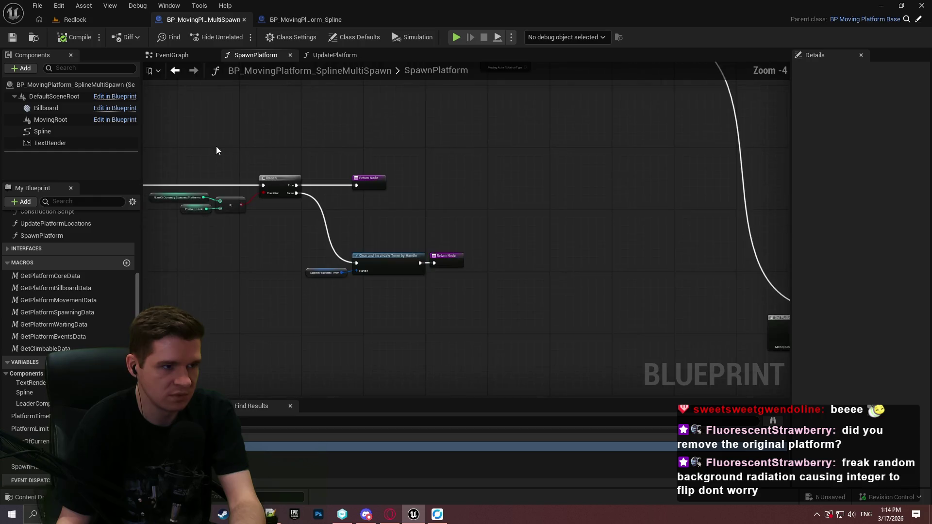
pyautogui.click(75, 19)
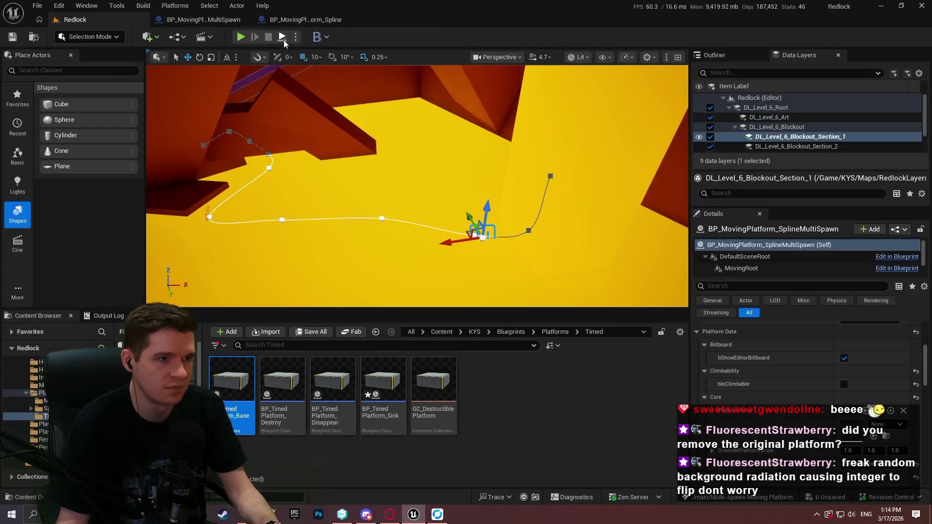
# Playtest with Alt+P, then select the spline path and Alt-drag to add a new spline point.
pyautogui.hotkey('alt', 'p')
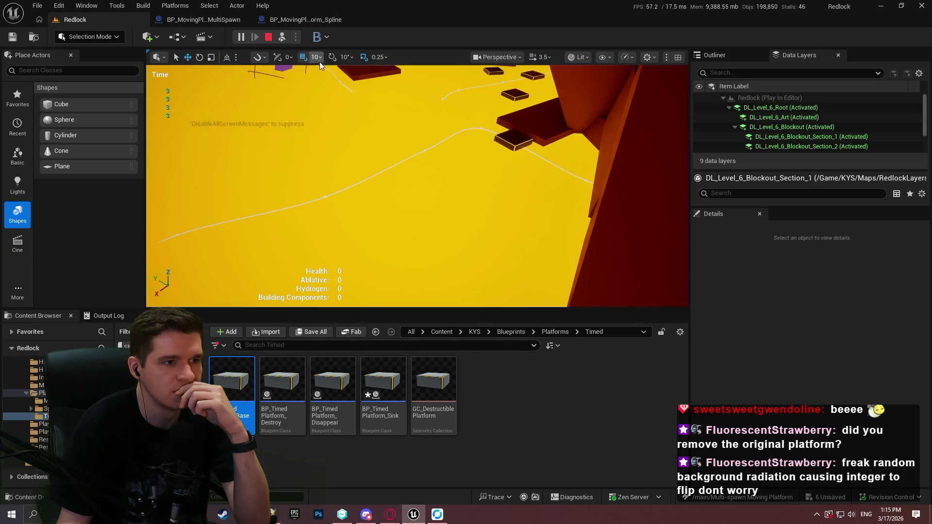
pyautogui.click(268, 37)
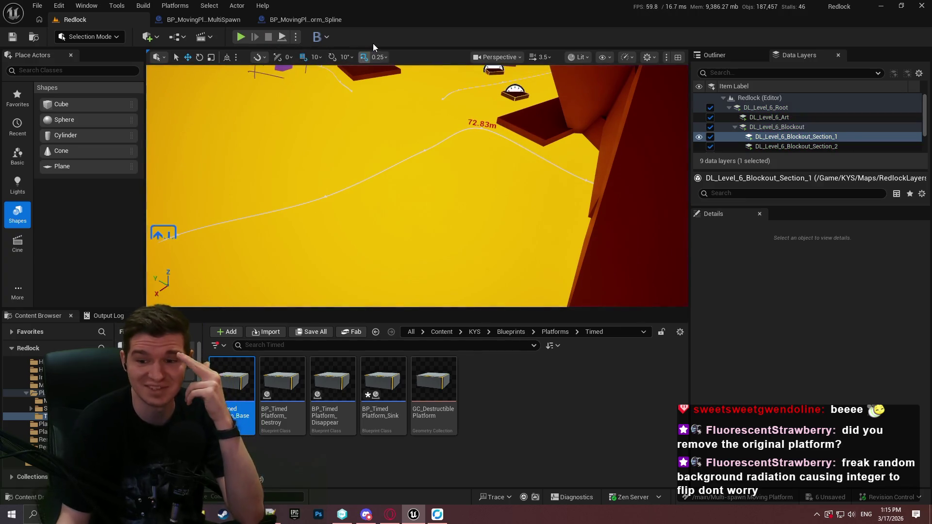
pyautogui.click(326, 195)
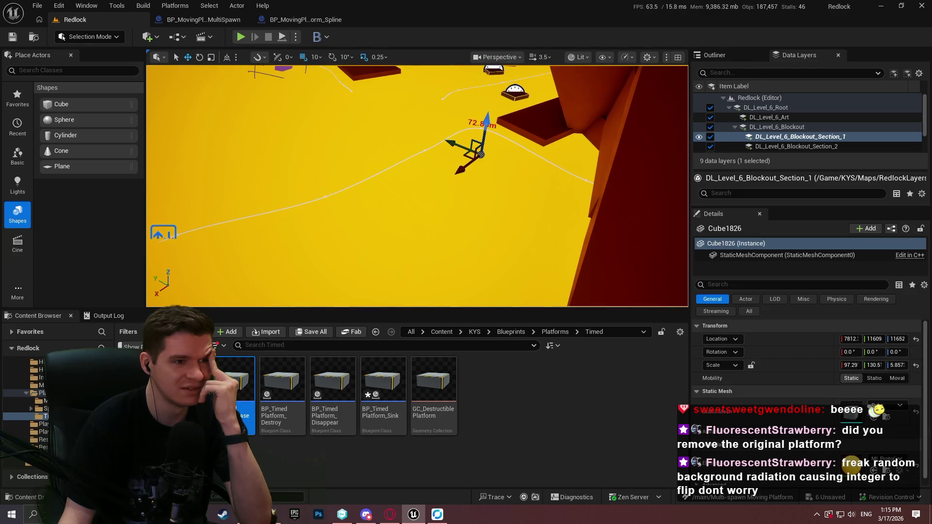
pyautogui.click(325, 197)
pyautogui.click(325, 196)
pyautogui.moveTo(359, 176); pyautogui.dragTo(376, 182)
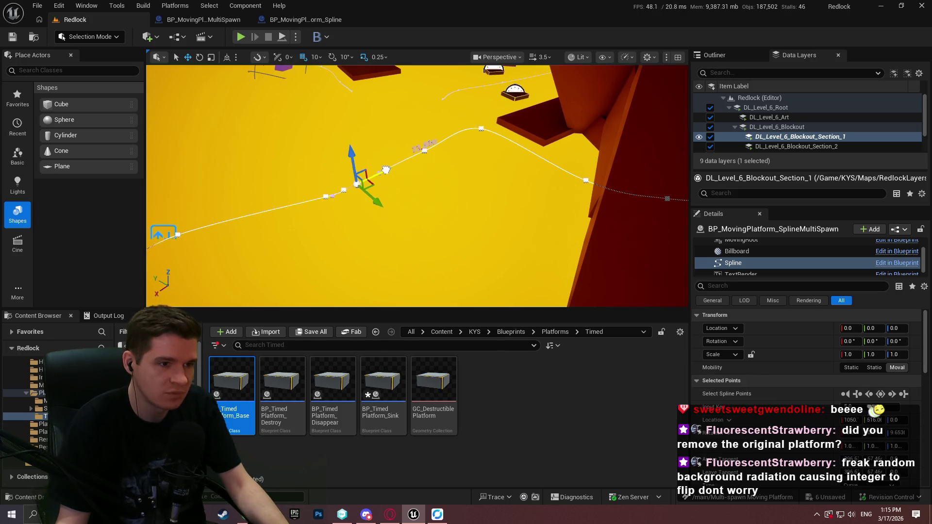